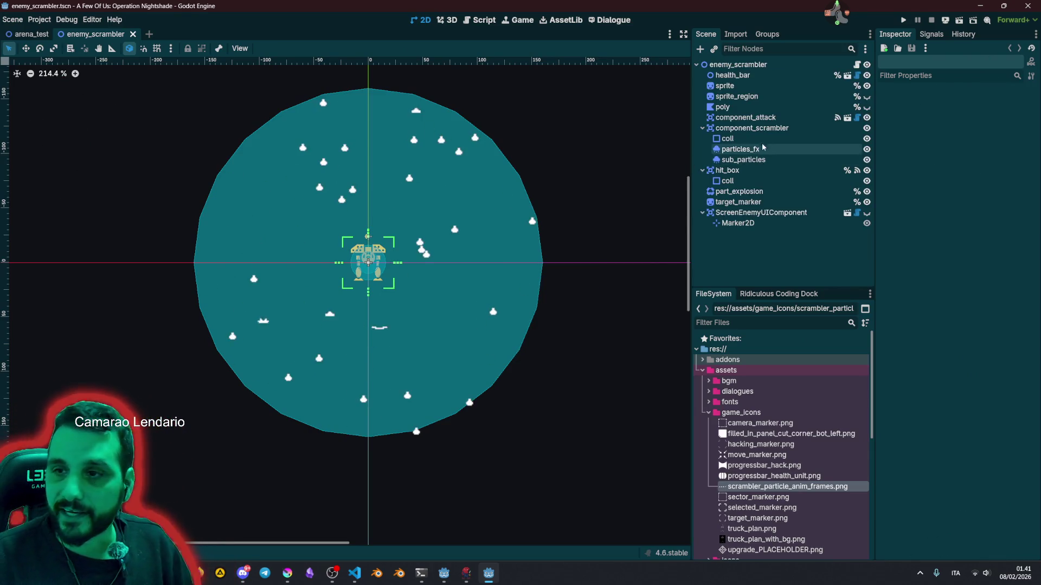
- Select the particles_fx emitter in the Scene tree after briefly checking sub_particles
click(759, 150)
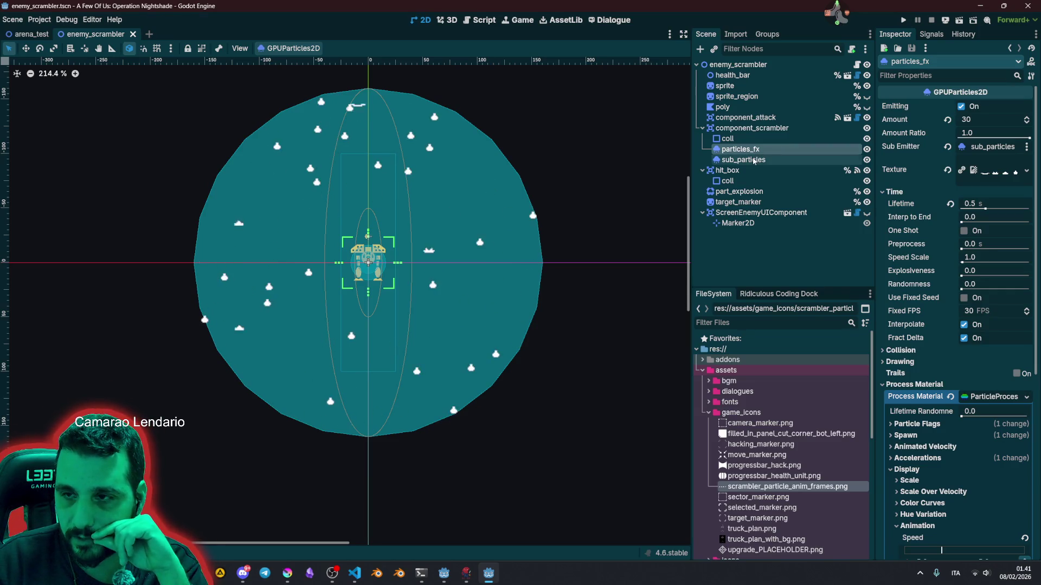
click(769, 160)
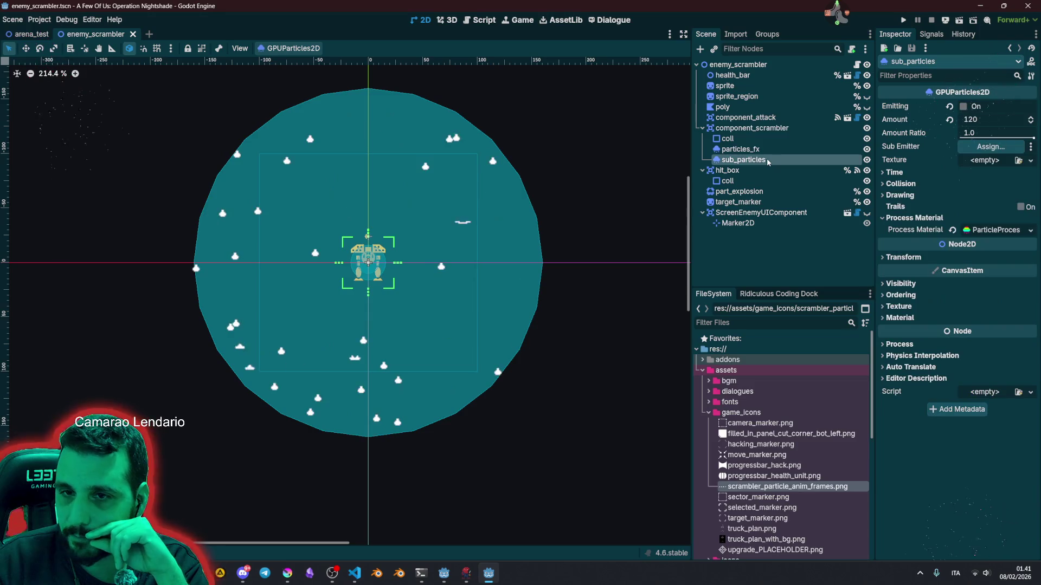
click(748, 149)
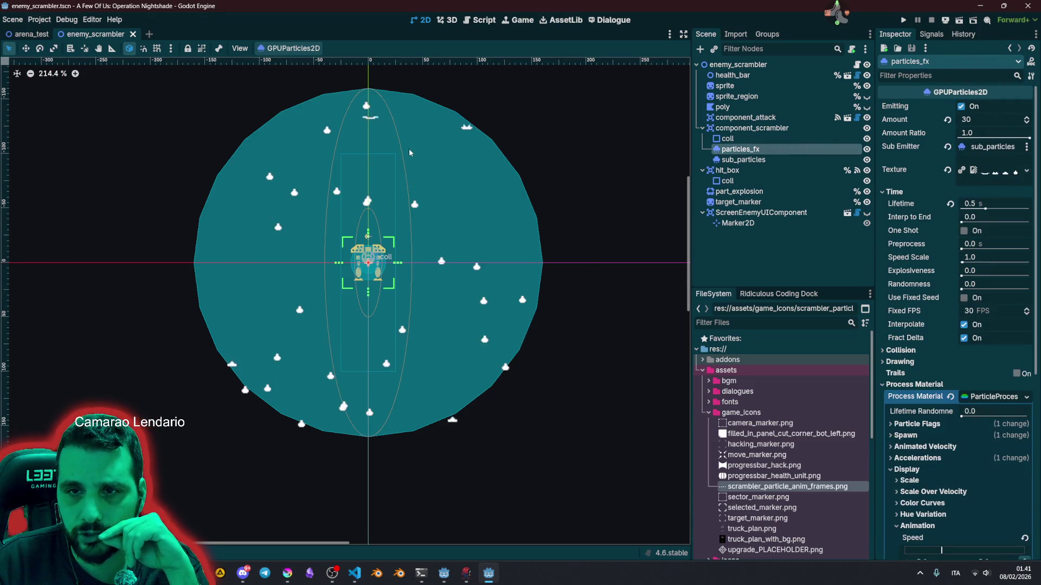
scroll(420, 225, up, 4)
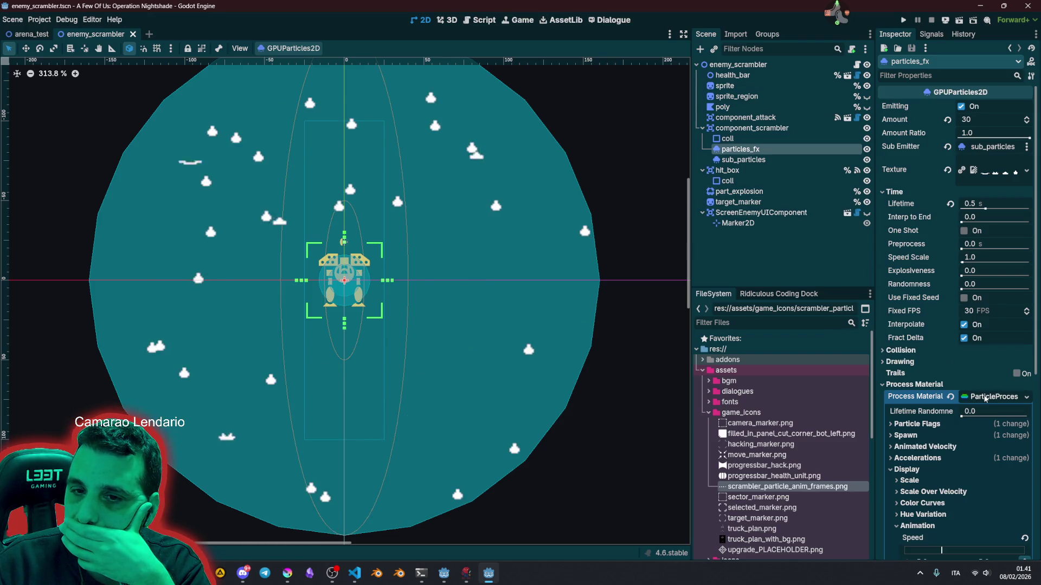
- Expand particles_fx's Process Material to reveal its Spawn and Display sections
click(986, 398)
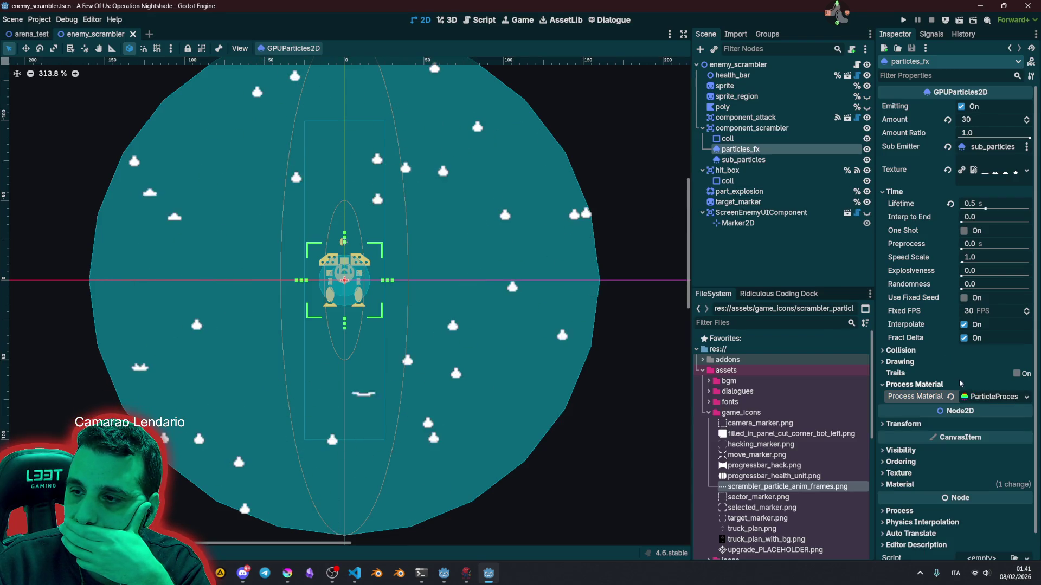
scroll(960, 383, down, 1)
click(917, 399)
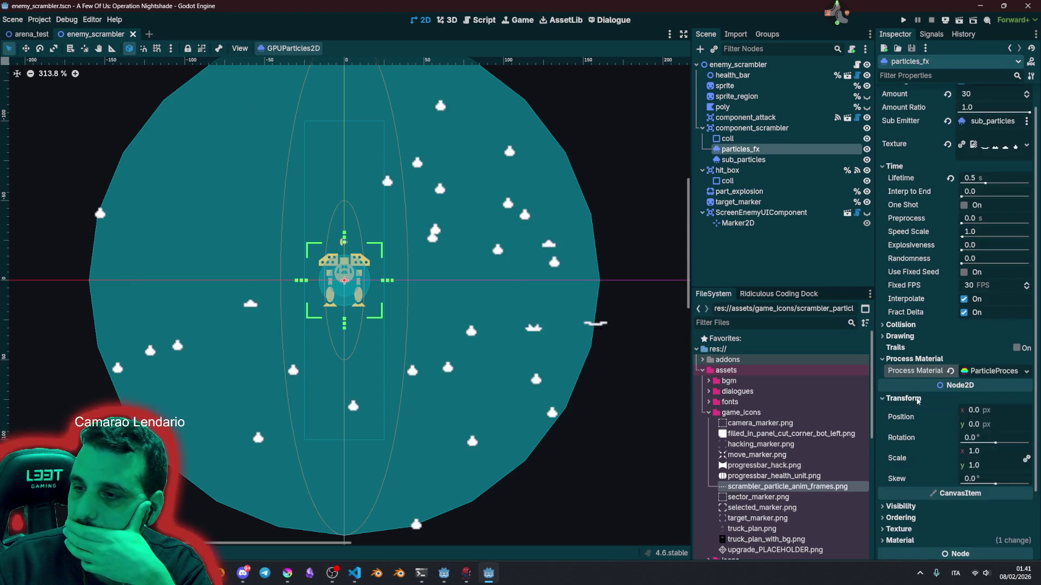
click(917, 399)
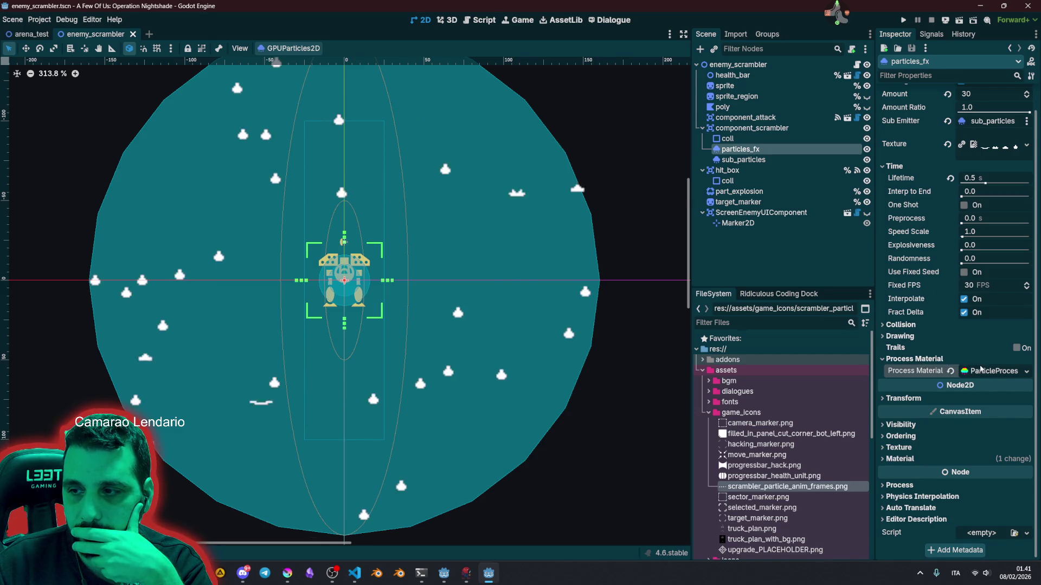
click(967, 371)
scroll(967, 371, down, 5)
click(920, 222)
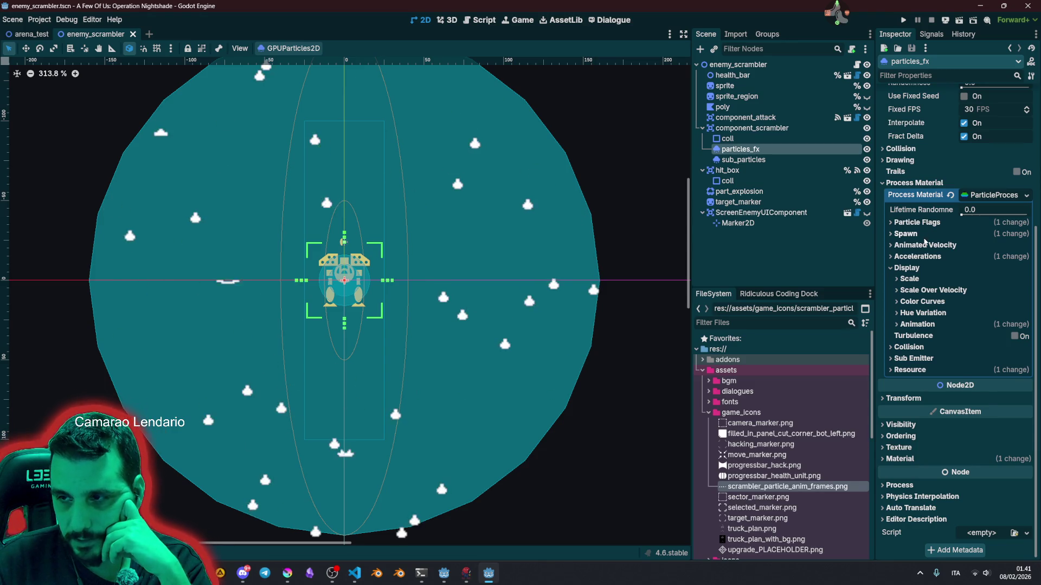
- Under Spawn > Position, try a 0° emission ring cone angle and a taller ring
click(916, 234)
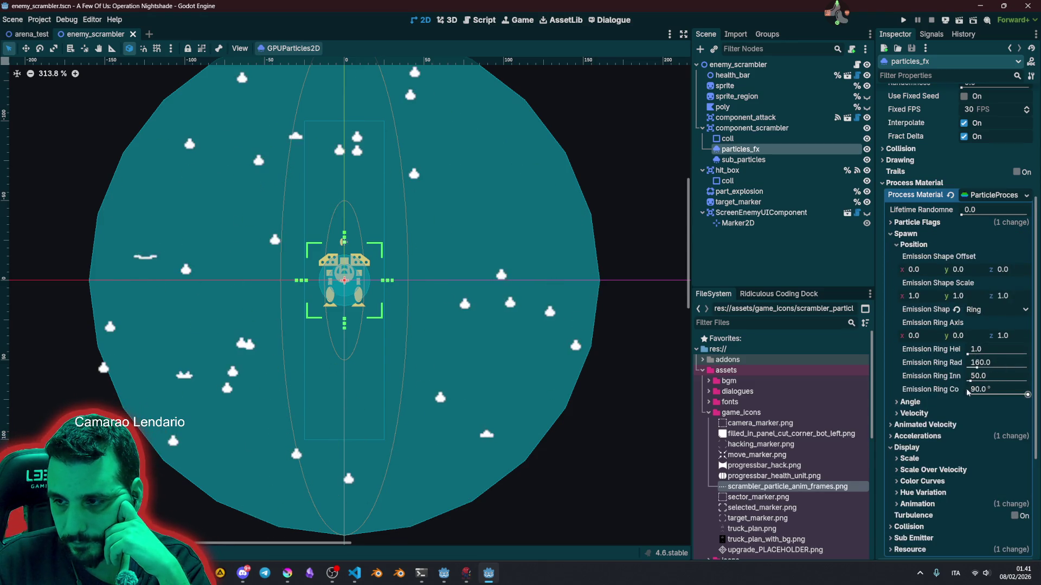
mouse_move(948, 393)
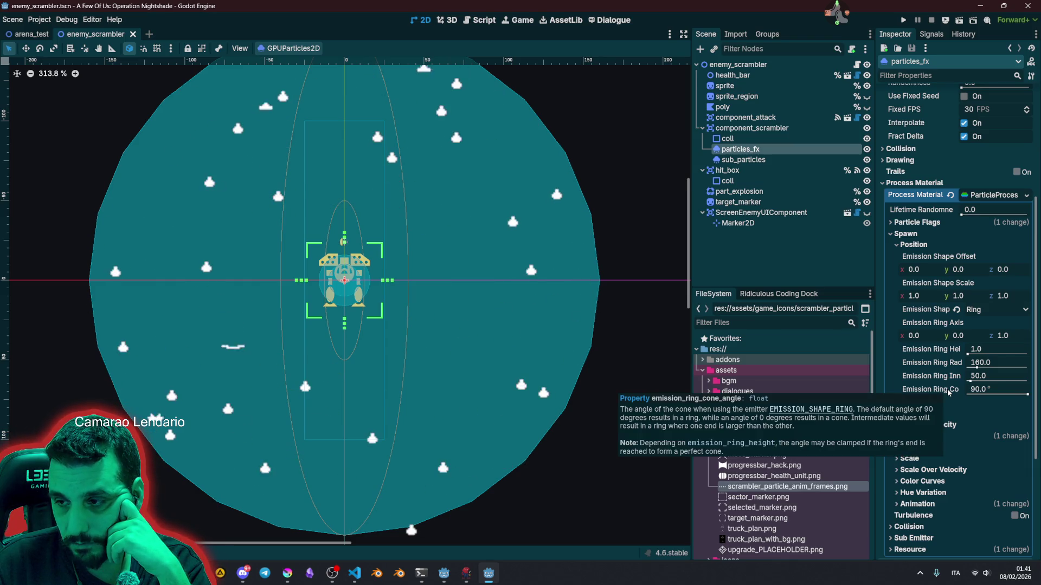
drag(1020, 396, 967, 395)
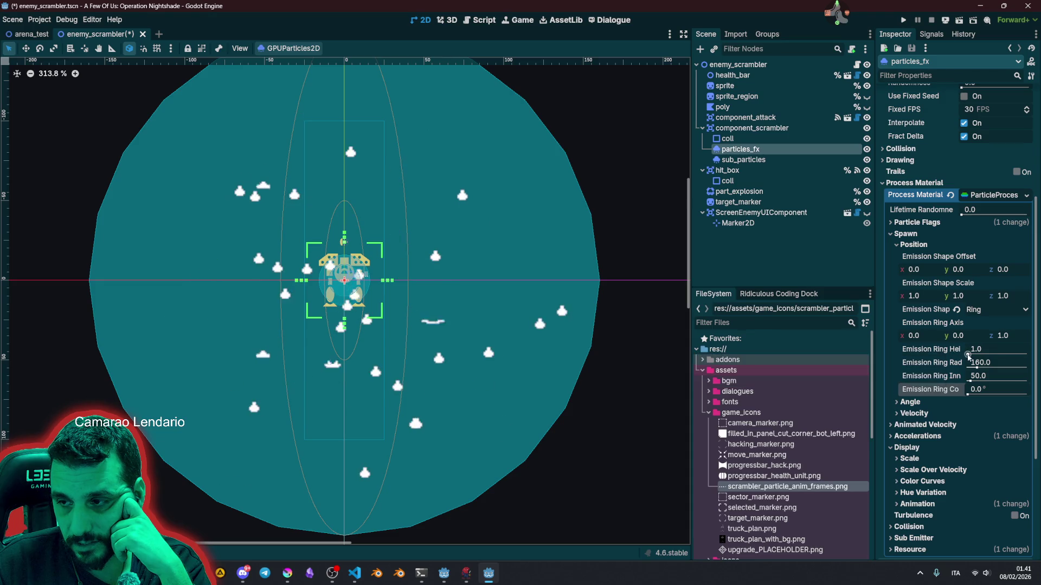
drag(969, 354, 985, 355)
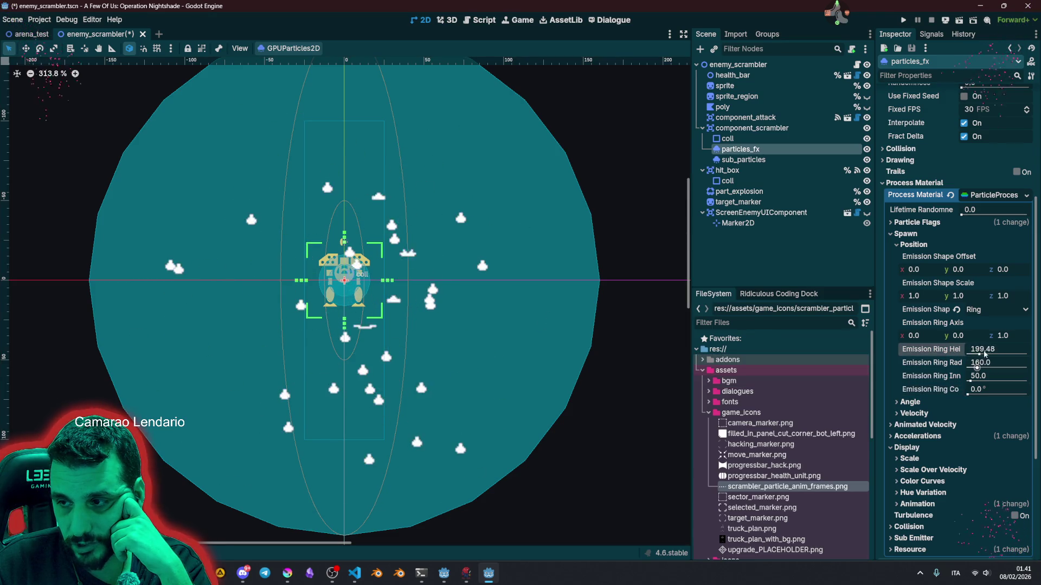
- Set emission ring height to 110 after trying 160 and 50, restoring cone angle to 90°
click(985, 349)
text(160)
key(Return)
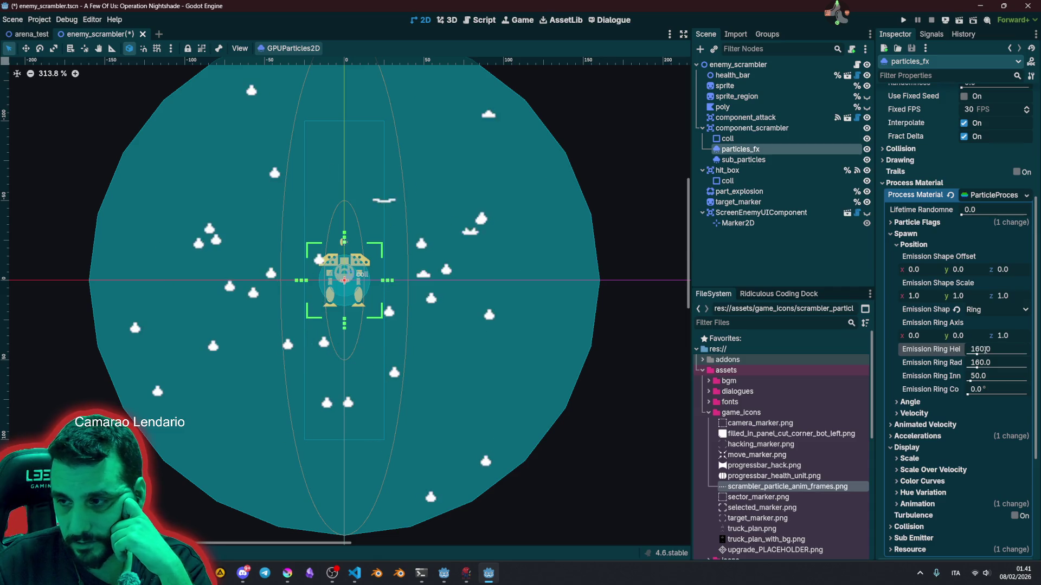
click(977, 350)
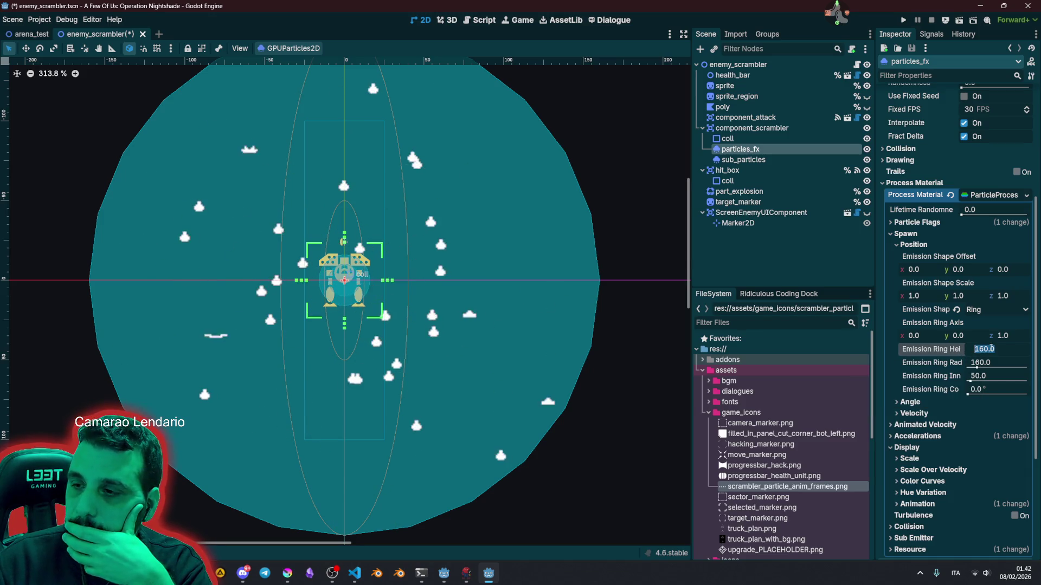
text(50)
key(Return)
click(991, 349)
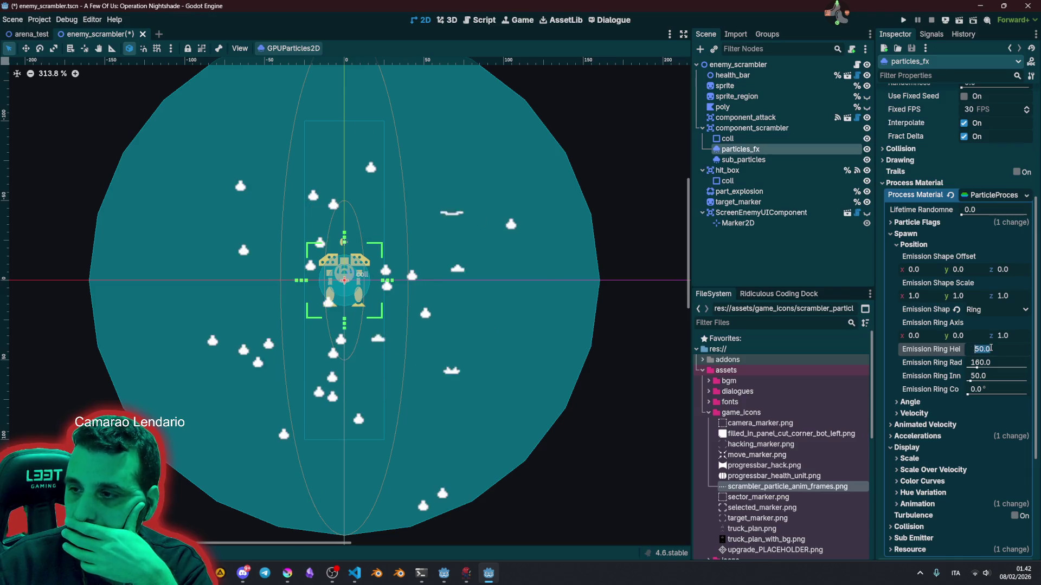
text(110)
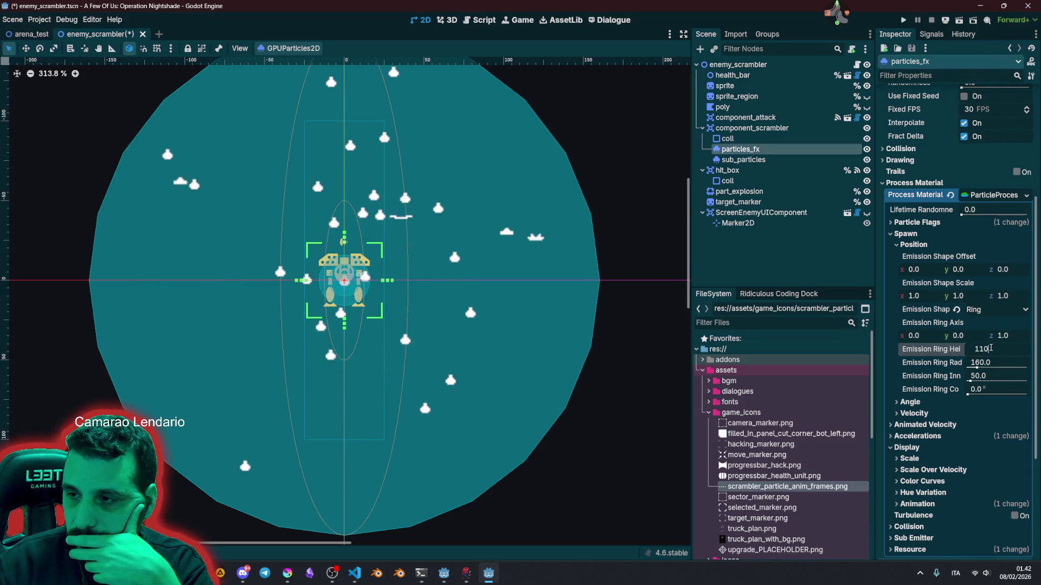
key(Return)
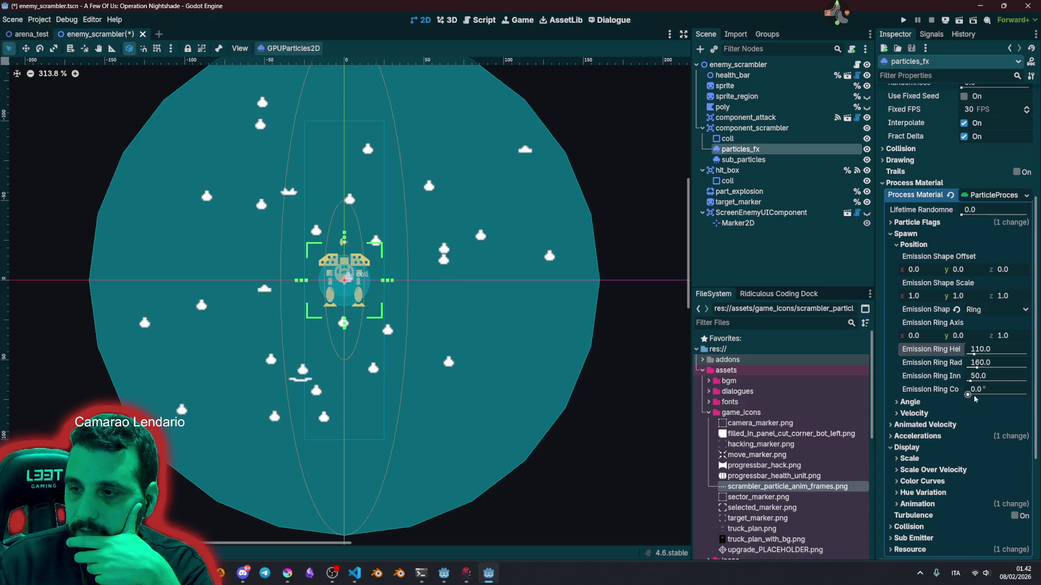
drag(979, 390, 1026, 391)
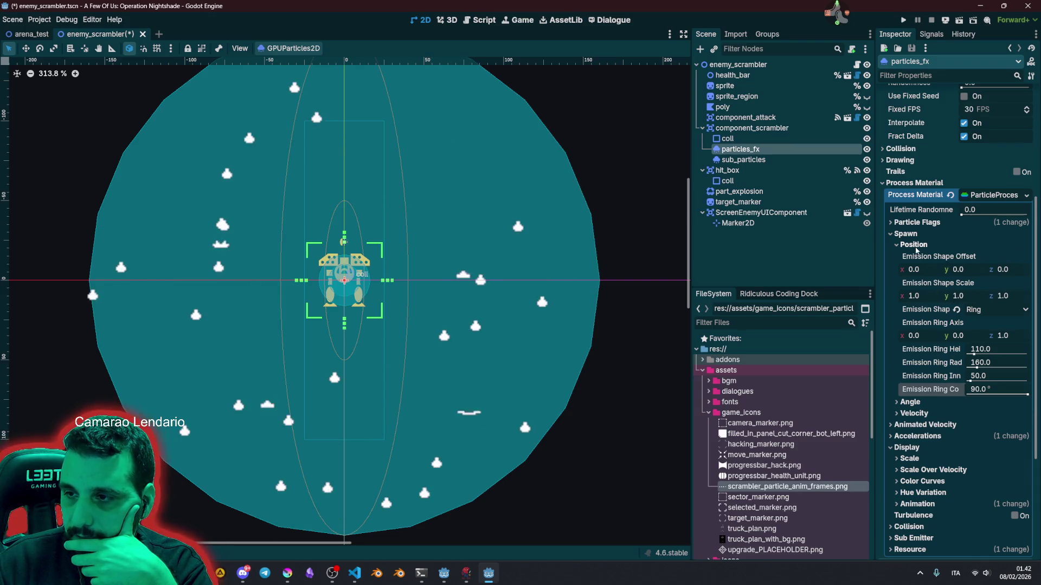
click(916, 249)
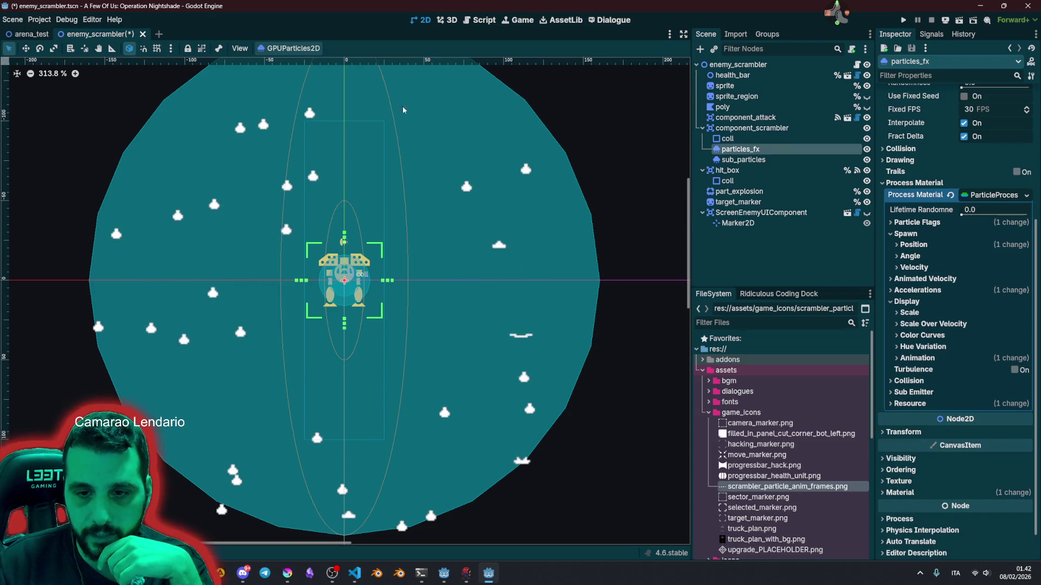
- Inspect component_scrambler and enemy_scrambler, confirm coll's CircleShape2D radius of 160, then select sub_particles
click(757, 160)
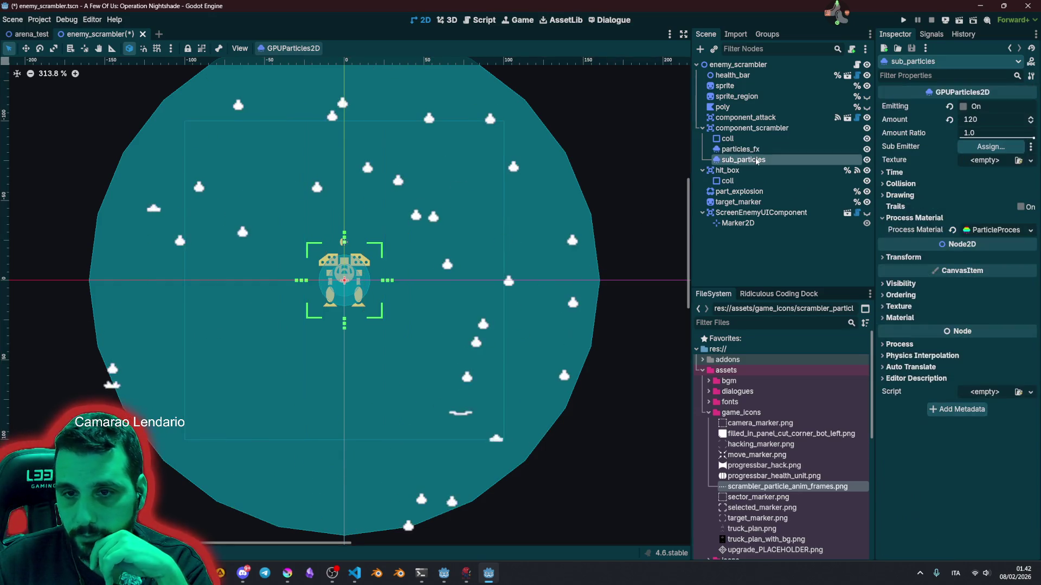
click(754, 151)
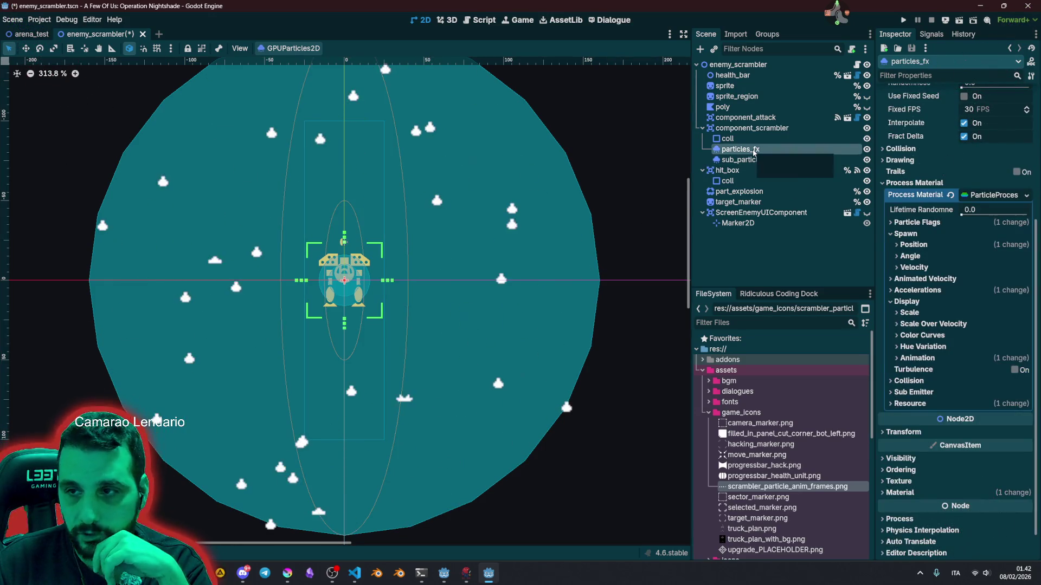
click(752, 128)
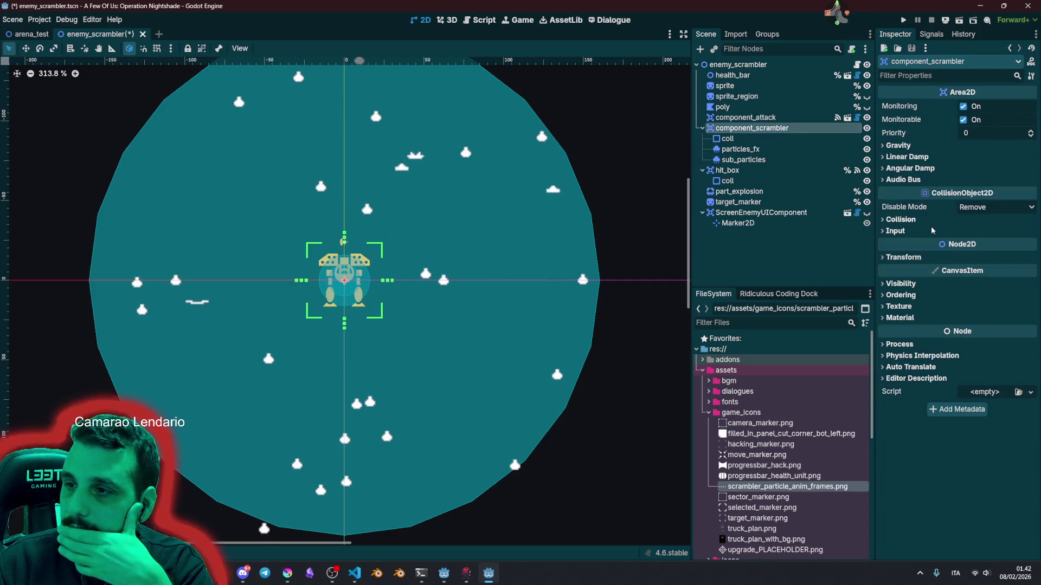
click(911, 257)
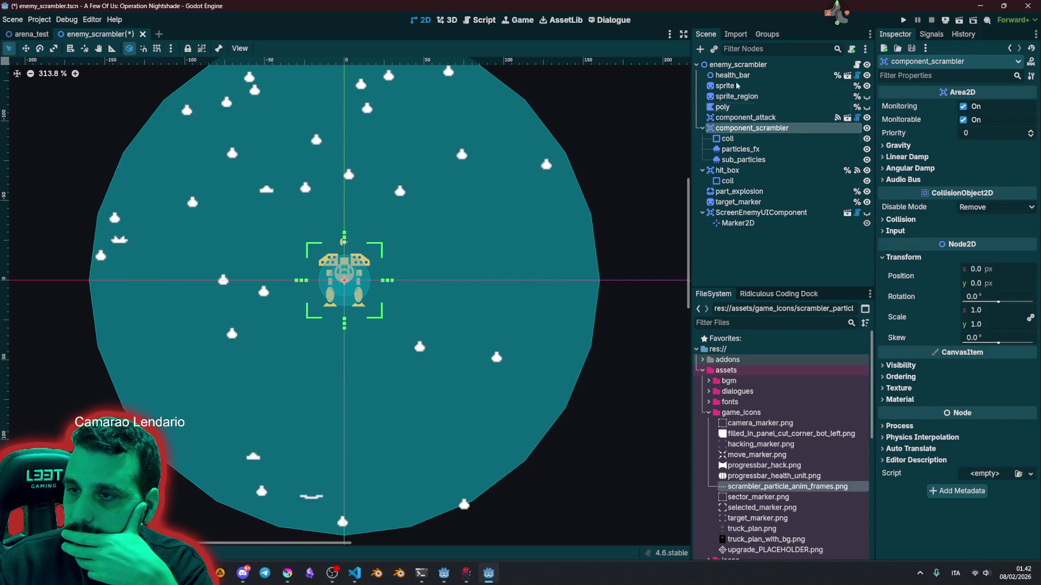
click(738, 64)
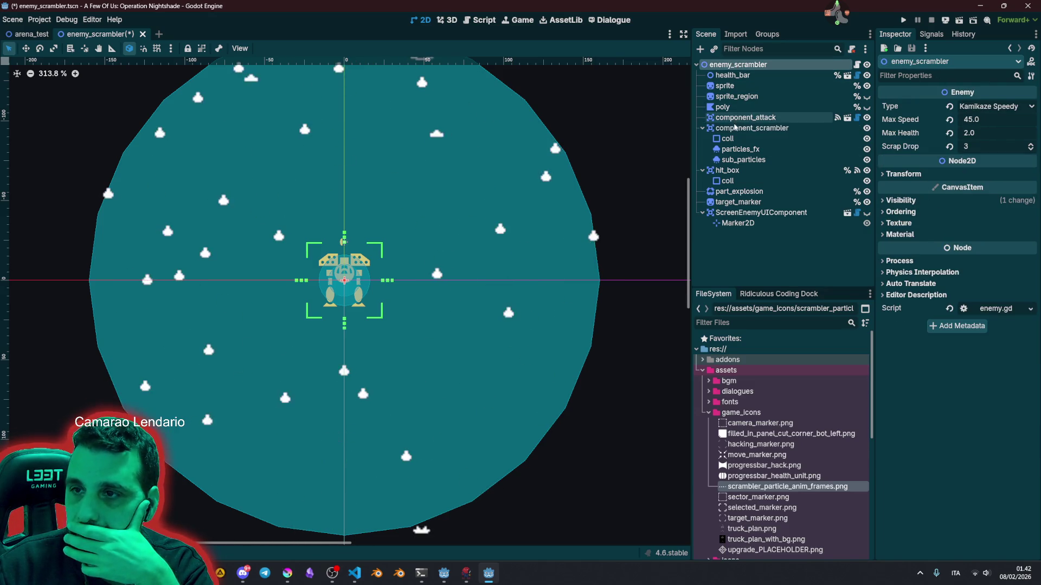
click(736, 128)
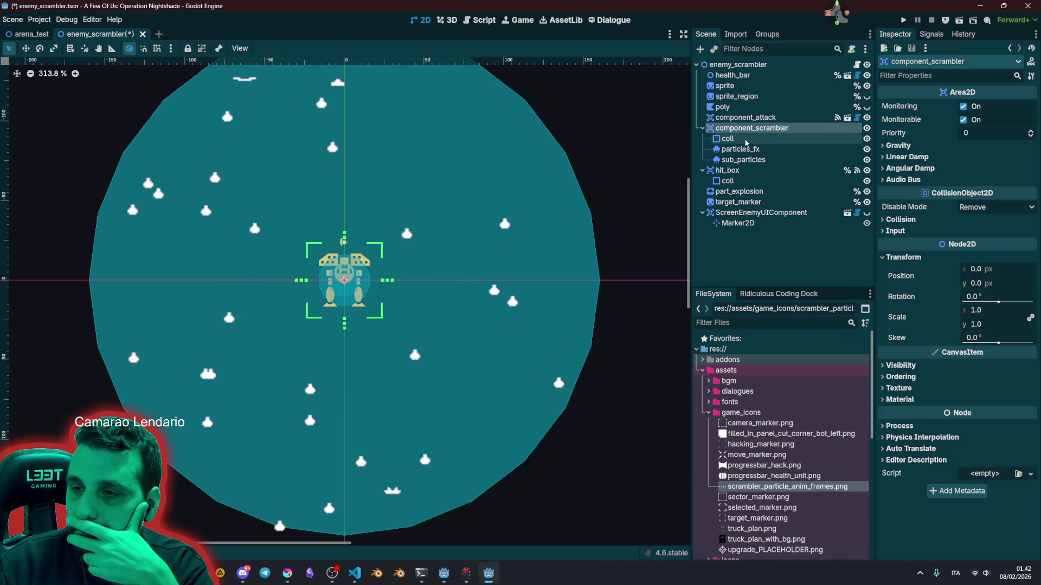
click(746, 140)
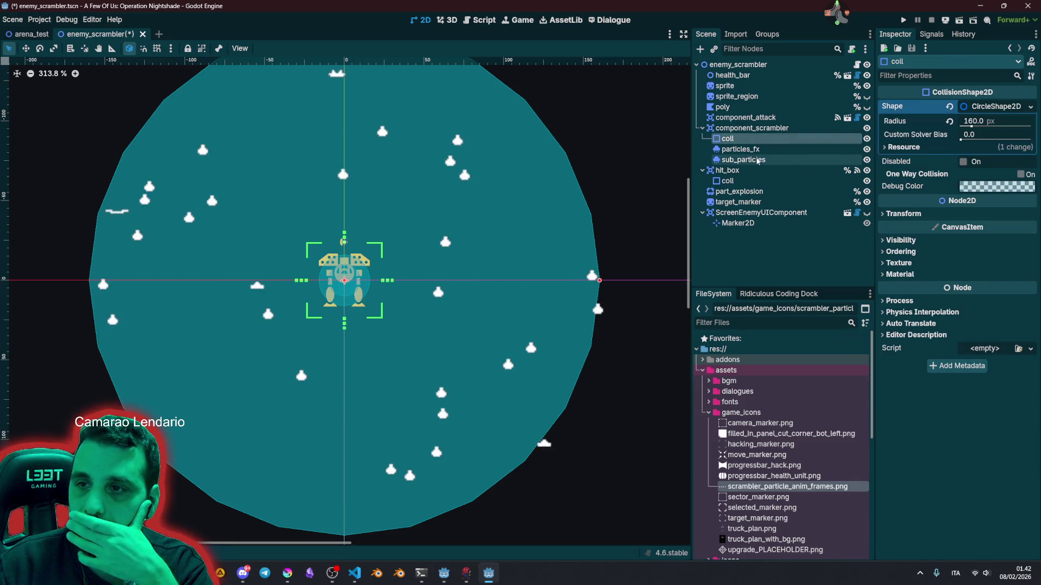
click(740, 149)
click(750, 160)
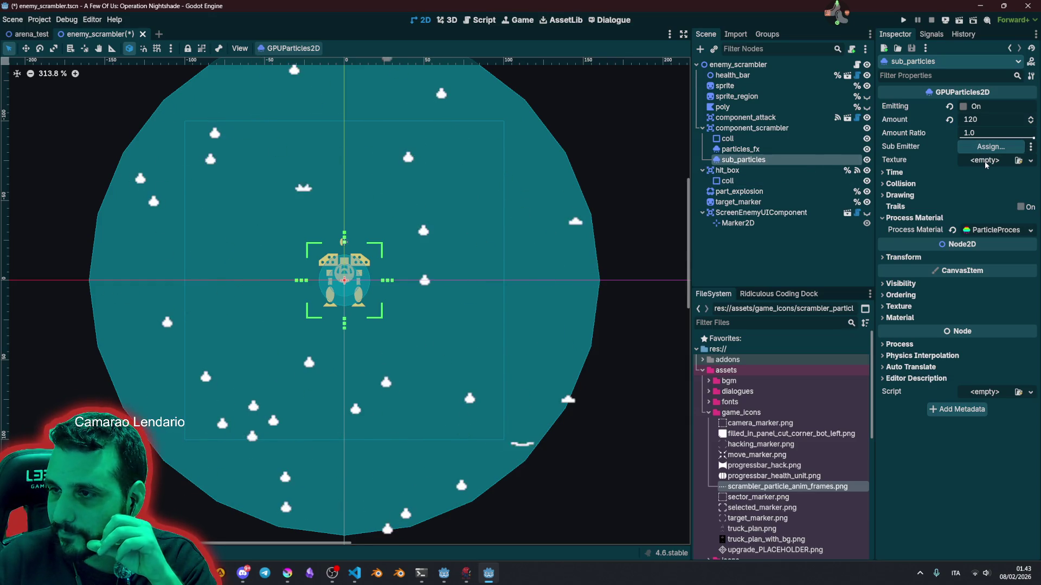
click(760, 150)
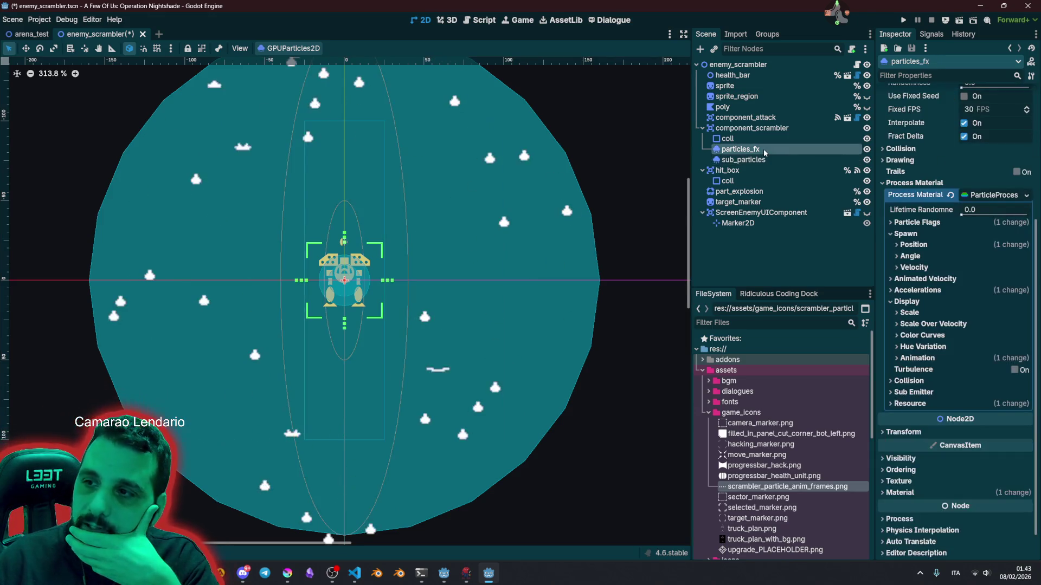
click(758, 159)
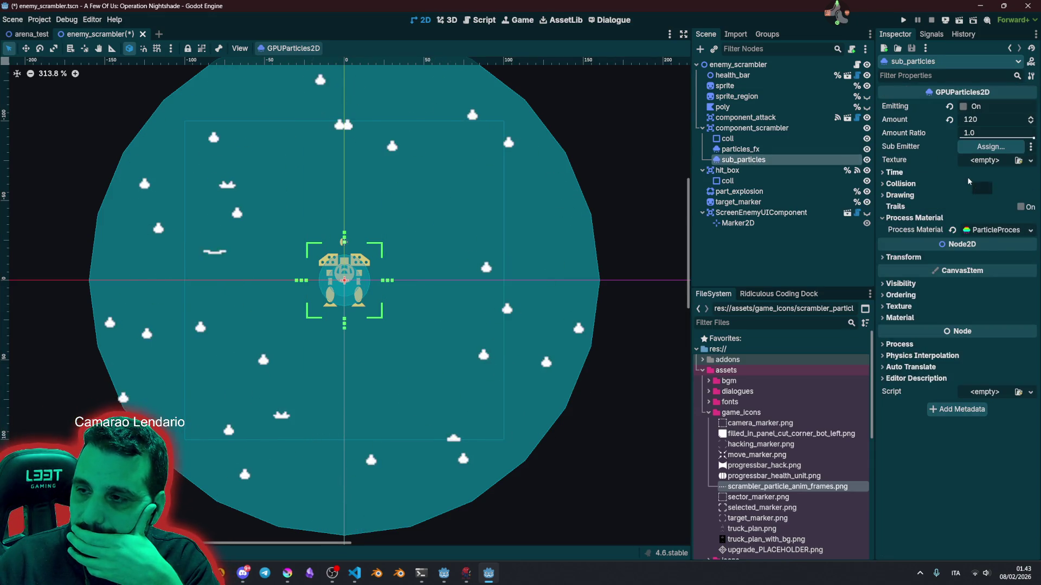
click(759, 150)
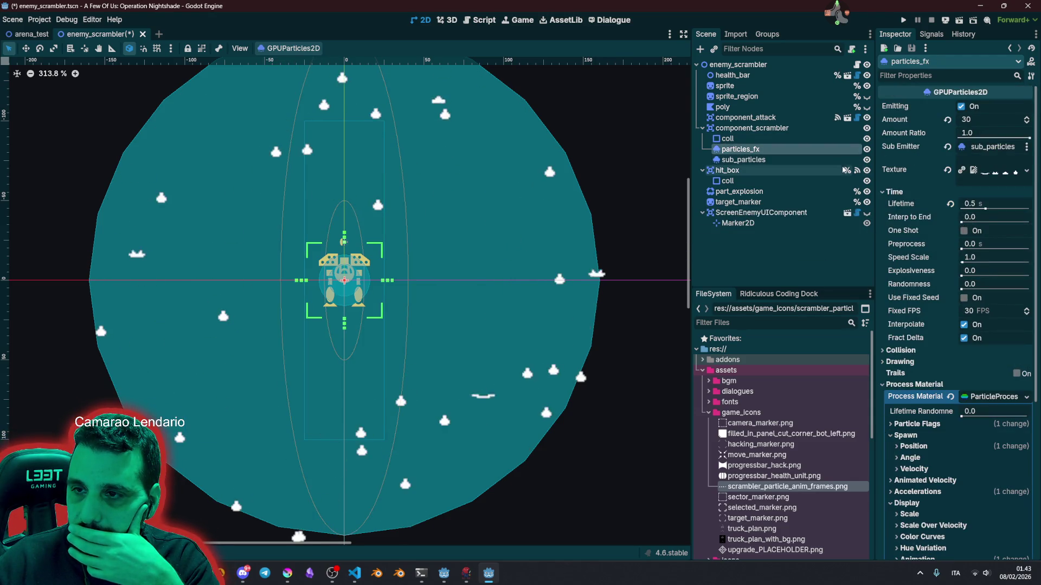
click(743, 160)
click(964, 107)
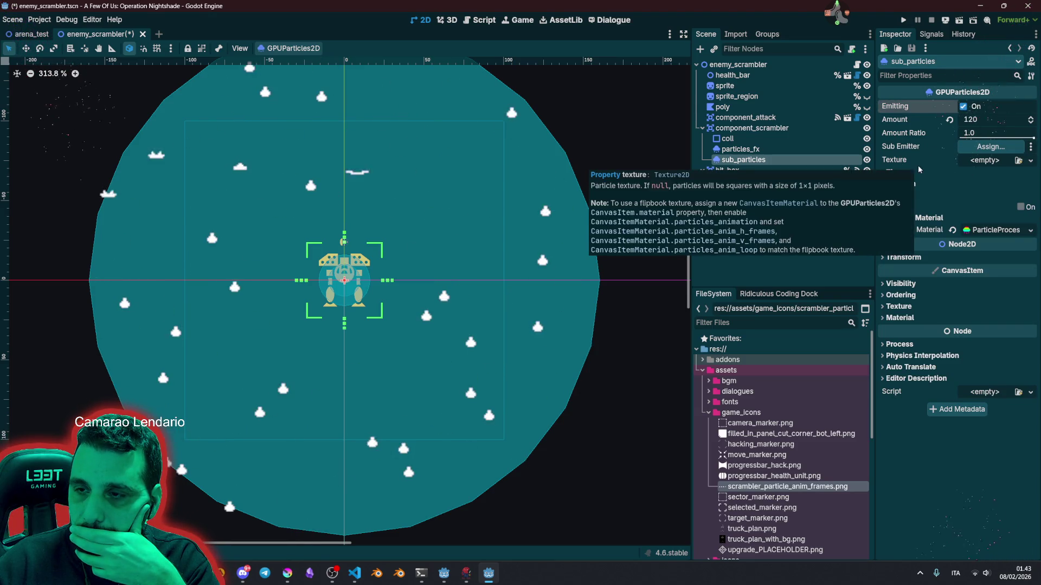
click(995, 230)
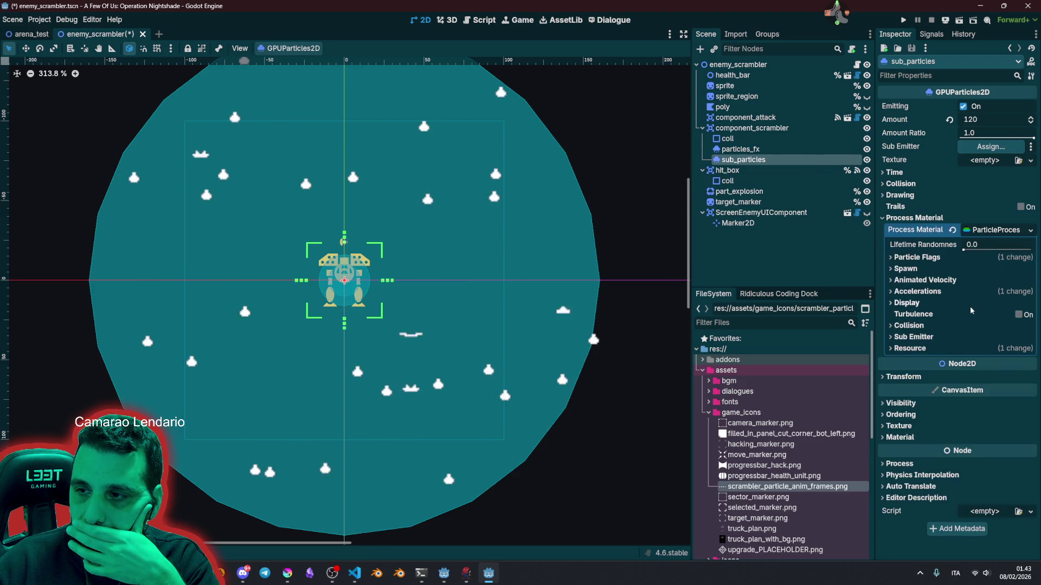
click(740, 151)
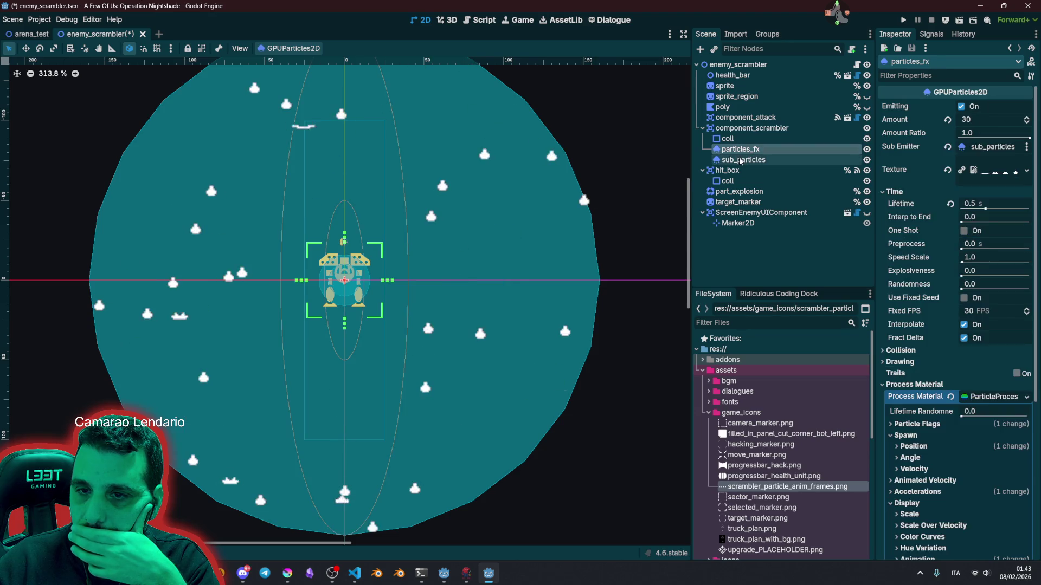
click(741, 160)
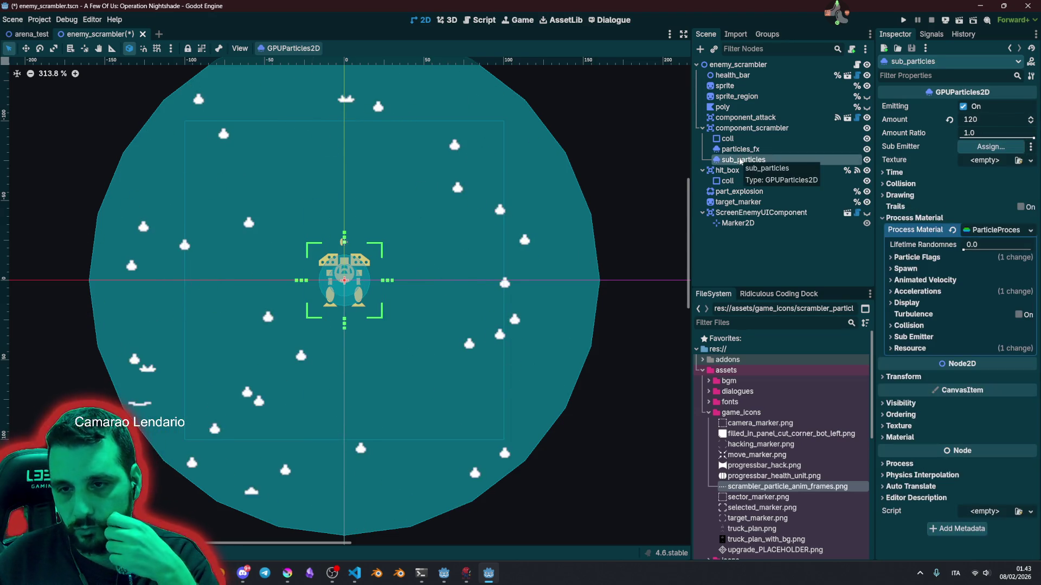
click(741, 150)
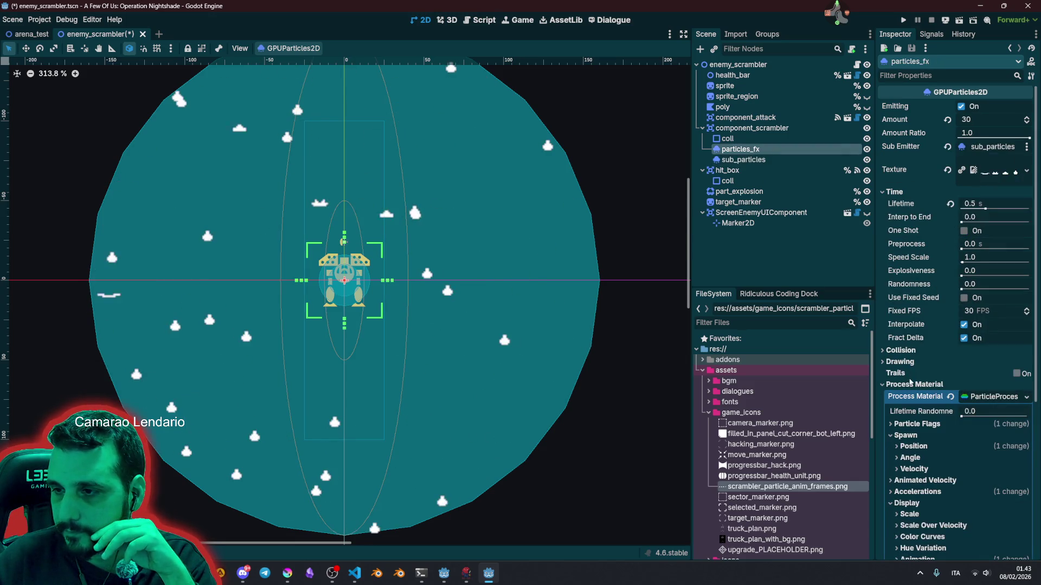
click(922, 385)
- Set particles_fx's Sub Emitter mode to At Start with an amount of 1
click(914, 372)
scroll(932, 324, down, 4)
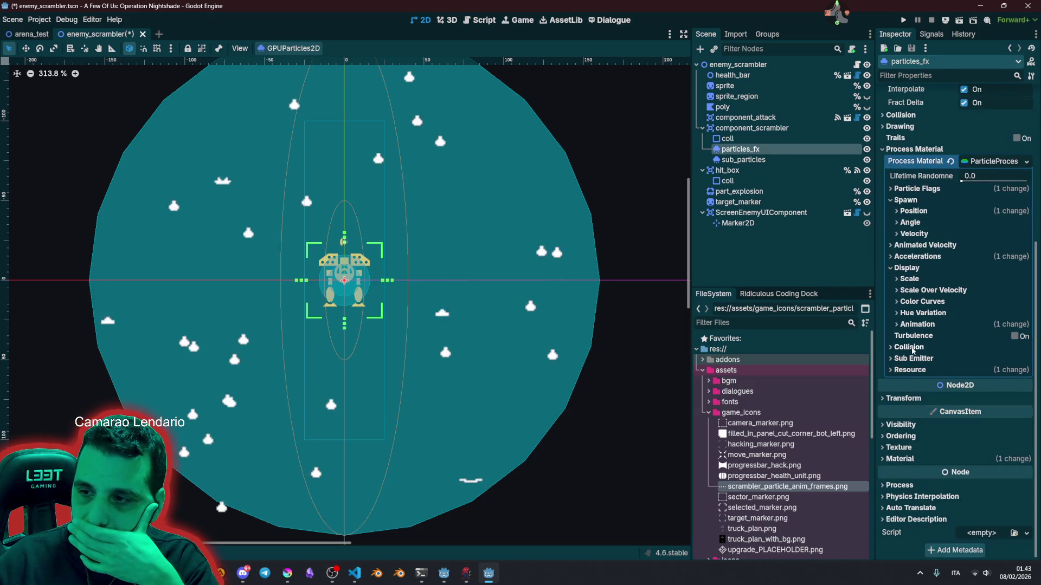
click(913, 358)
click(988, 370)
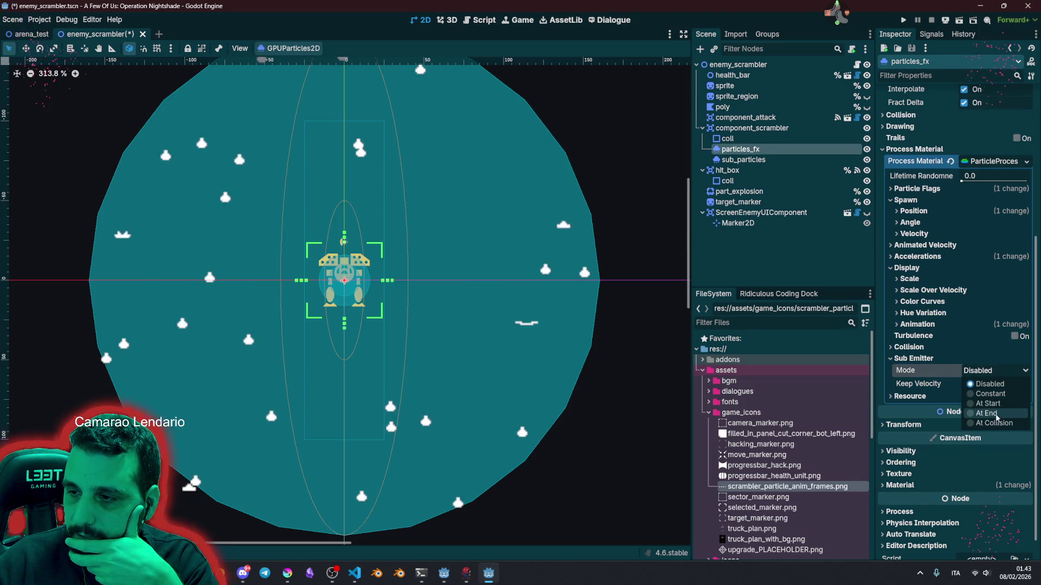
key(Escape)
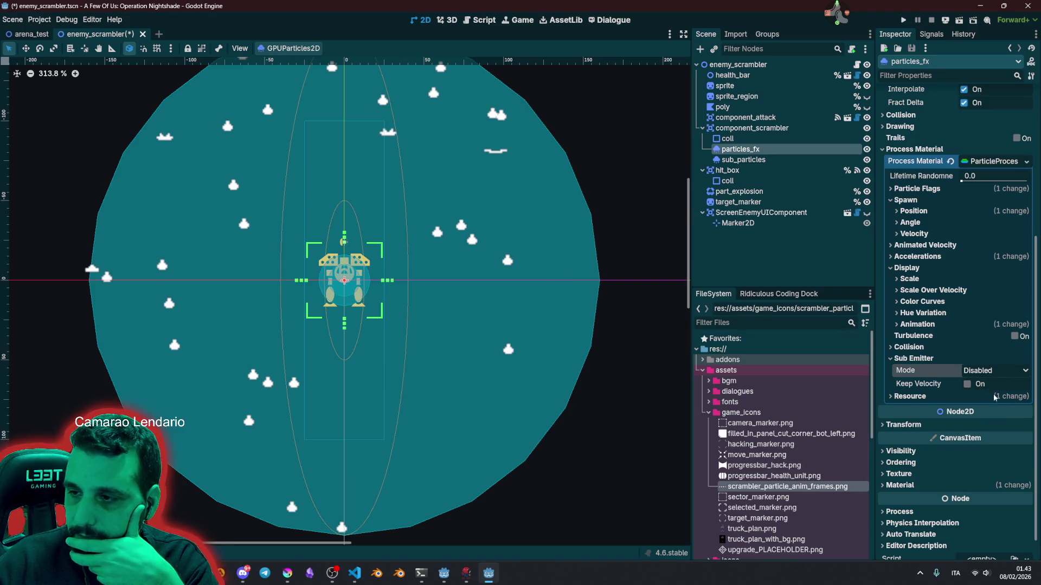
click(995, 397)
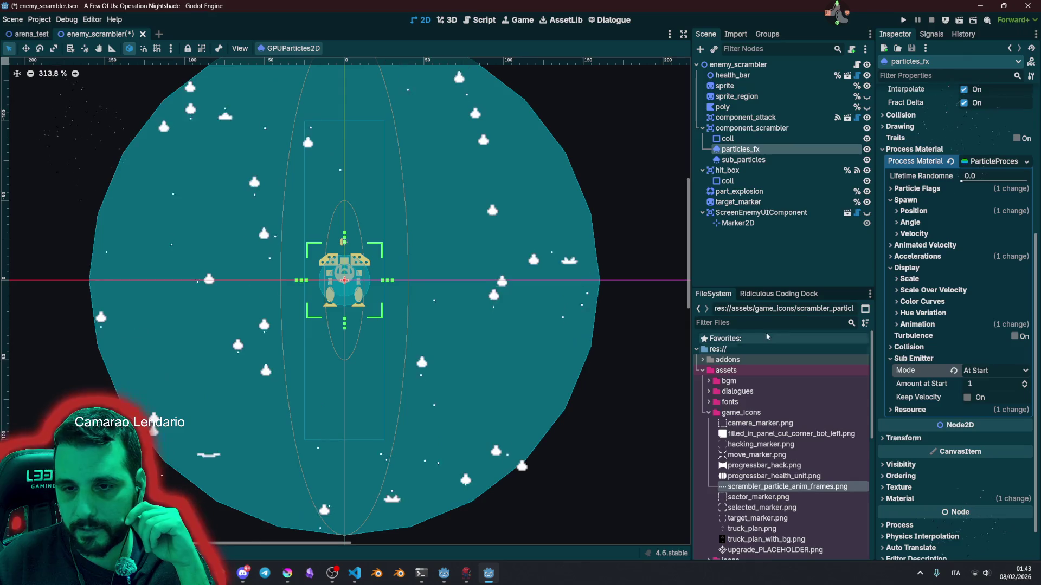
- Select the sub_particles emitter and fold its Process Material section
scroll(987, 184, up, 5)
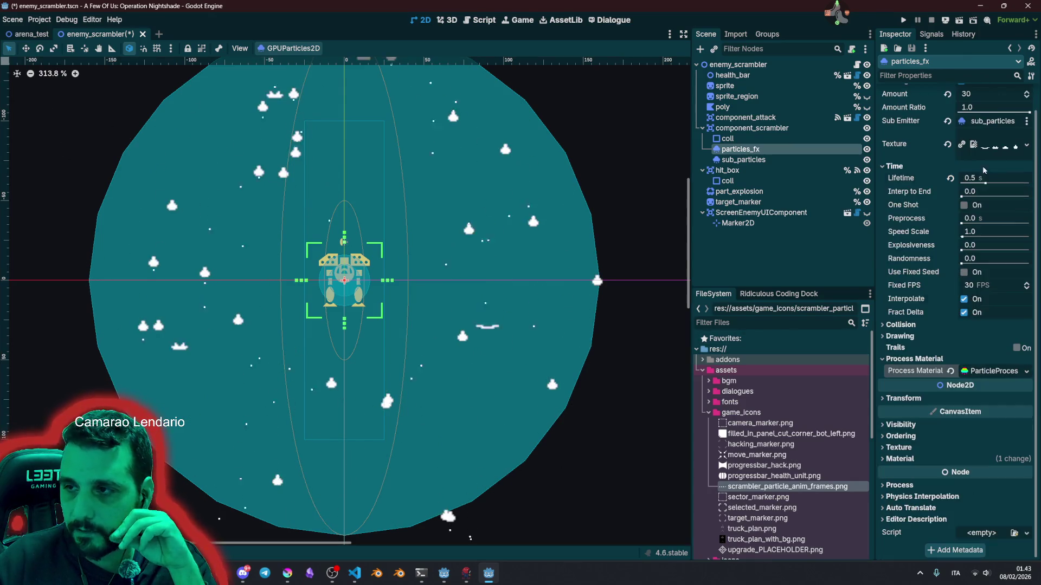
click(759, 159)
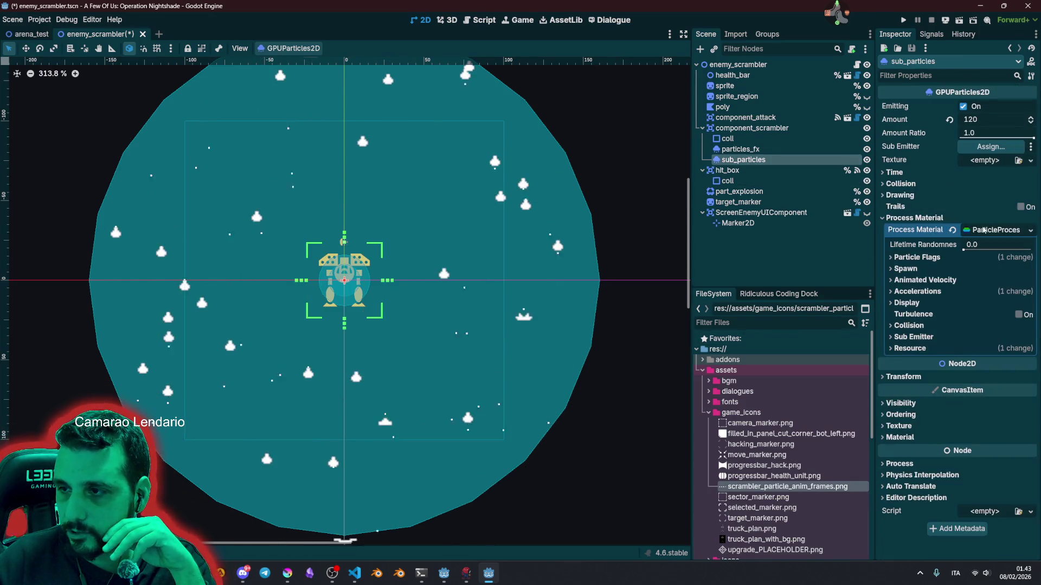
click(986, 229)
- Set sub_particles' process material gravity y to -98 under Accelerations
click(987, 230)
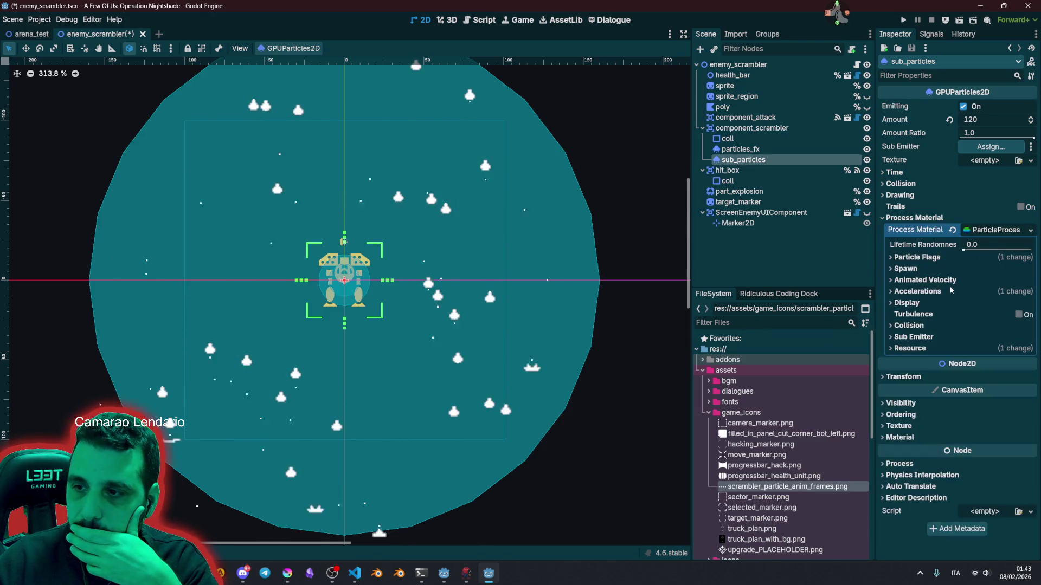
click(944, 291)
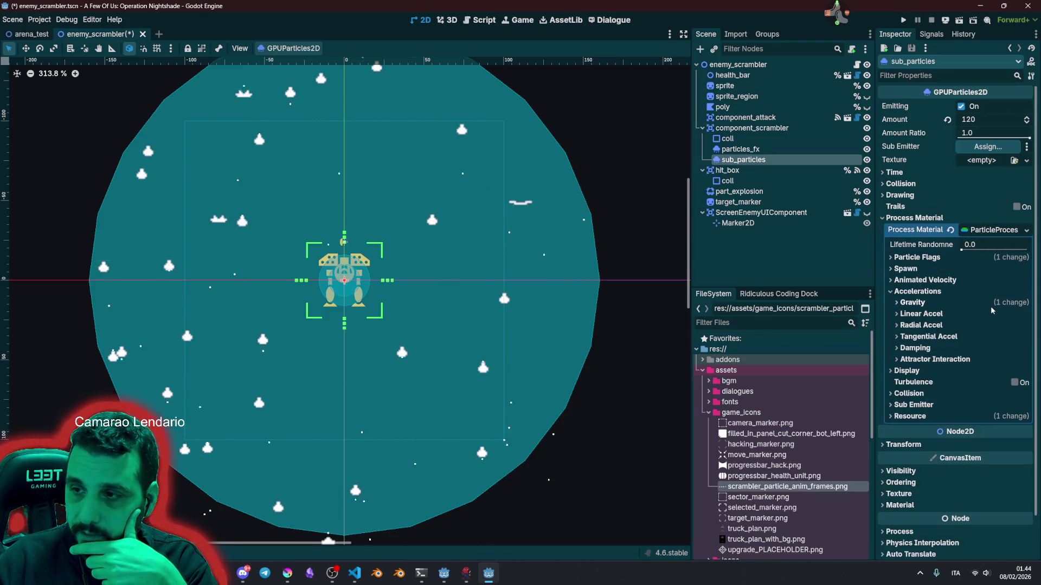
click(945, 302)
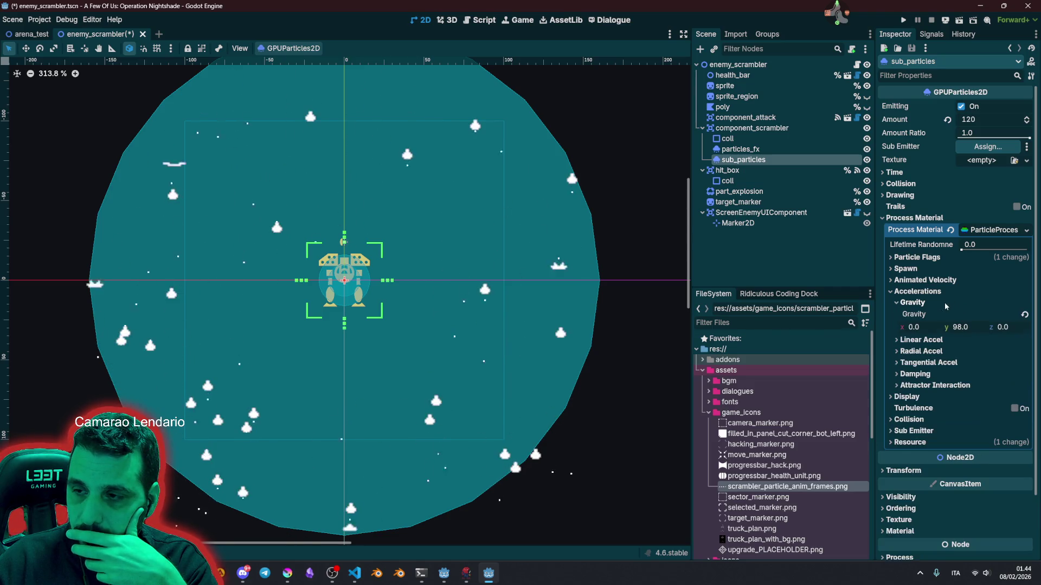
click(963, 329)
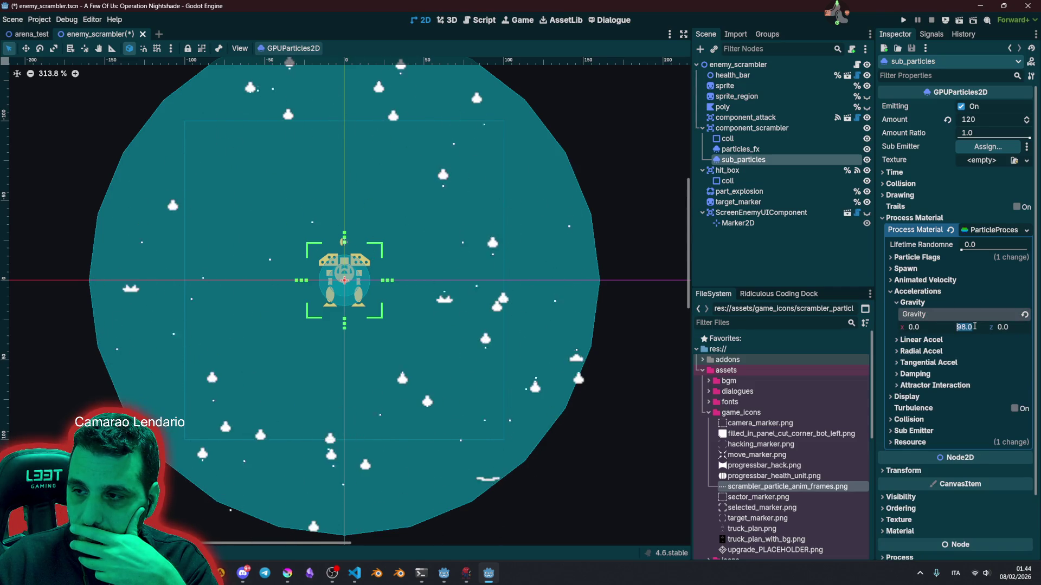
text(-)
key(Return)
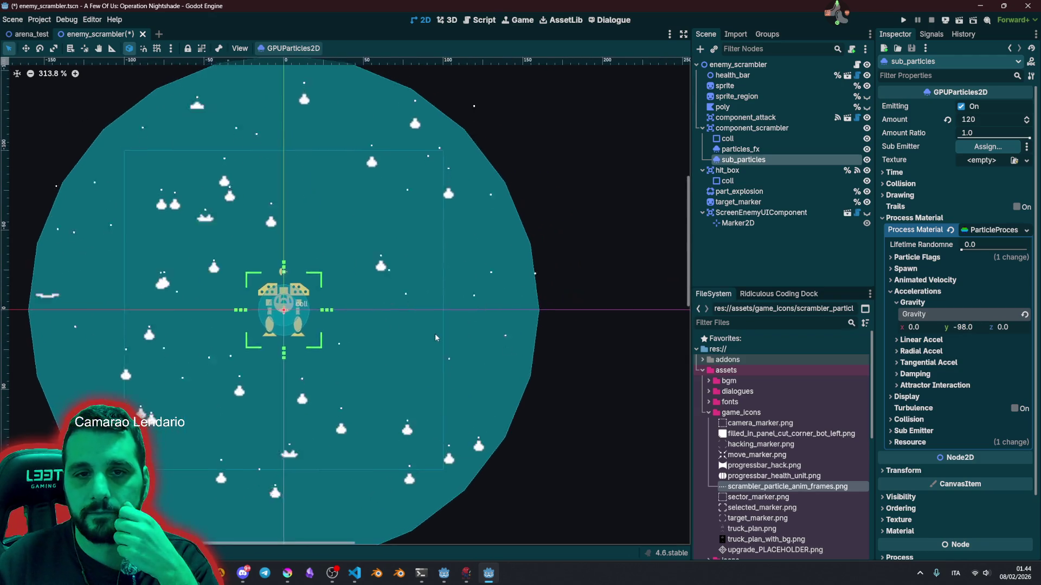
- Hide the coll collision shape in the editor and reselect sub_particles
scroll(435, 333, down, 5)
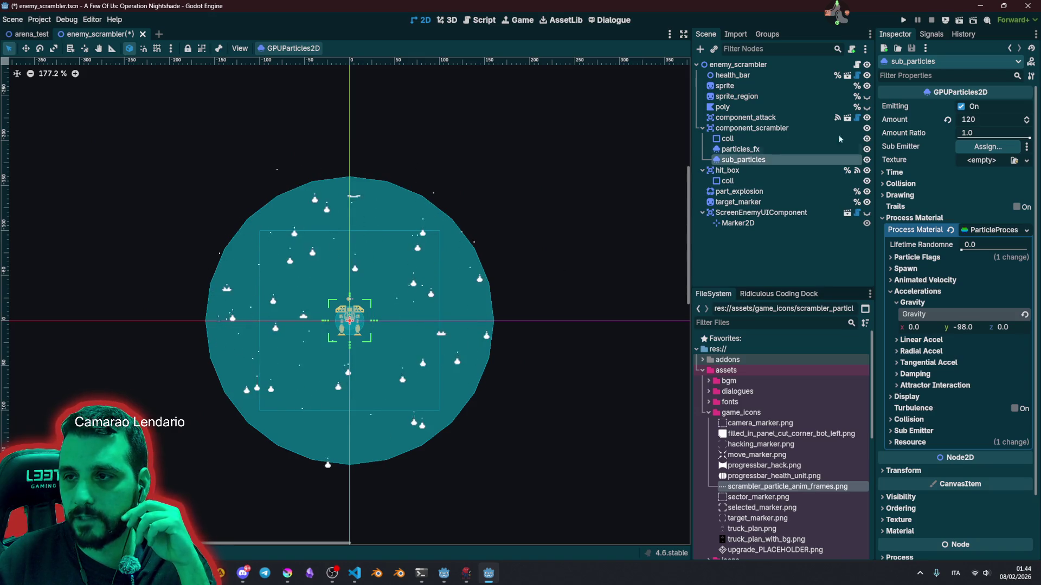
click(866, 139)
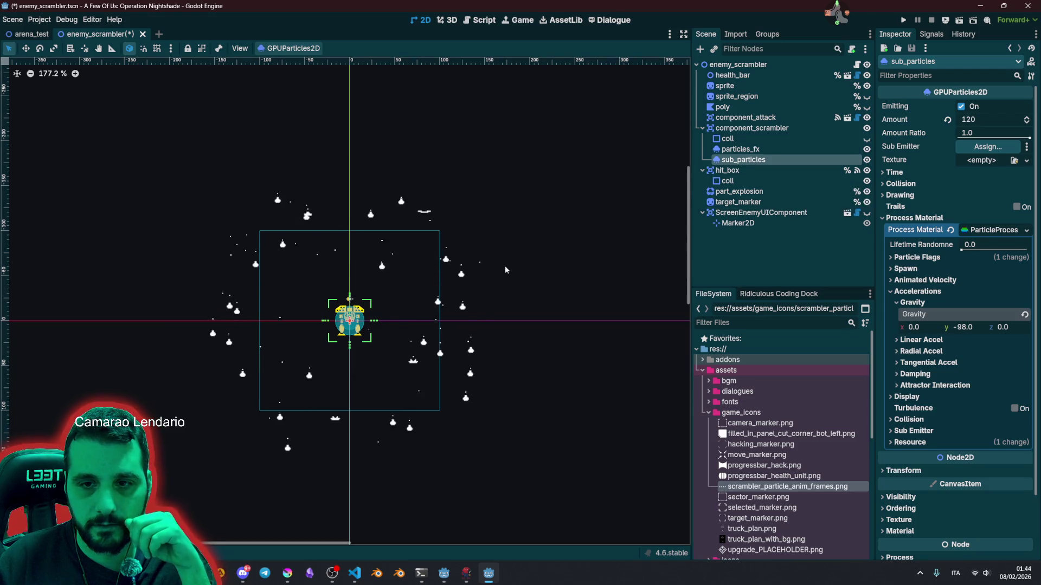
click(751, 128)
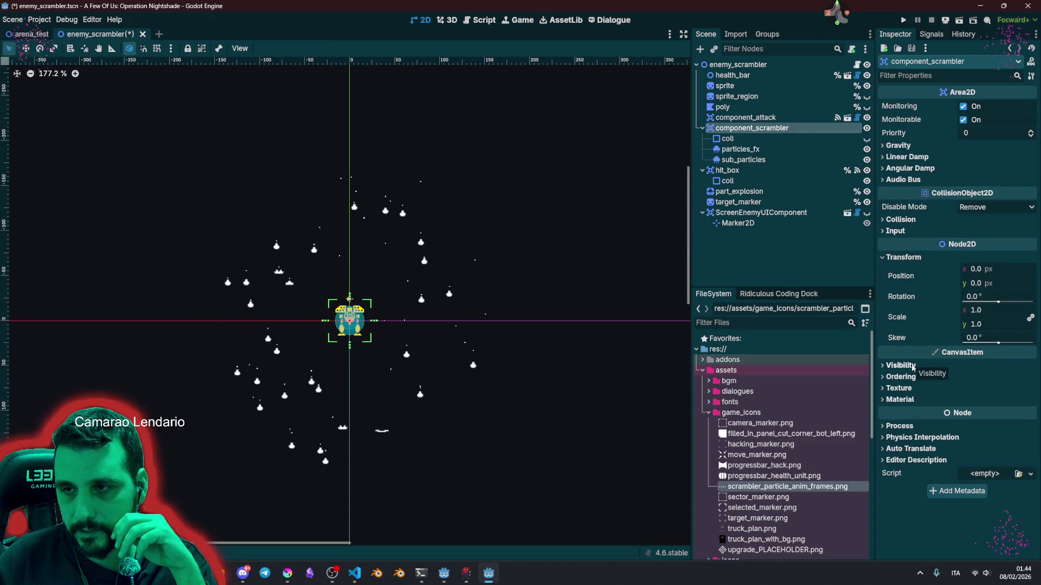
click(757, 160)
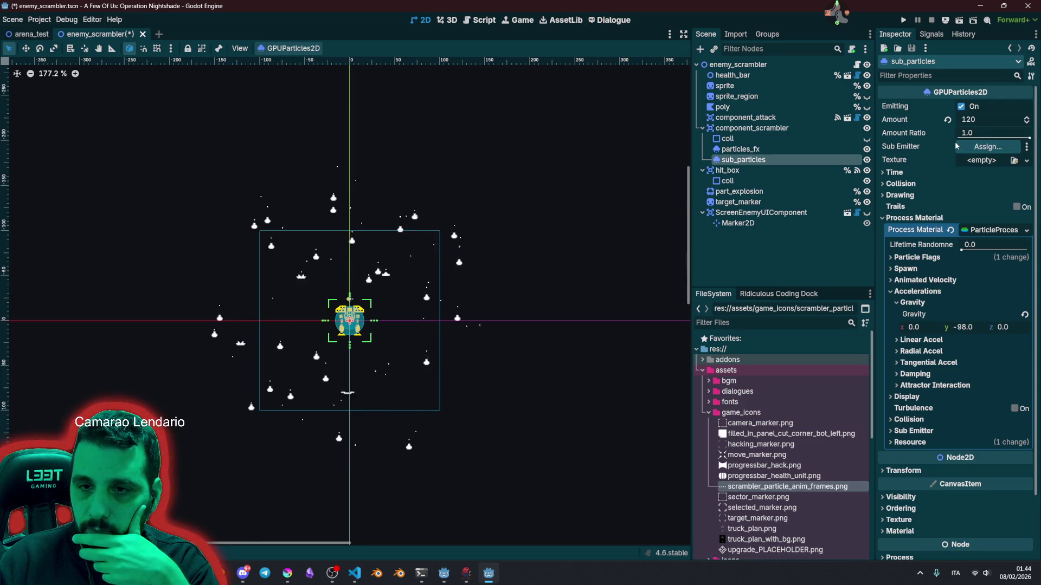
mouse_move(966, 131)
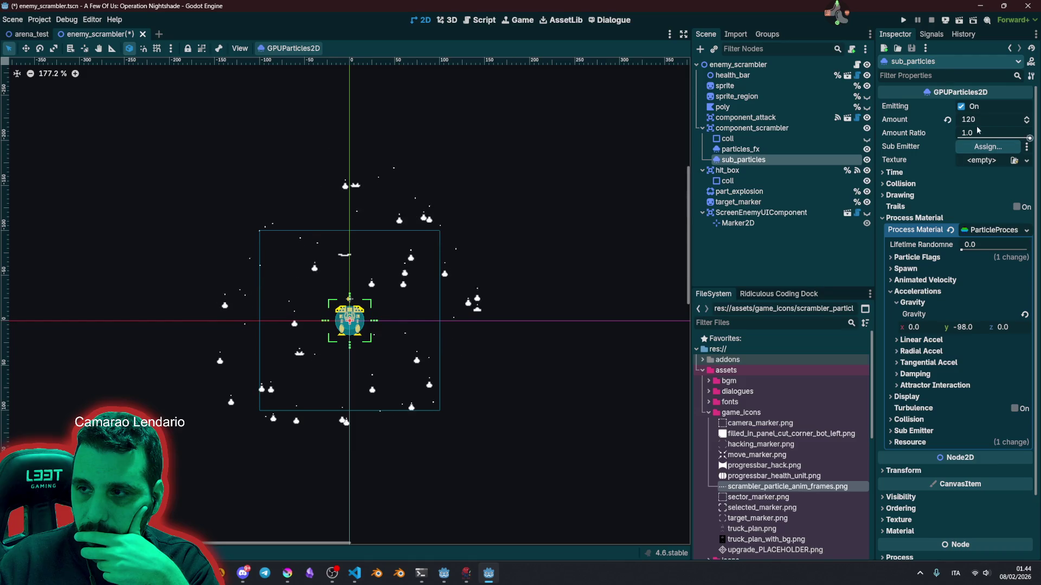
- Set the sub_particles Amount to 50
click(947, 119)
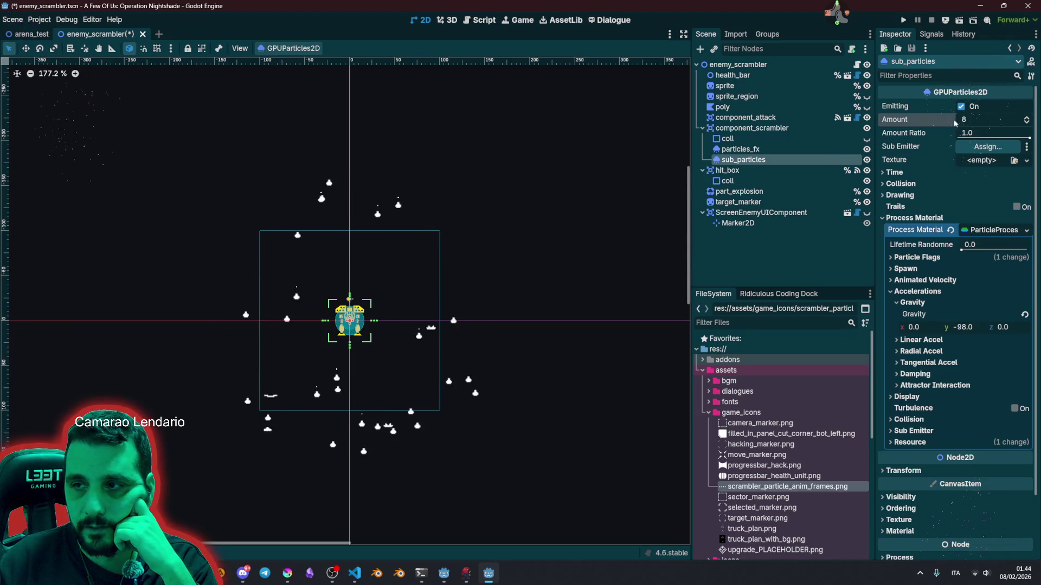
click(979, 117)
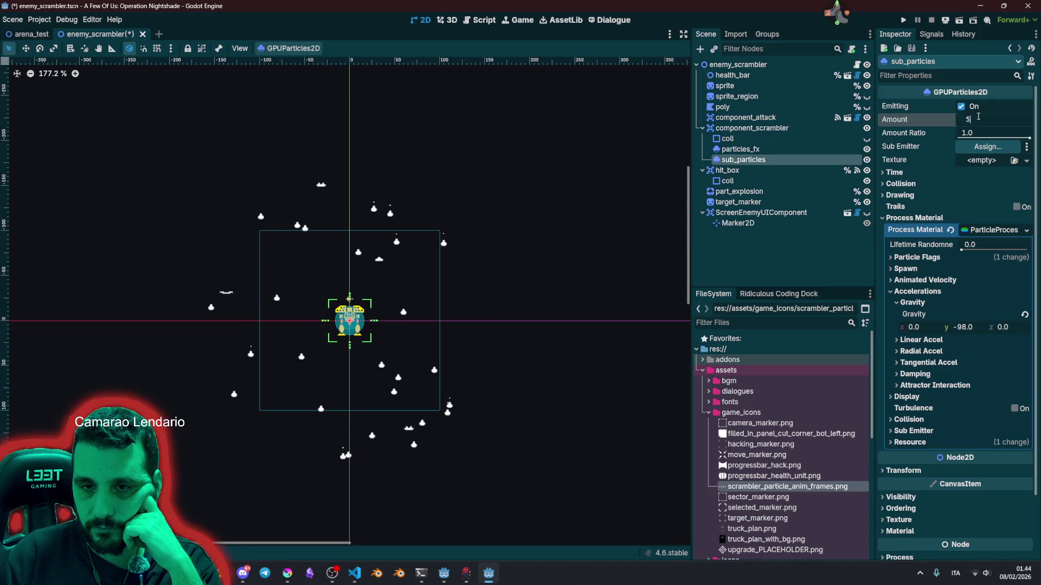
text(50)
key(Return)
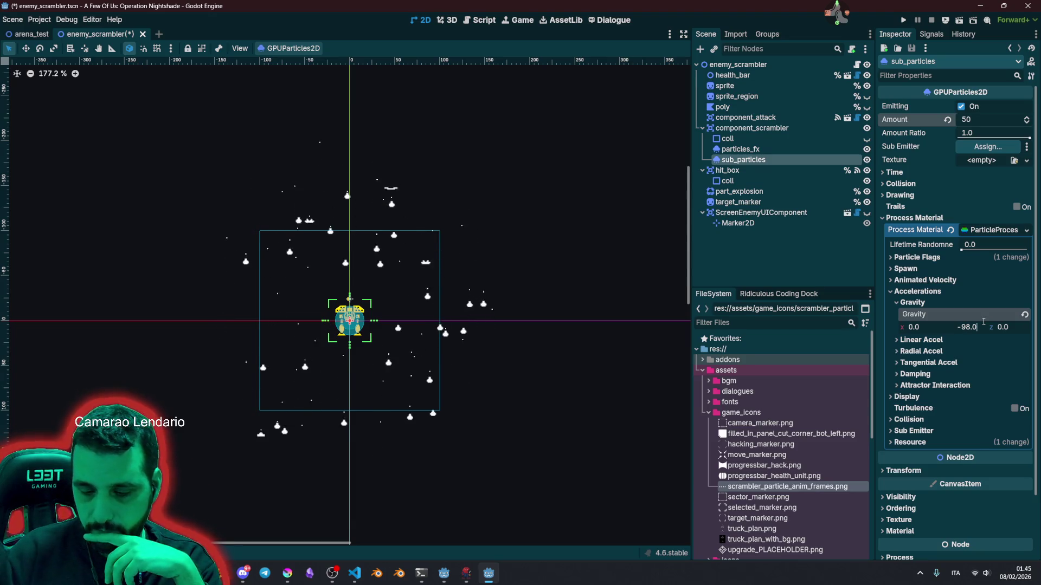
- Scale gravity y by 0.3 to -29.4 and collapse Accelerations
click(983, 321)
text(*0.3)
key(Return)
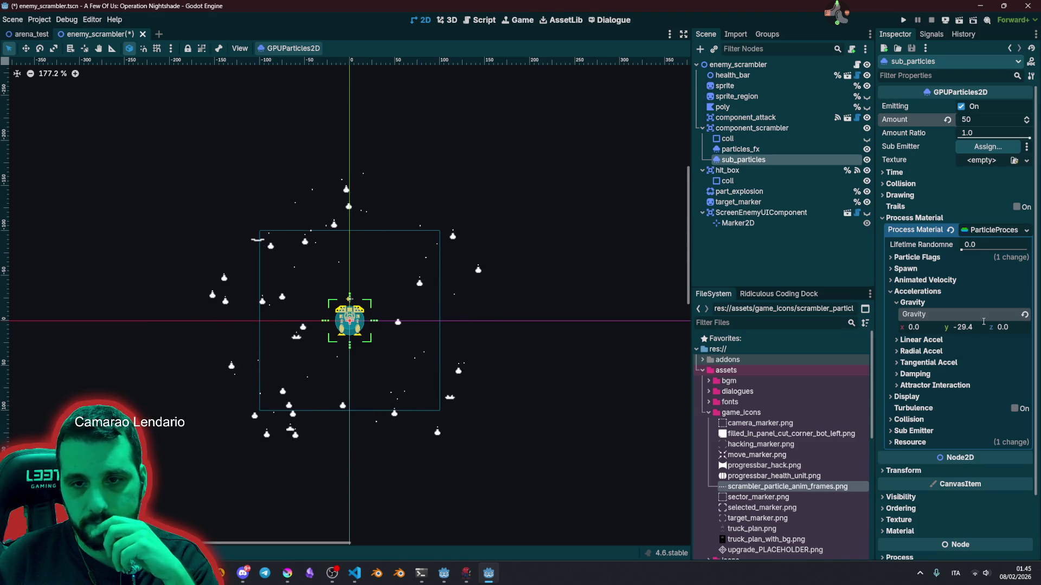
click(917, 291)
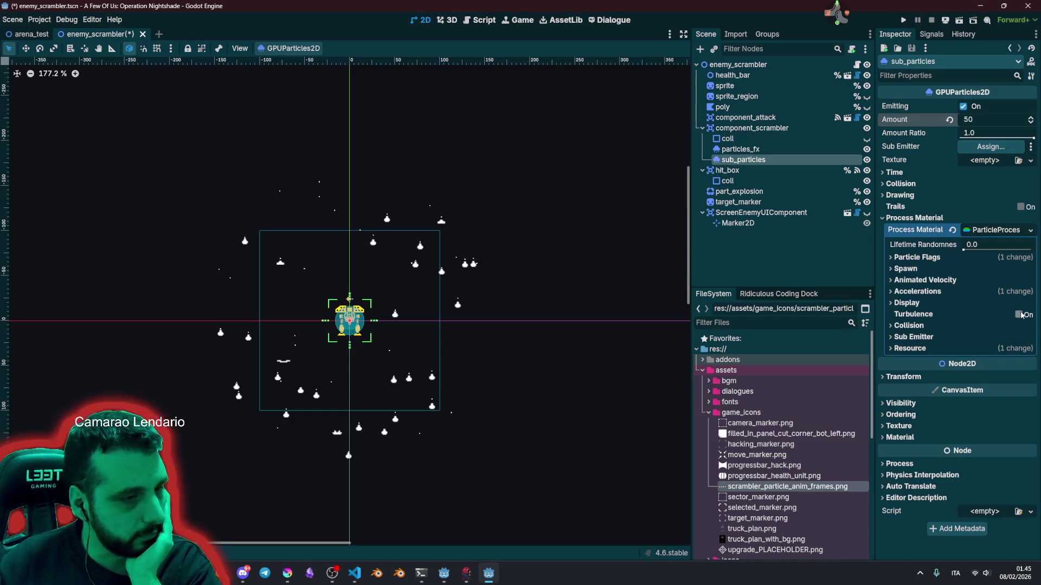
- Turn on sub_particles turbulence (strength 1.0, scale 9.0), then reselect sub_particles after checking particles_fx
click(1020, 315)
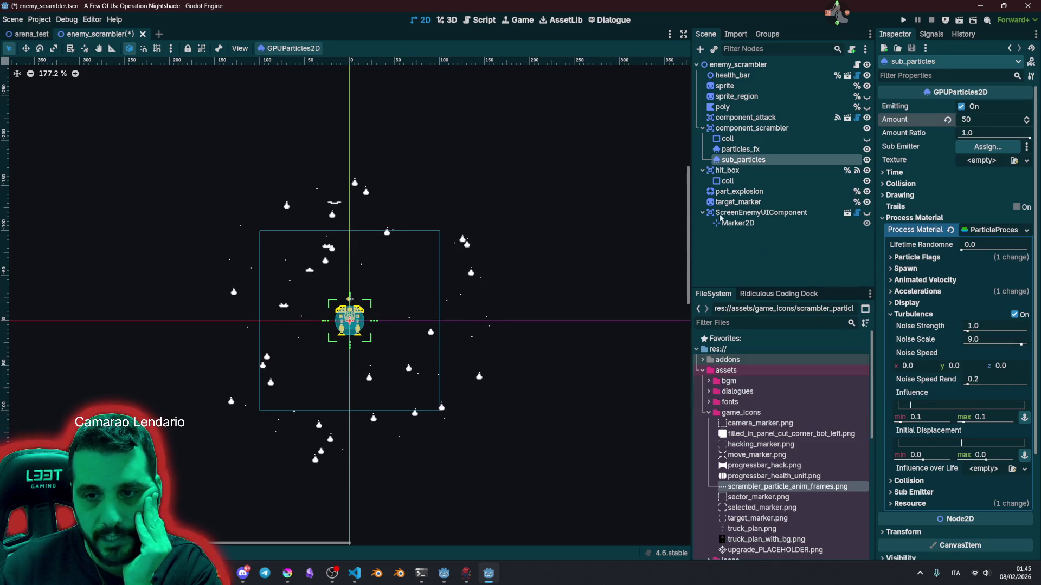
click(740, 150)
scroll(968, 116, up, 1)
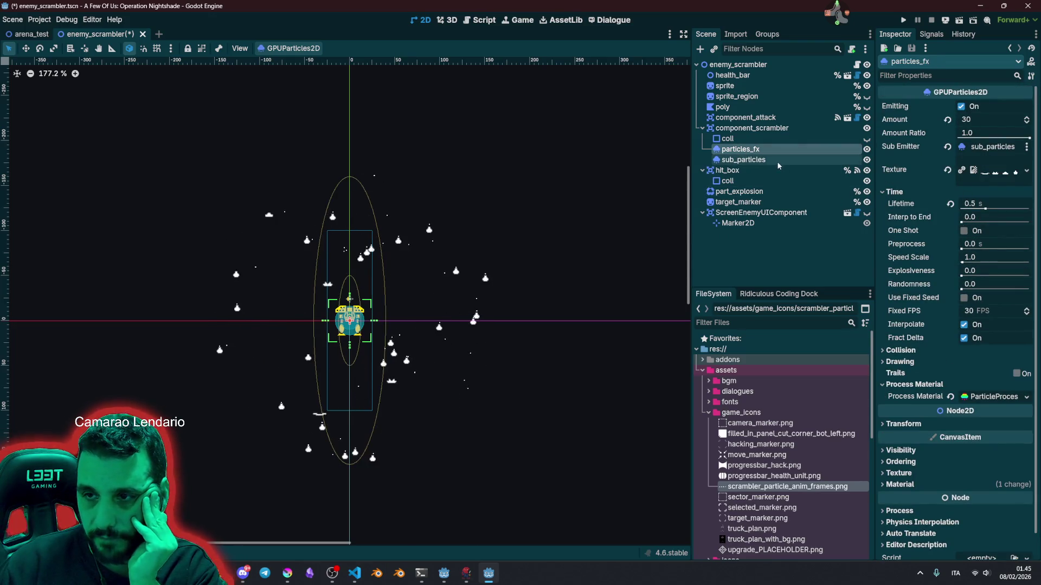
click(743, 160)
click(978, 132)
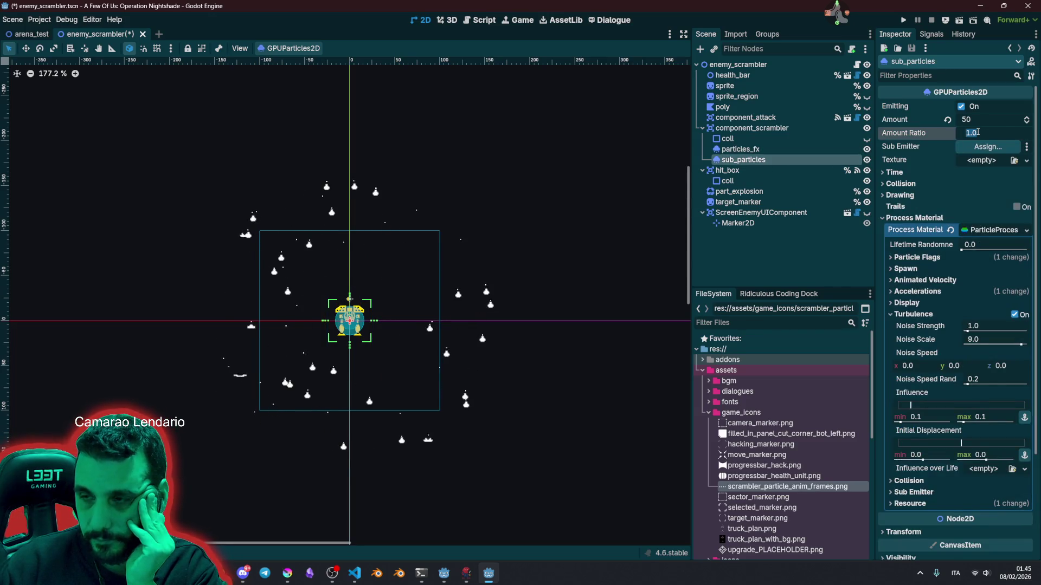
click(914, 174)
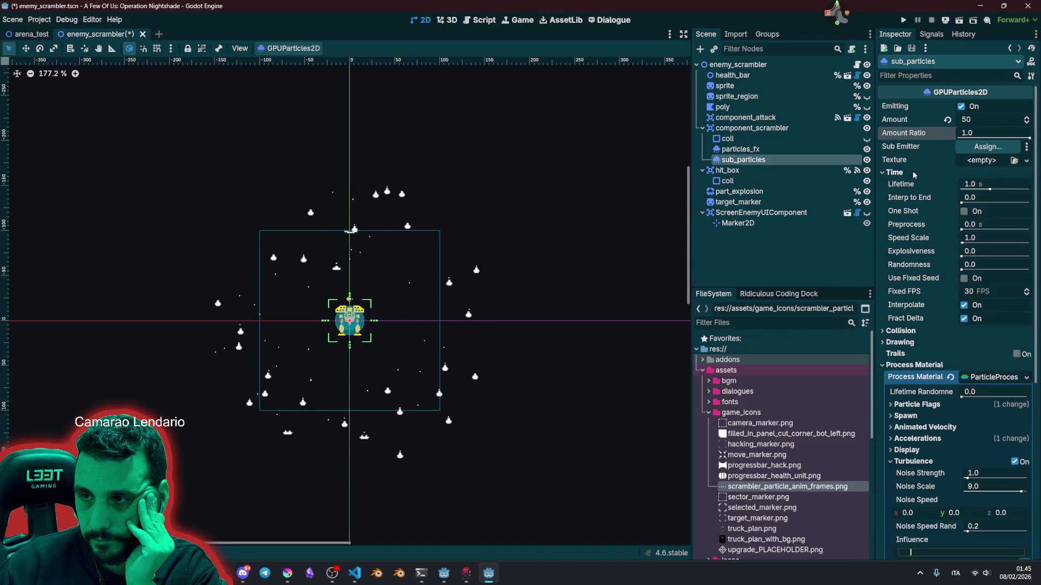
- Set the sub_particles lifetime to 0.65 s
click(986, 185)
text(0.5)
key(Return)
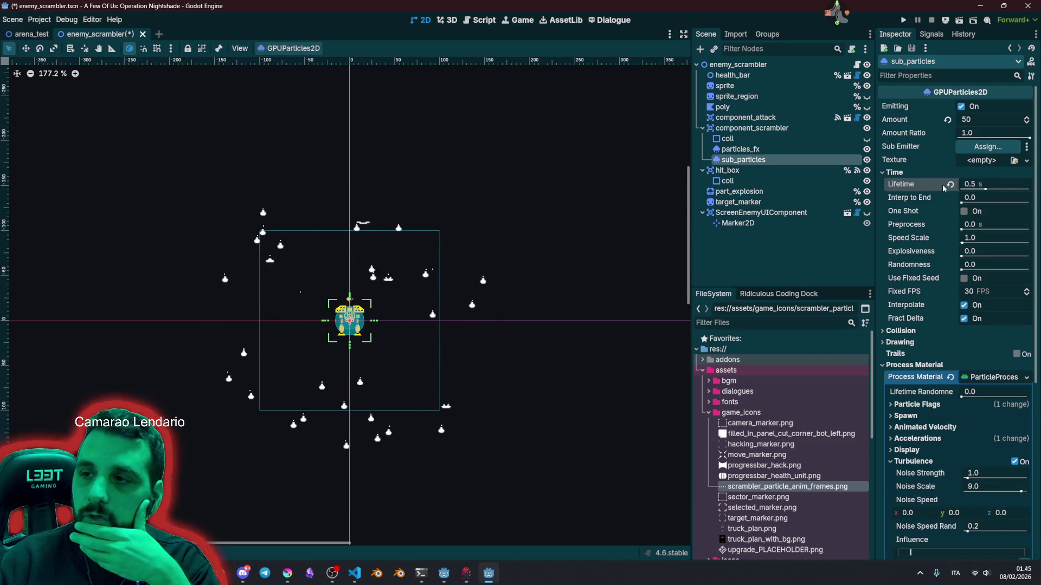
click(977, 183)
text(.)
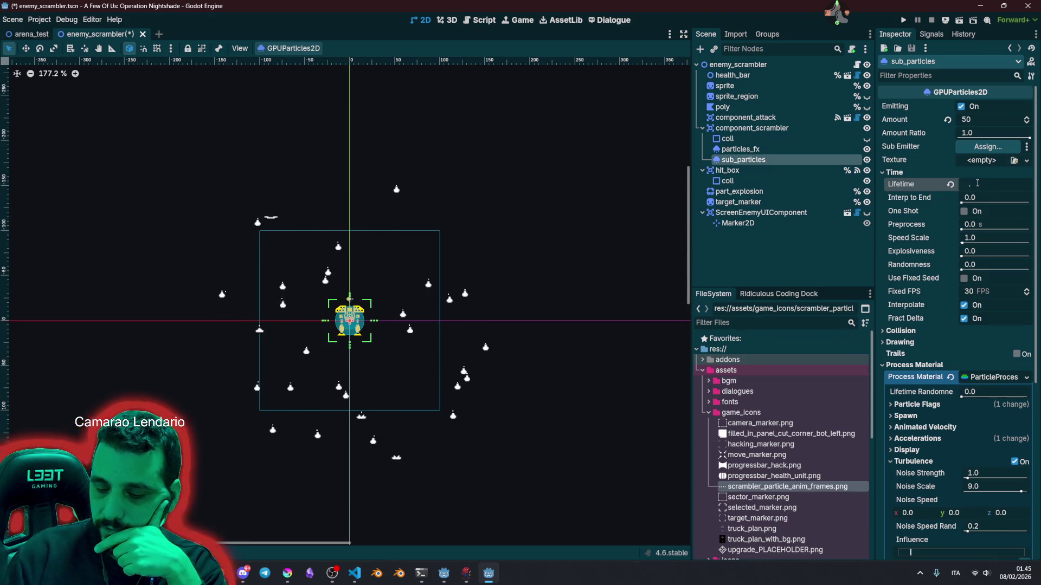
text(65)
key(Return)
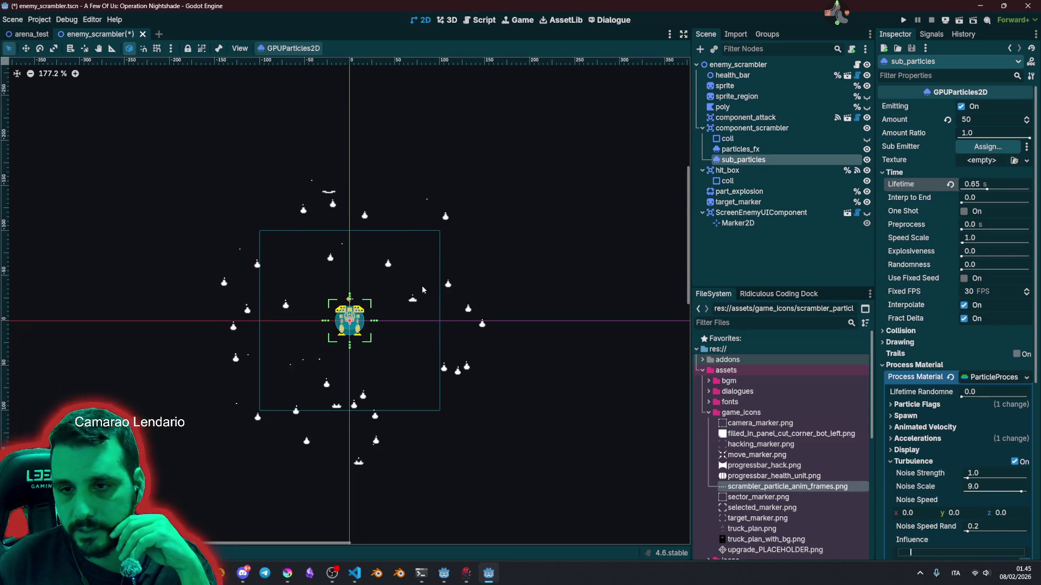
- Raise the sub_particles Amount to 250
click(979, 120)
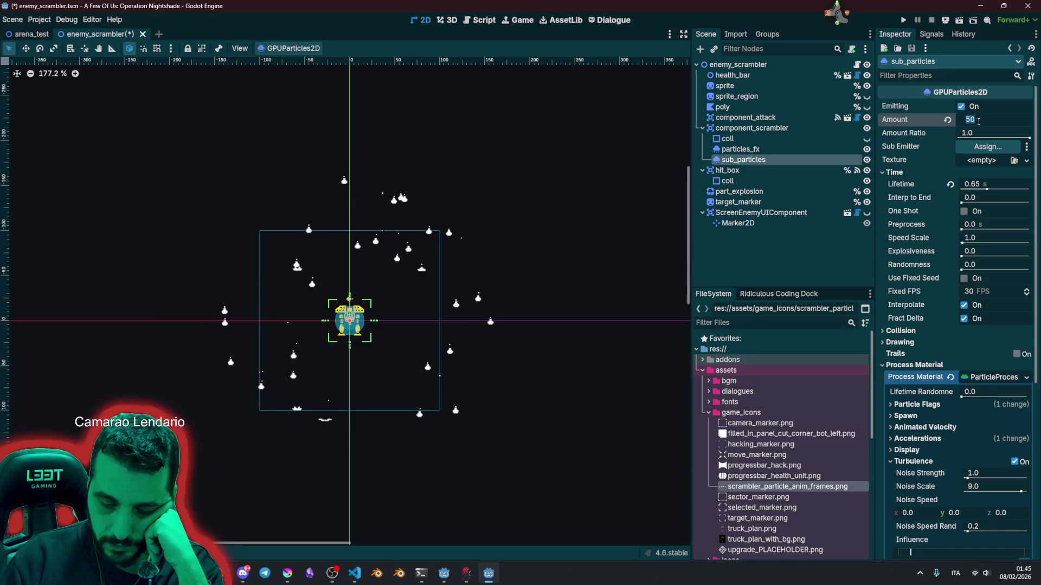
click(978, 120)
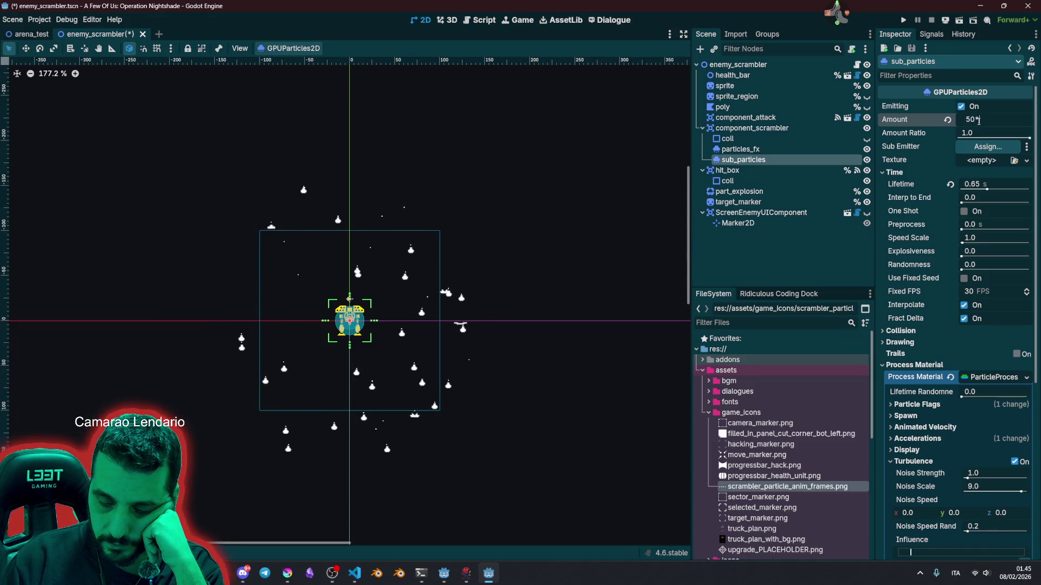
text(250)
key(Return)
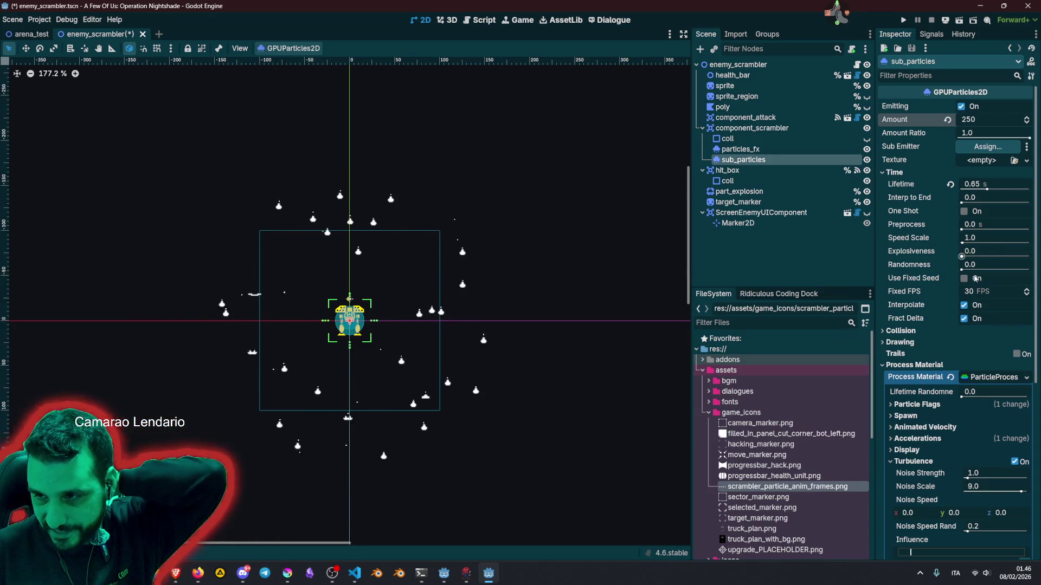
- Set the Spawn > Position emission shape offset to (0, 10, 0)
scroll(926, 321, down, 5)
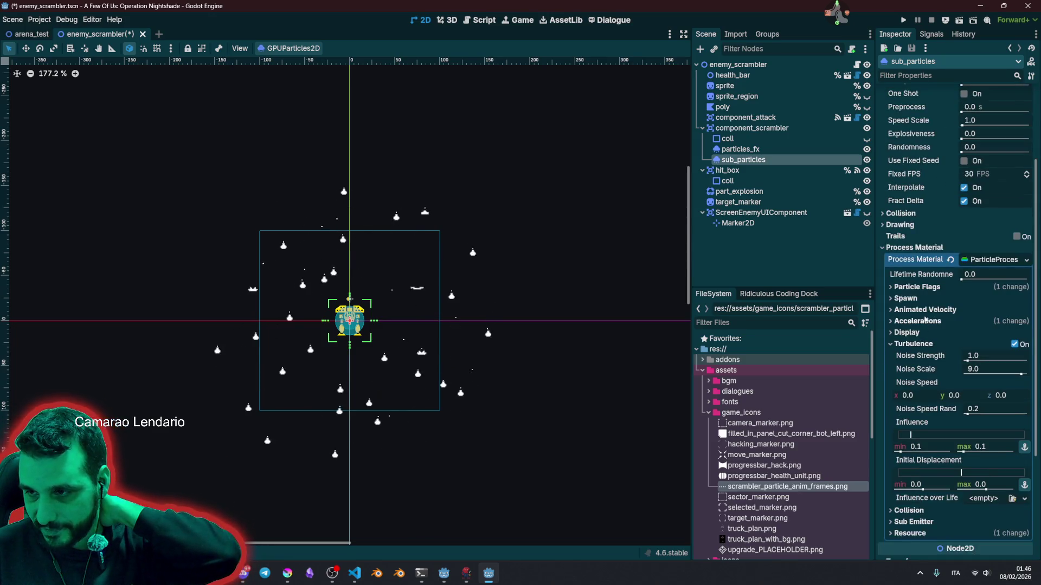
click(906, 298)
click(913, 309)
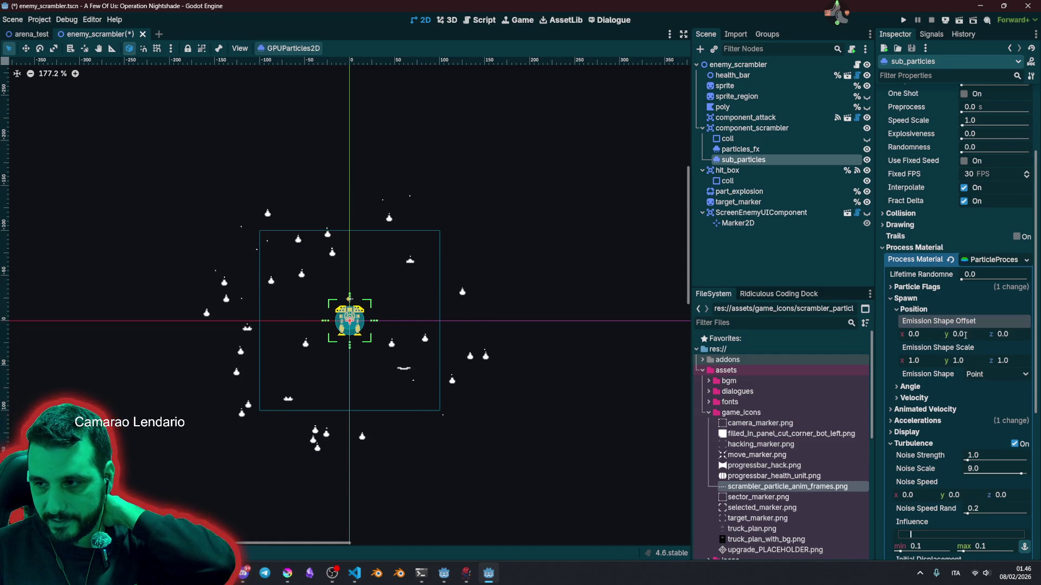
click(962, 335)
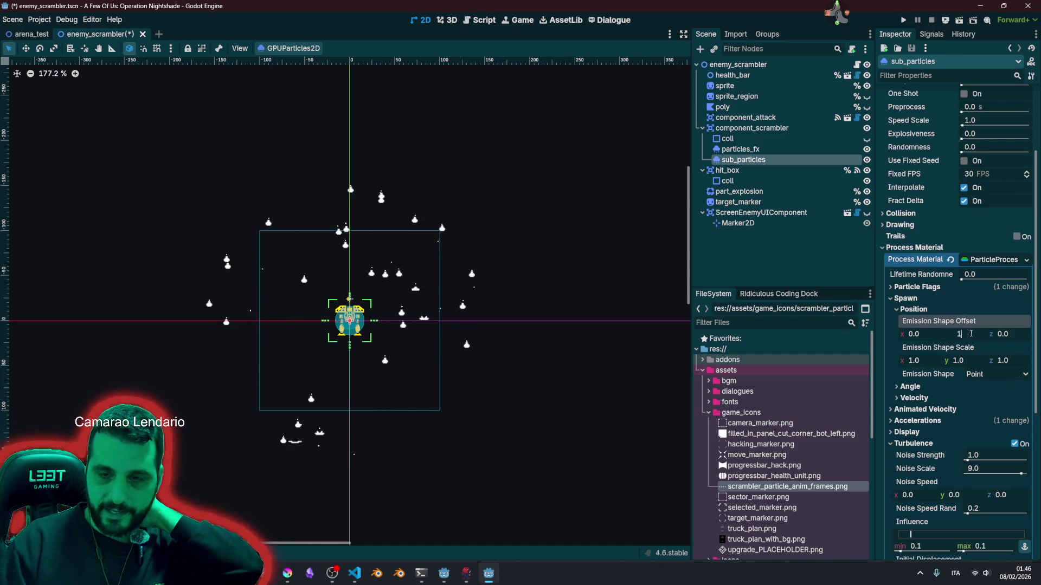
text(10)
key(Return)
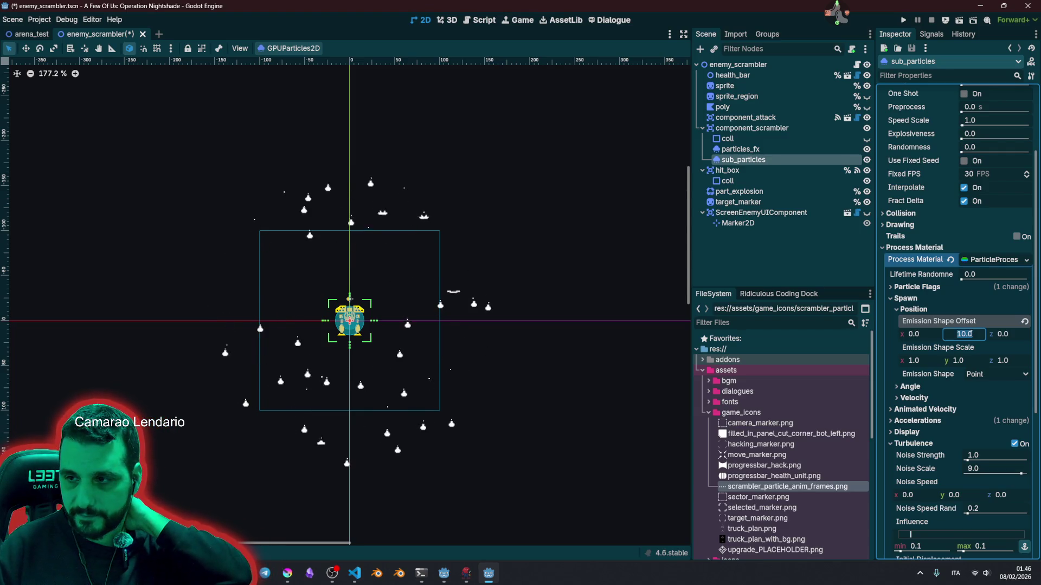
key(Escape)
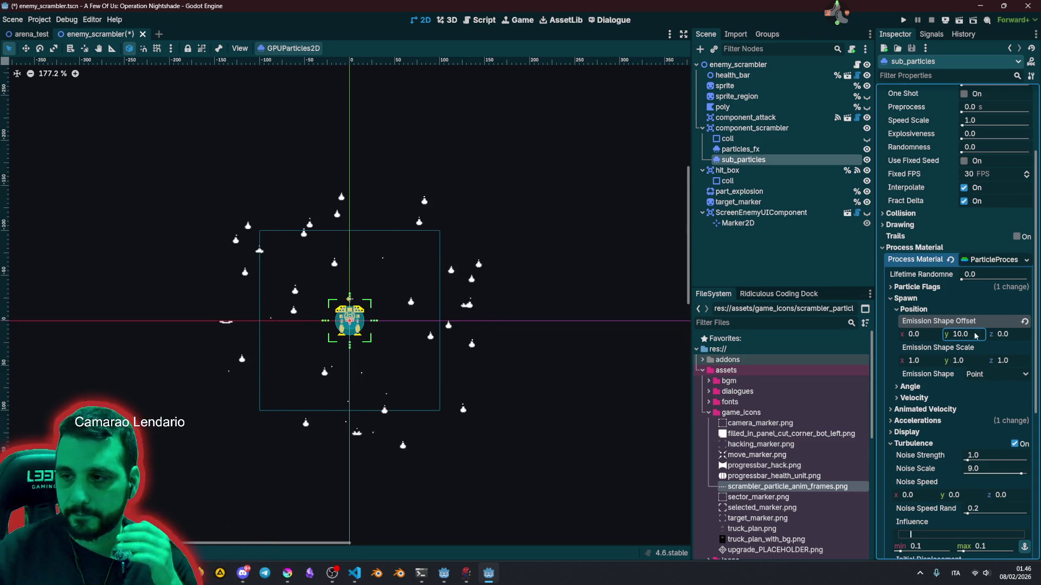
click(968, 335)
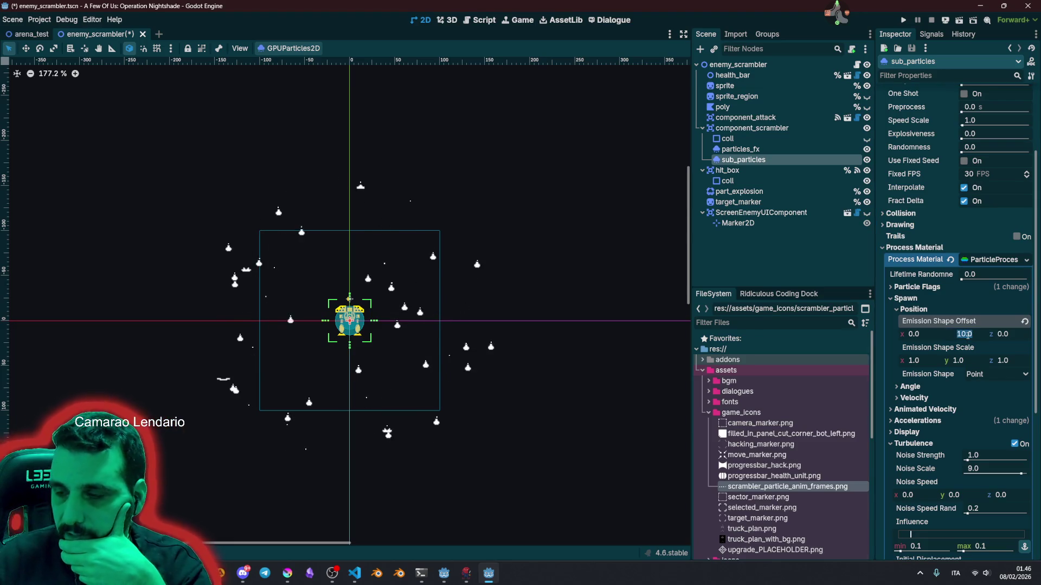
text(0)
- Open Spawn > Velocity, try a velocity pivot y of -5, then reset it to 0
click(922, 312)
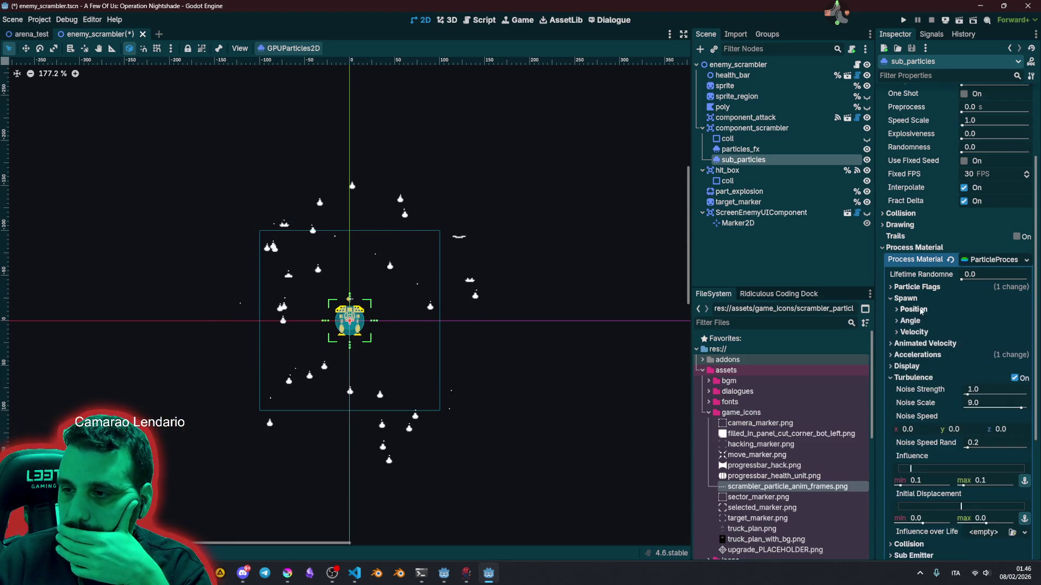
click(915, 332)
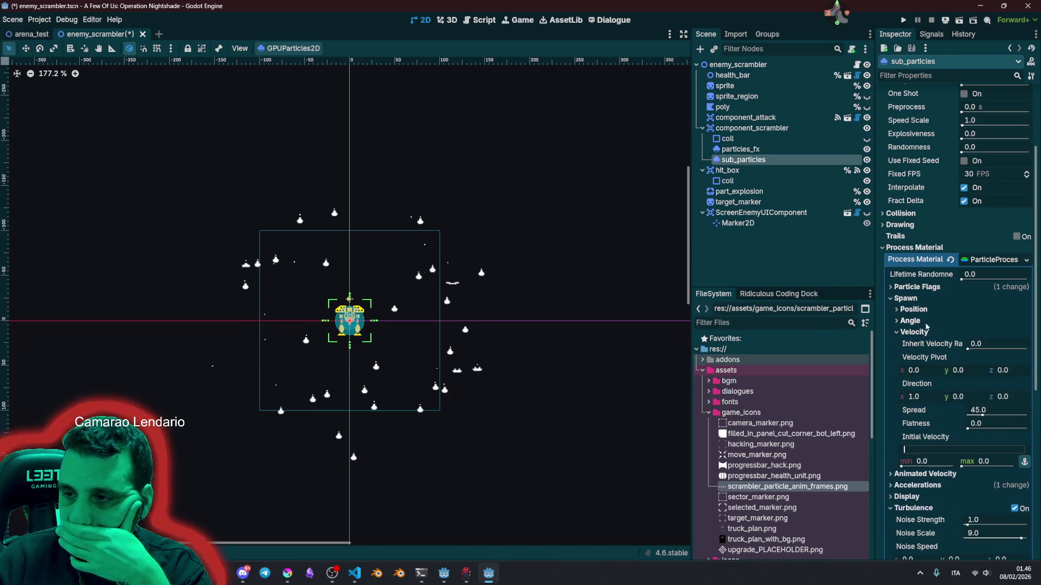
click(956, 371)
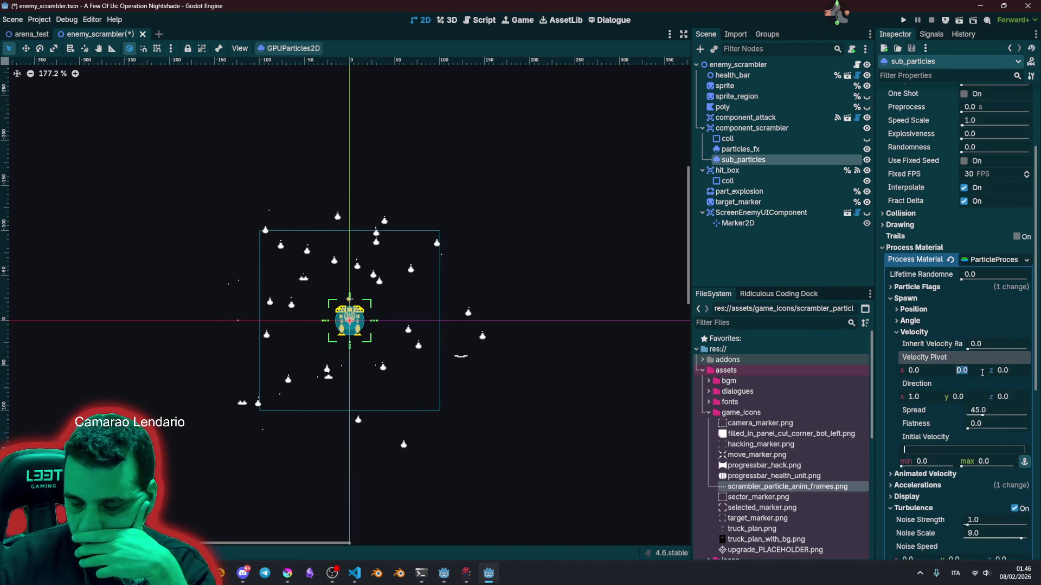
text(-5)
key(Return)
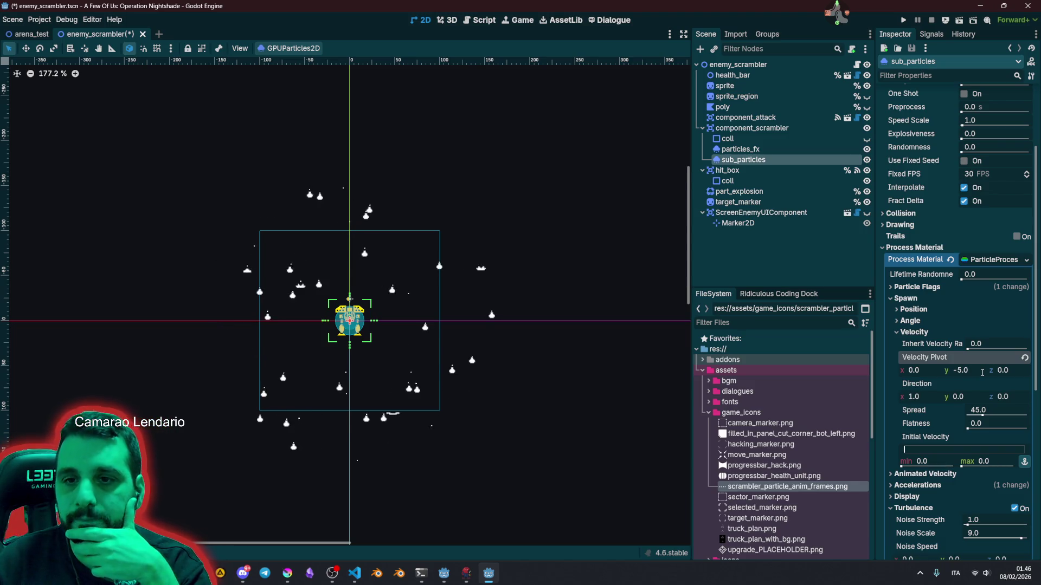
click(1024, 358)
- Set direction to (0, -1, 0) and initial velocity to 50
click(979, 397)
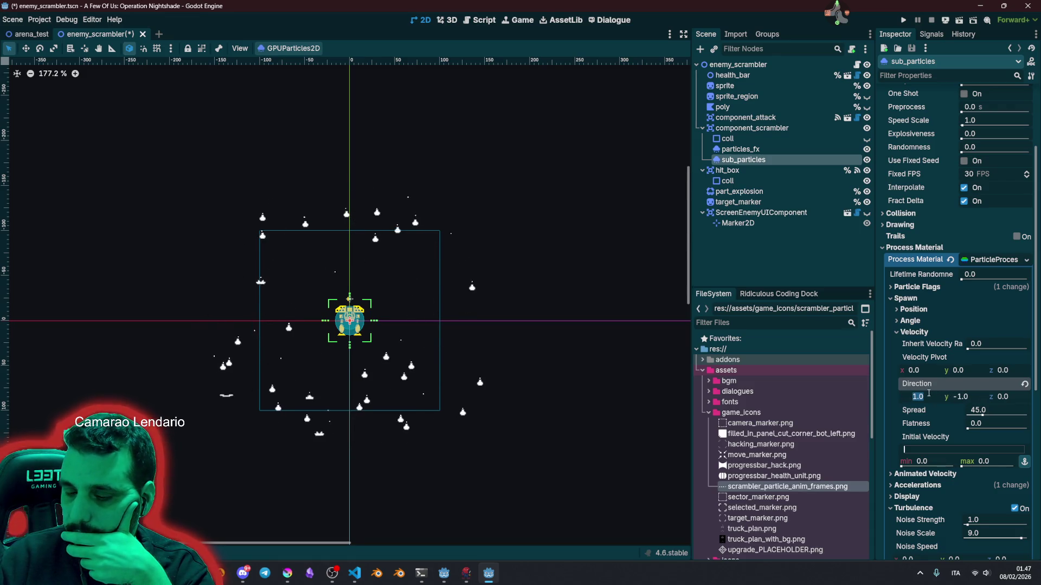
text(0)
click(930, 460)
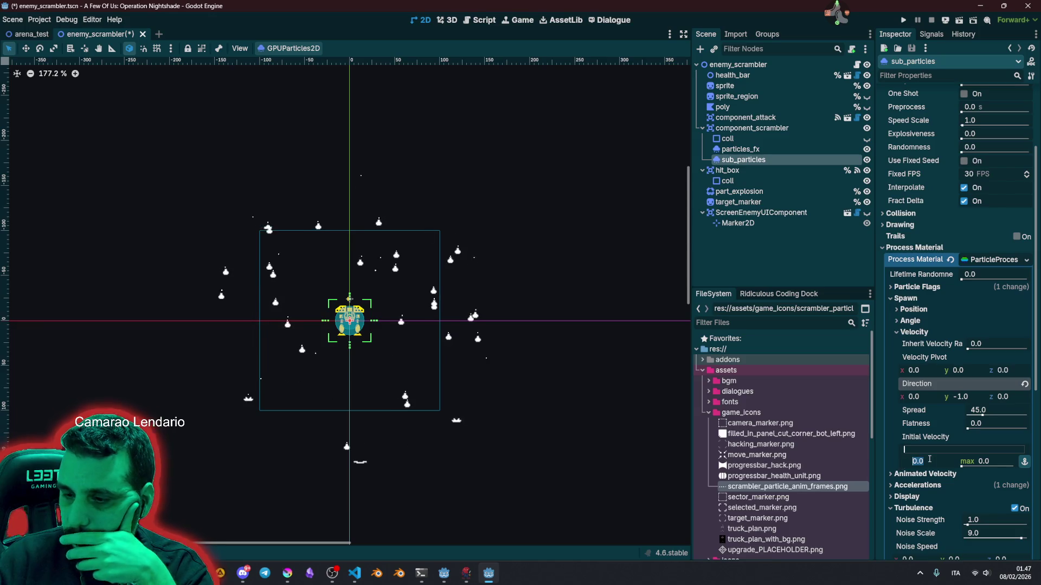
text(5)
key(Return)
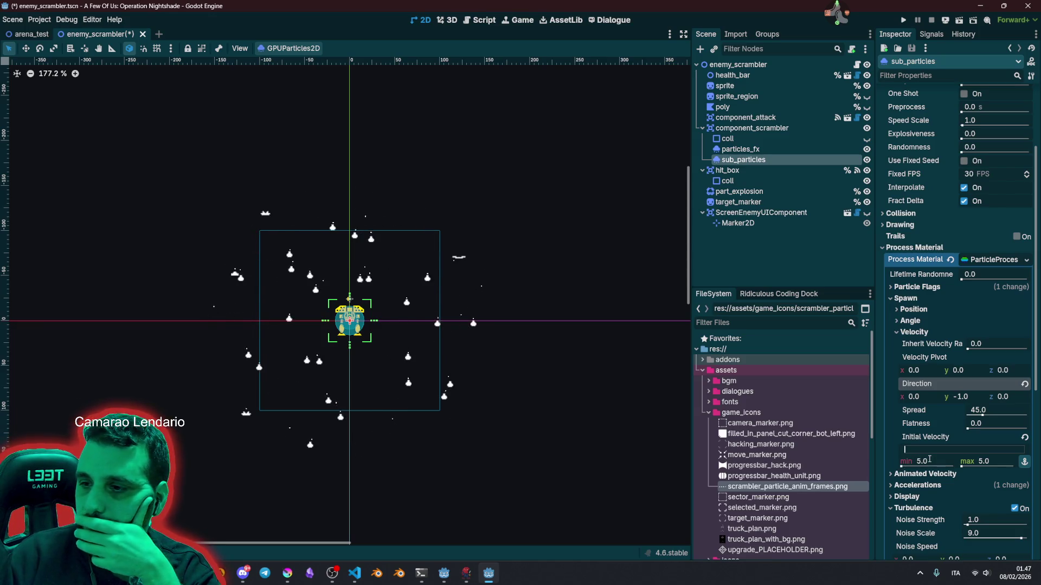
click(929, 459)
text(50)
key(Return)
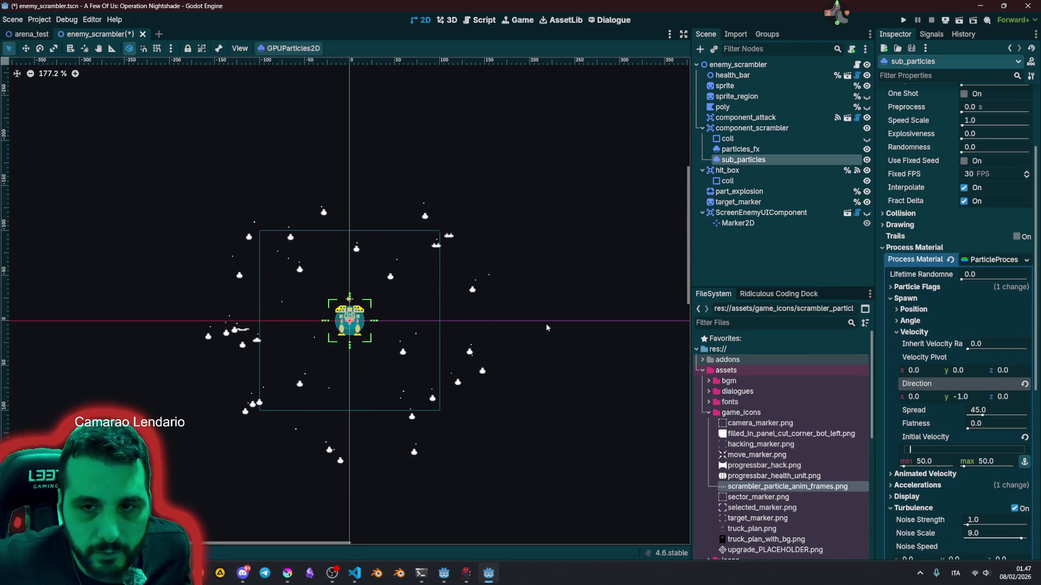
- Select particles_fx and expand its Process Material to show the Sub Emitter settings
click(767, 149)
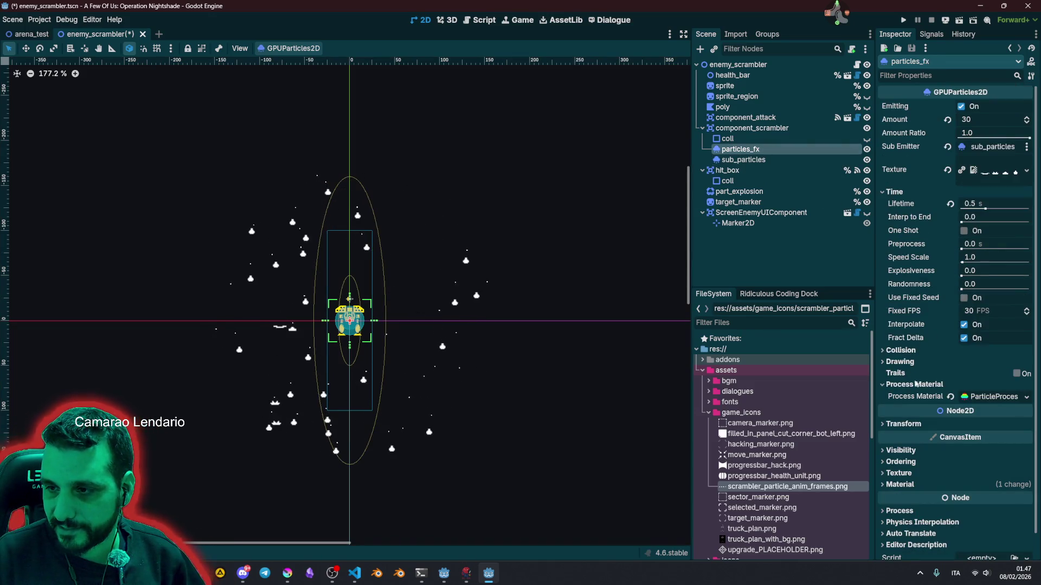
click(986, 396)
scroll(934, 344, down, 5)
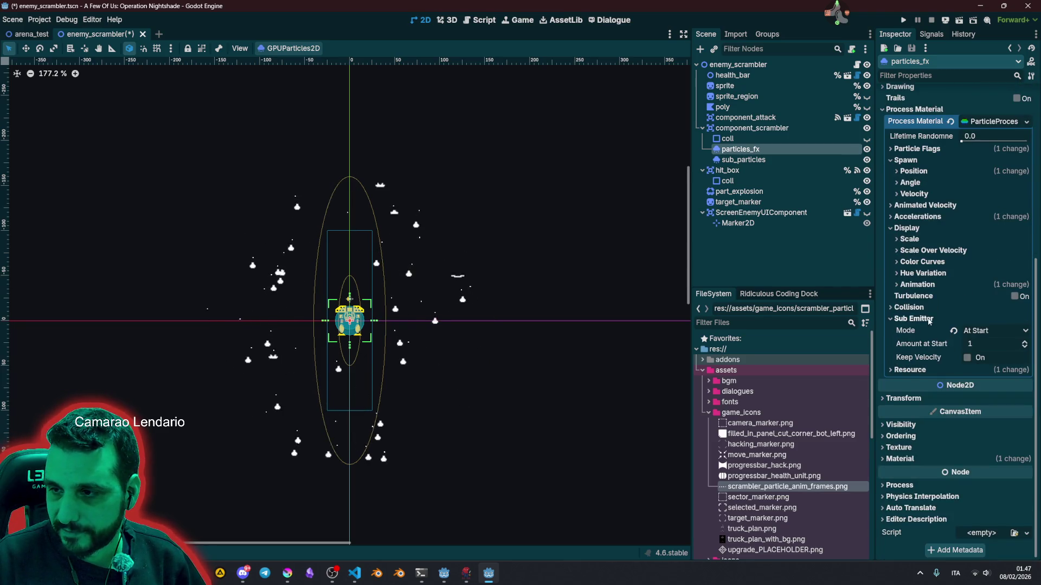
click(925, 206)
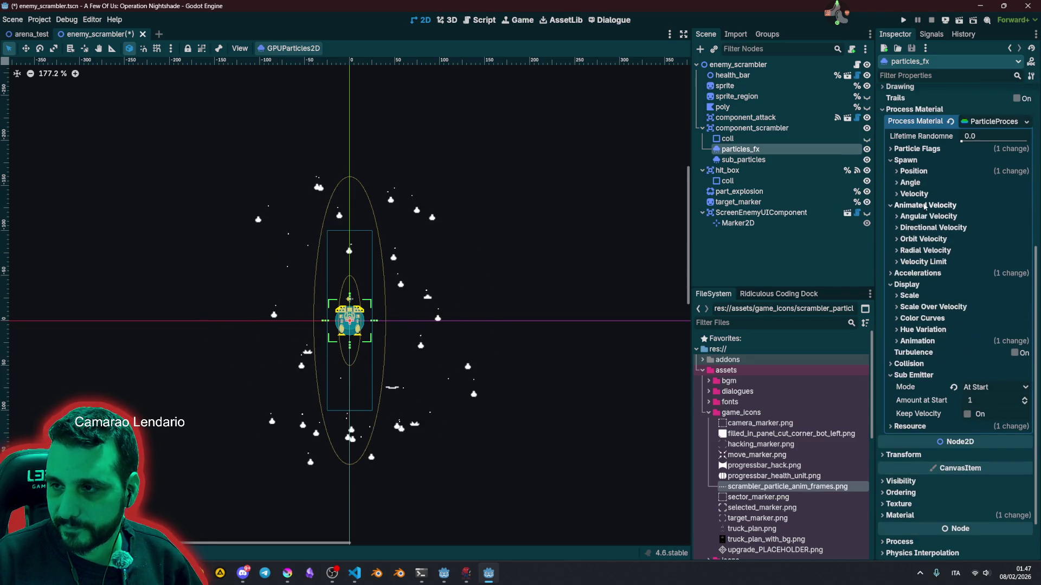
click(937, 206)
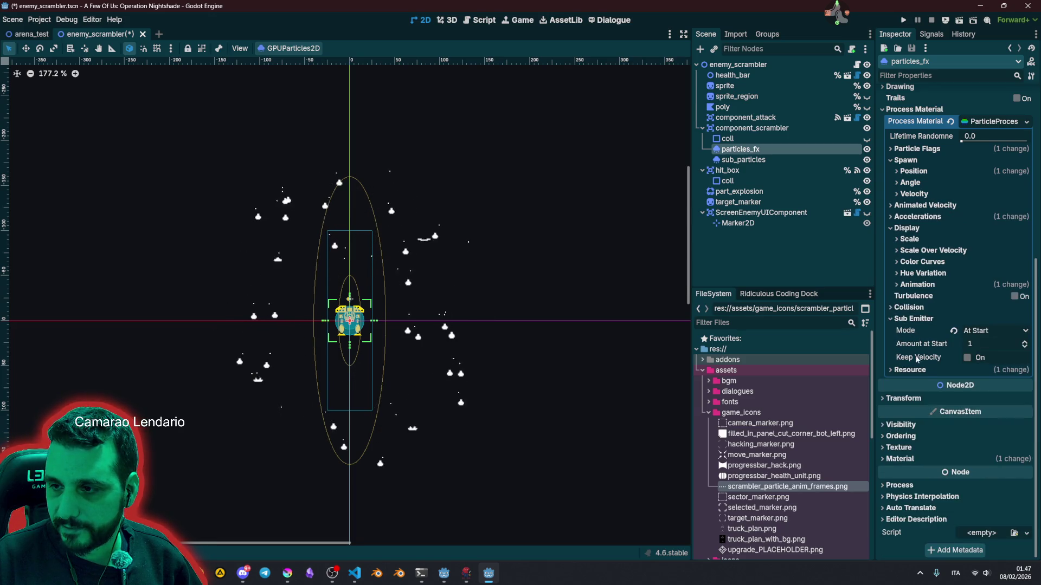
- Collapse Sub Emitter, open the Animation settings and enter speed 2, then re-edit it
click(925, 319)
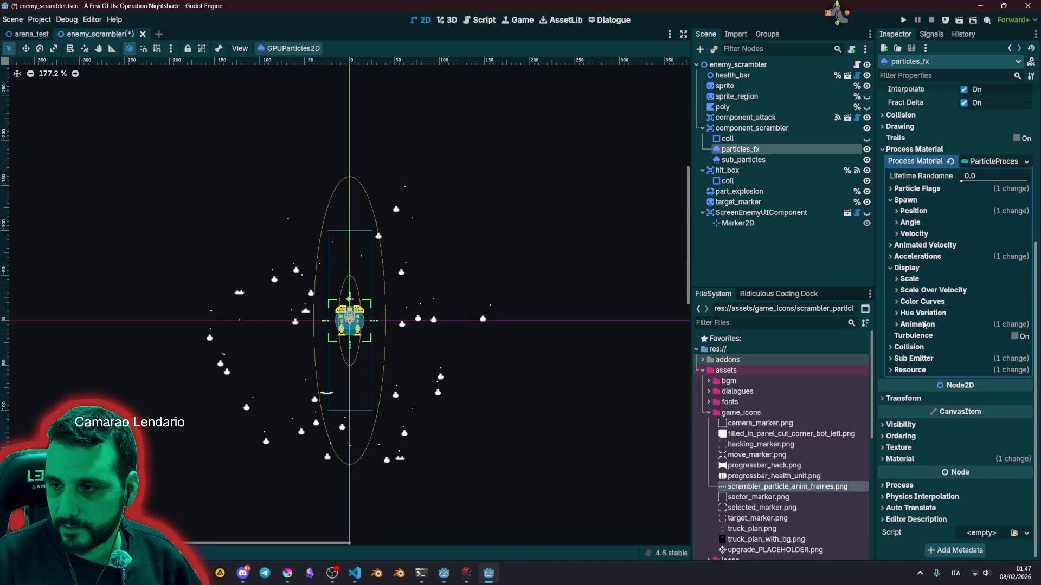
click(924, 325)
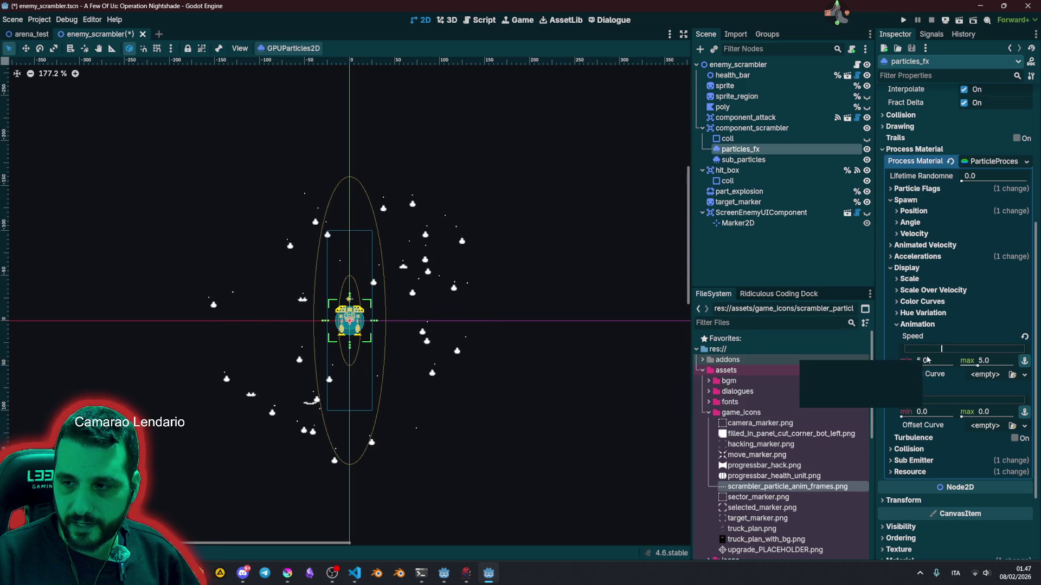
text(2)
key(Return)
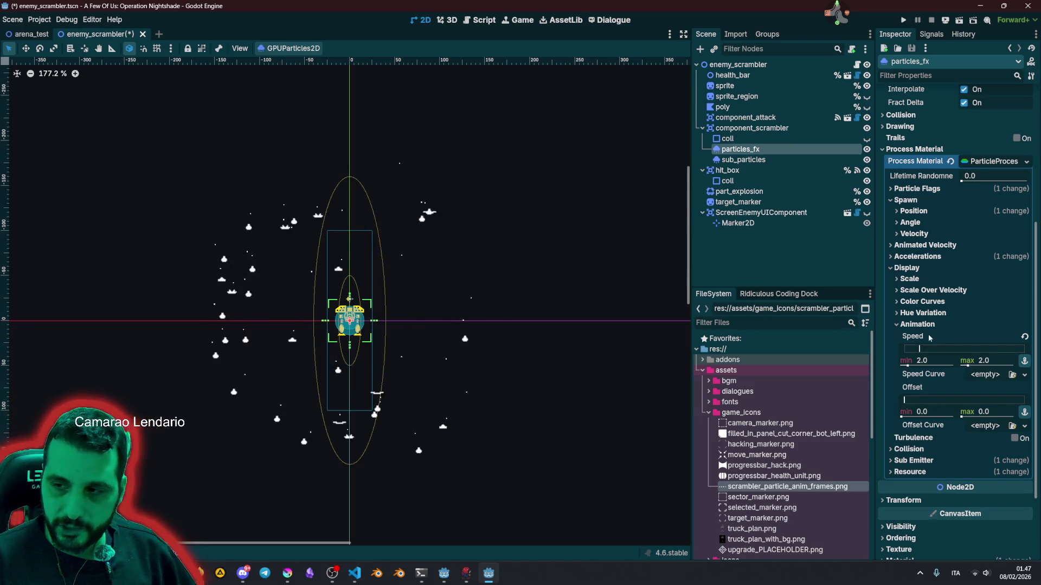
click(991, 357)
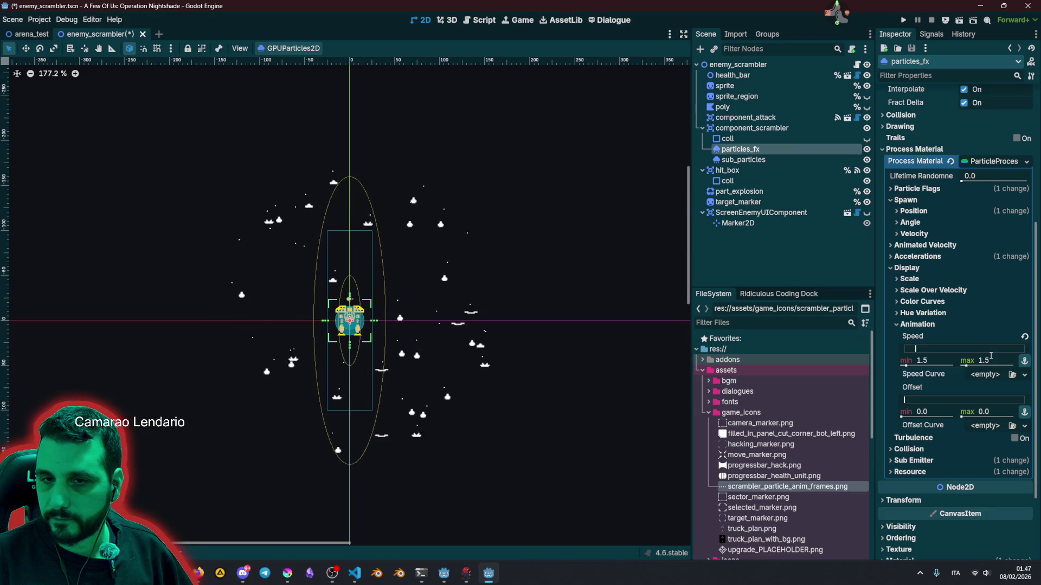
click(918, 325)
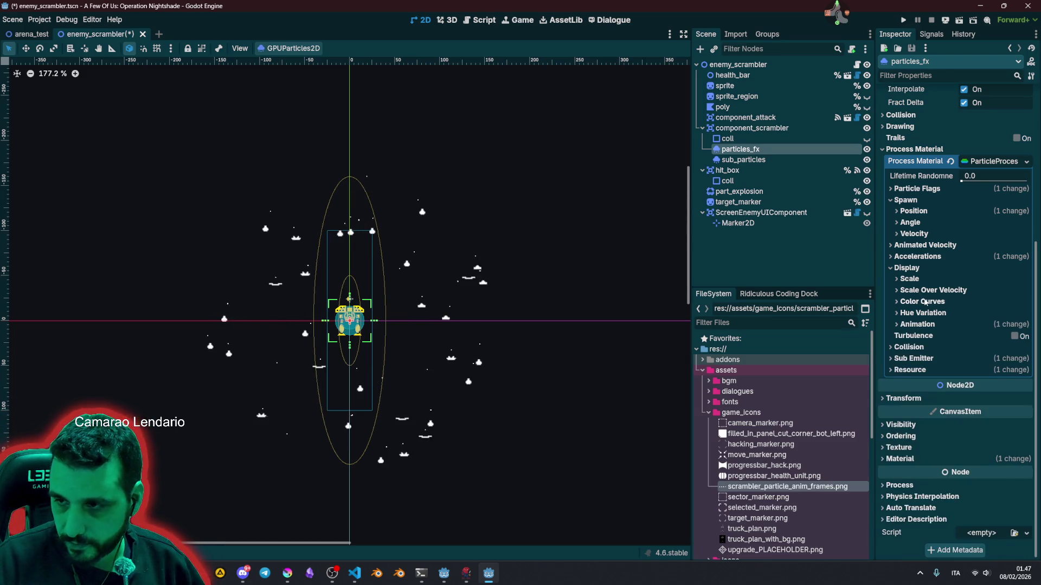
click(927, 302)
click(990, 314)
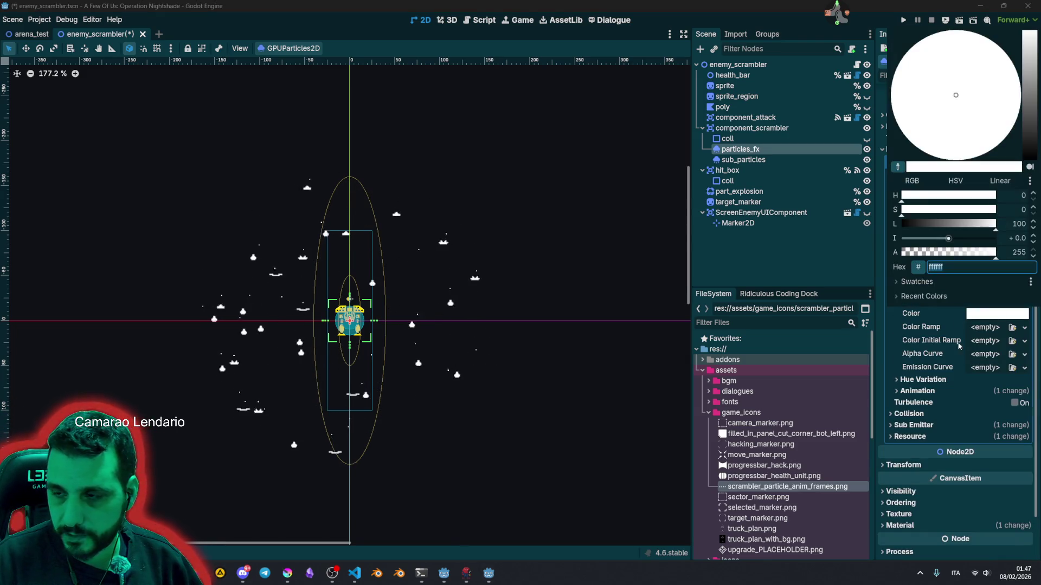
click(930, 282)
click(930, 298)
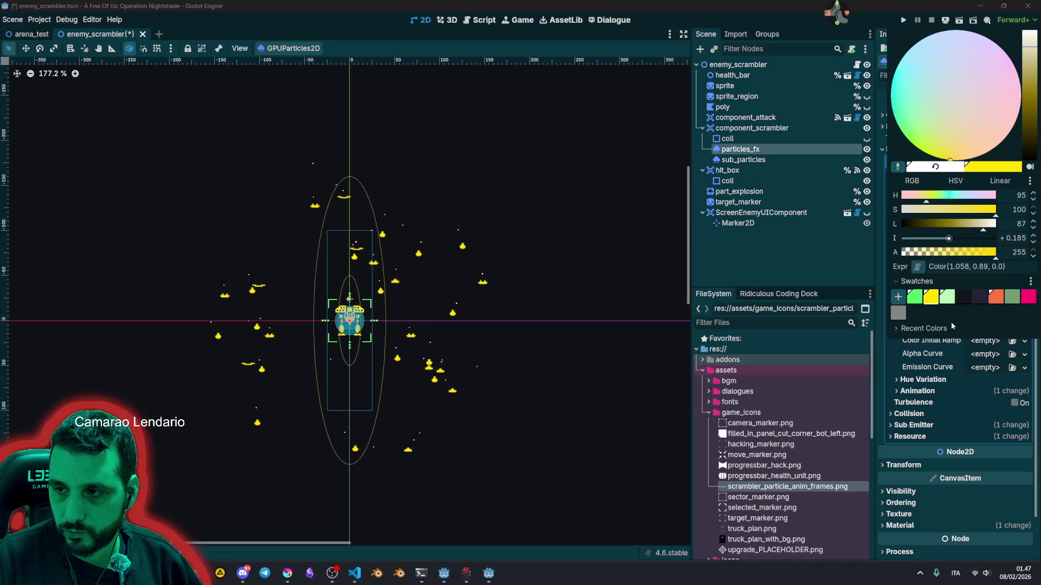
click(938, 354)
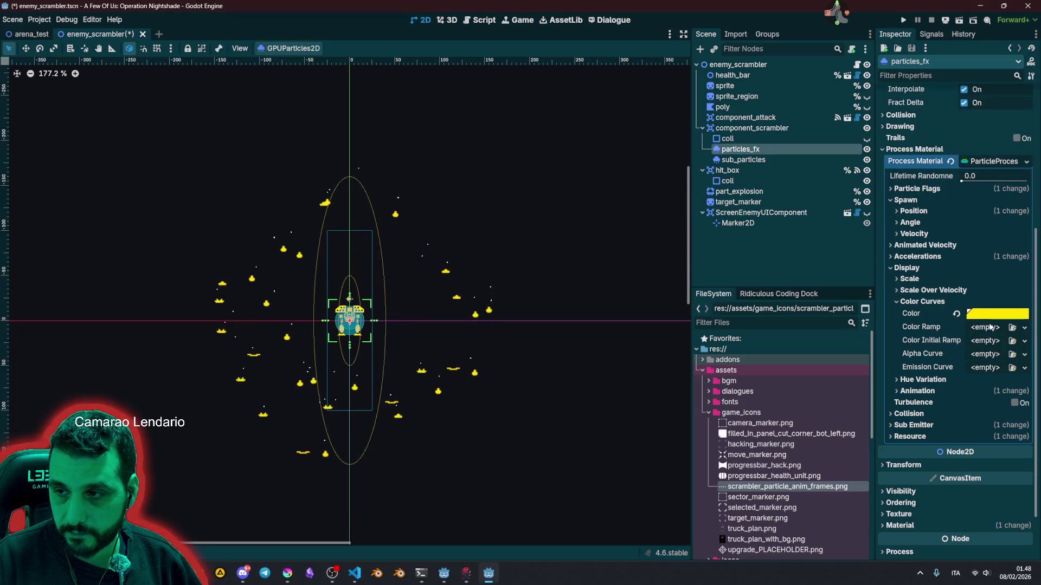
click(976, 316)
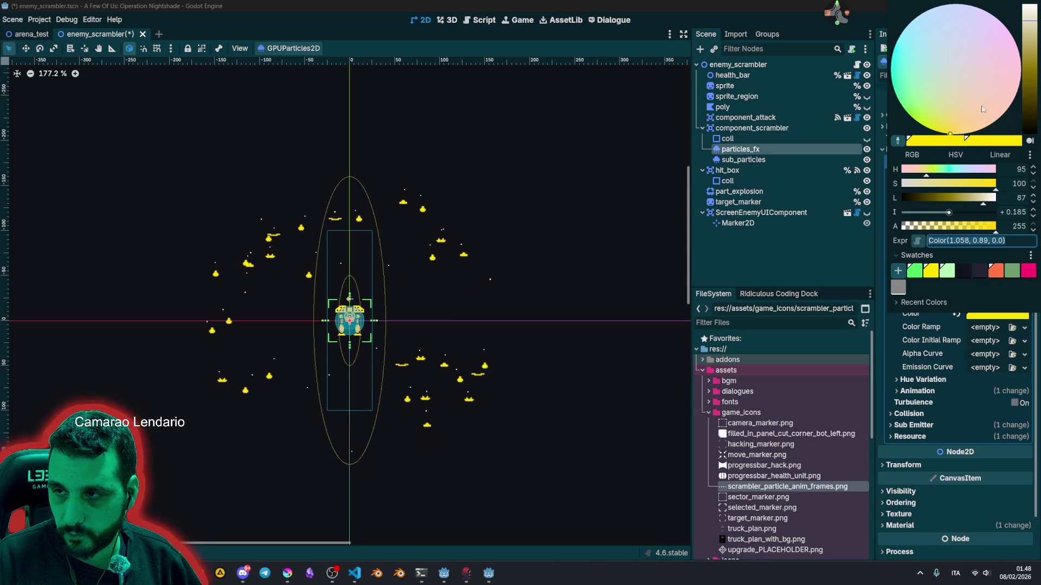
click(1030, 56)
click(1032, 4)
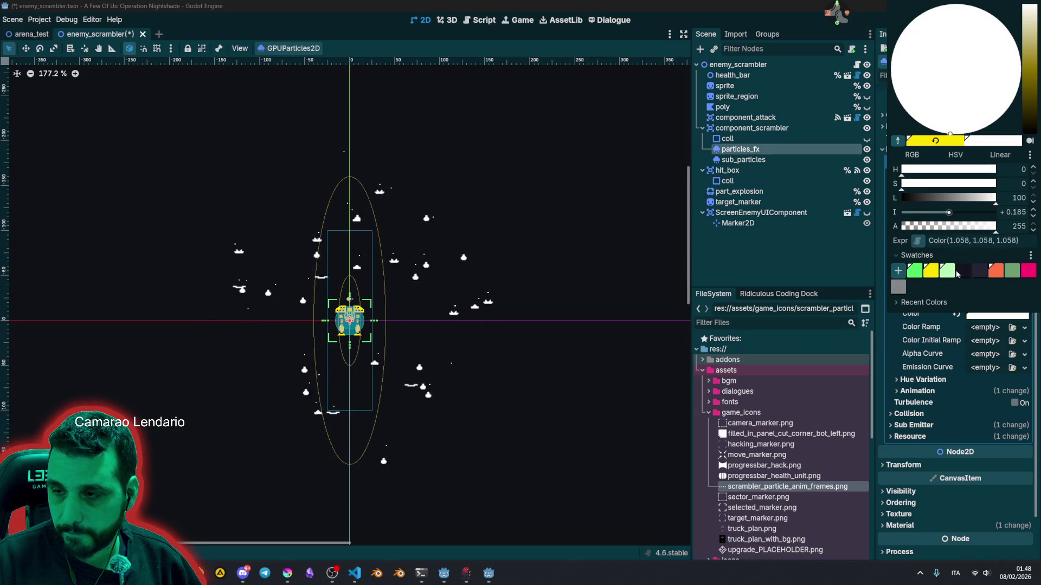
click(931, 337)
click(973, 316)
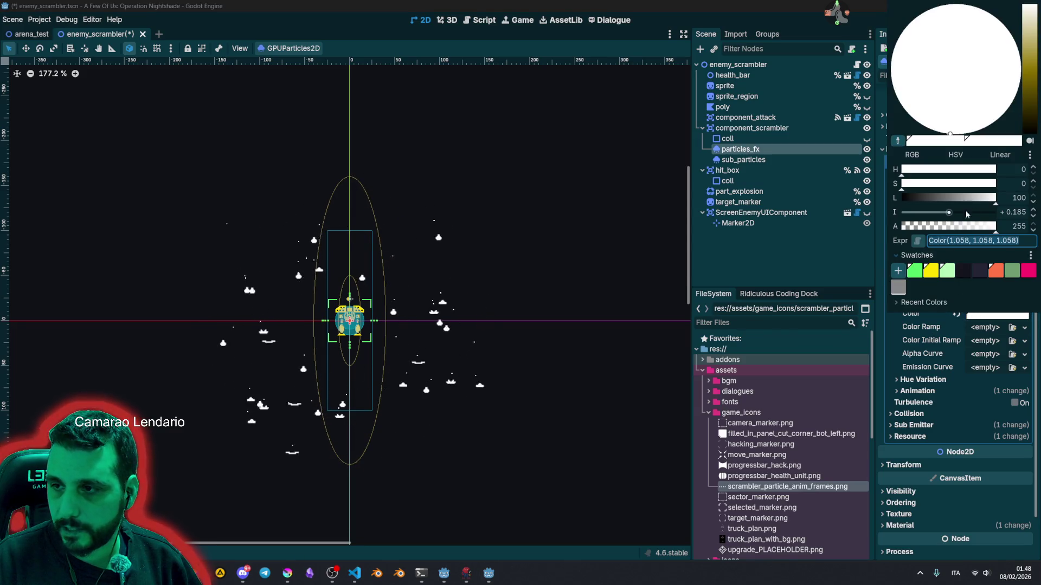
double_click(1018, 212)
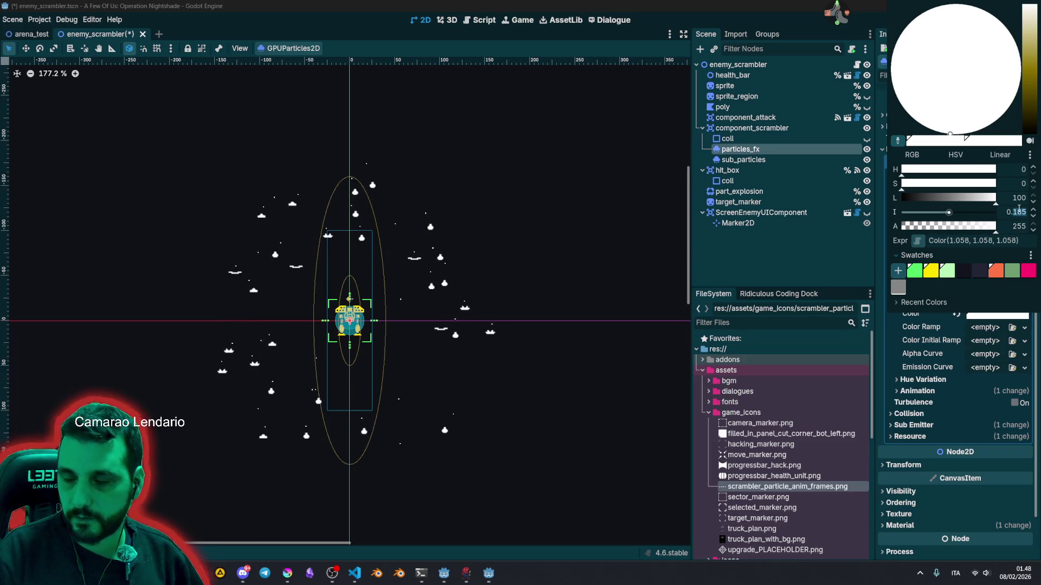
key(Escape)
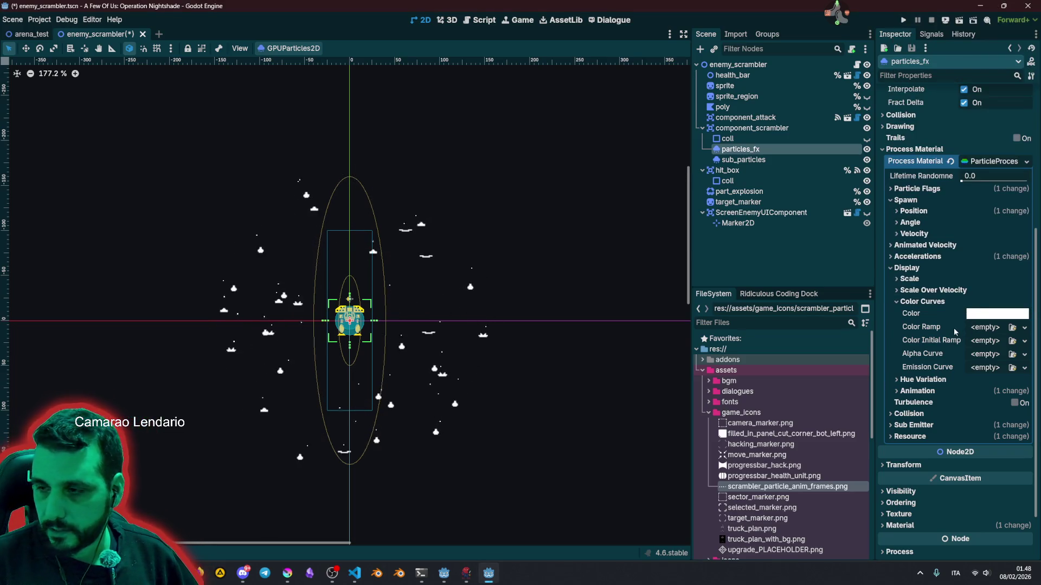
- Assign a new GradientTexture1D as the colour ramp and open its gradient editor
click(989, 325)
click(989, 337)
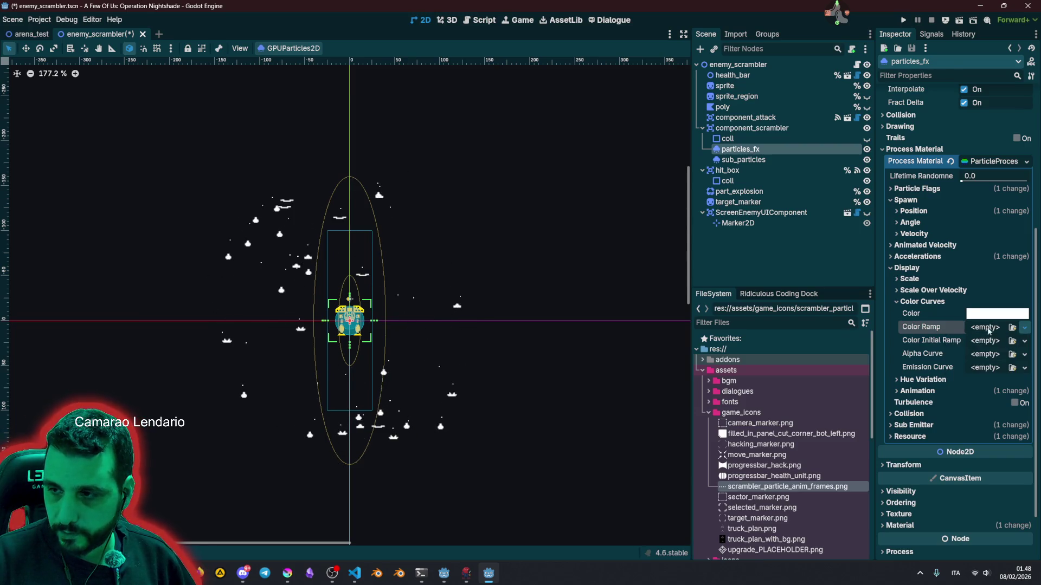
click(989, 331)
click(974, 344)
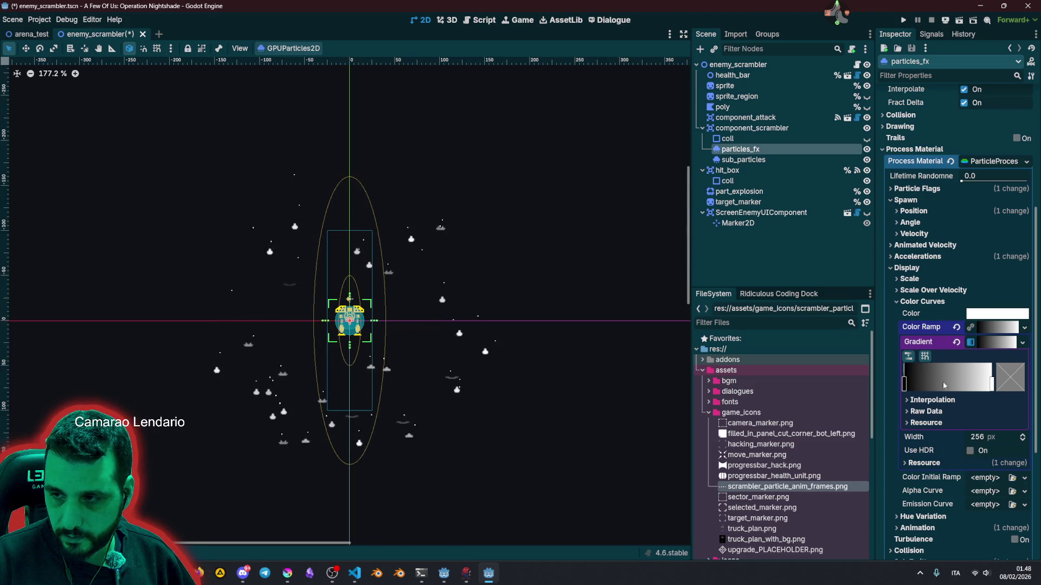
- Delete the black starting stop and recolour the remaining gradient stop with green, then yellow
drag(992, 386, 989, 386)
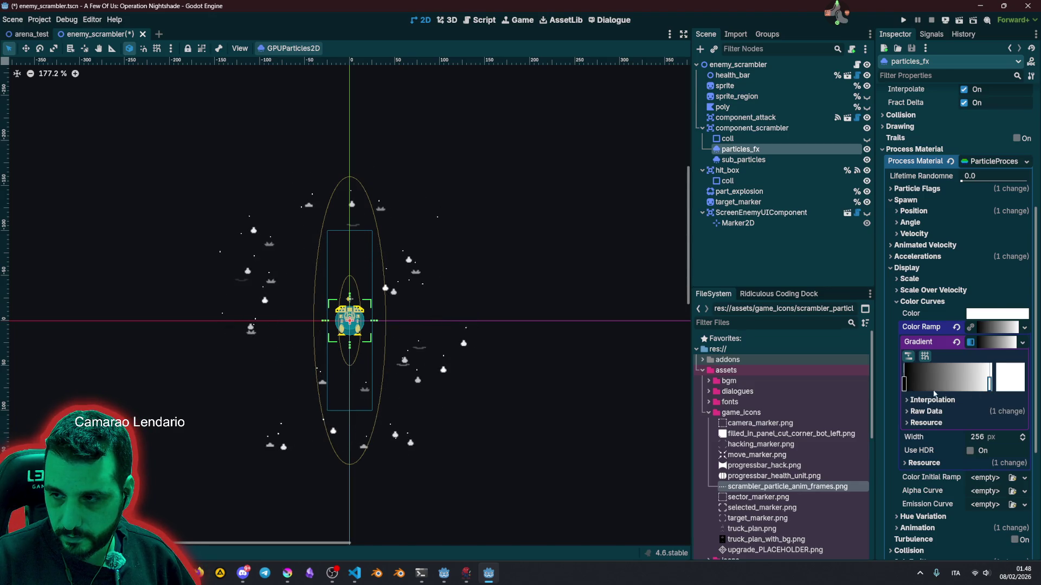
right_click(905, 386)
double_click(987, 389)
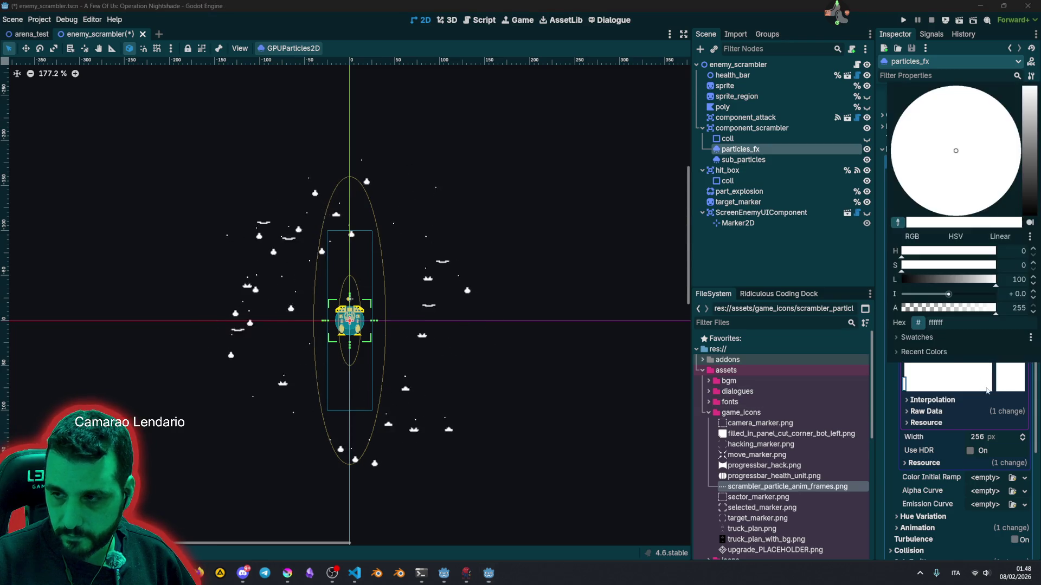
click(933, 336)
click(915, 355)
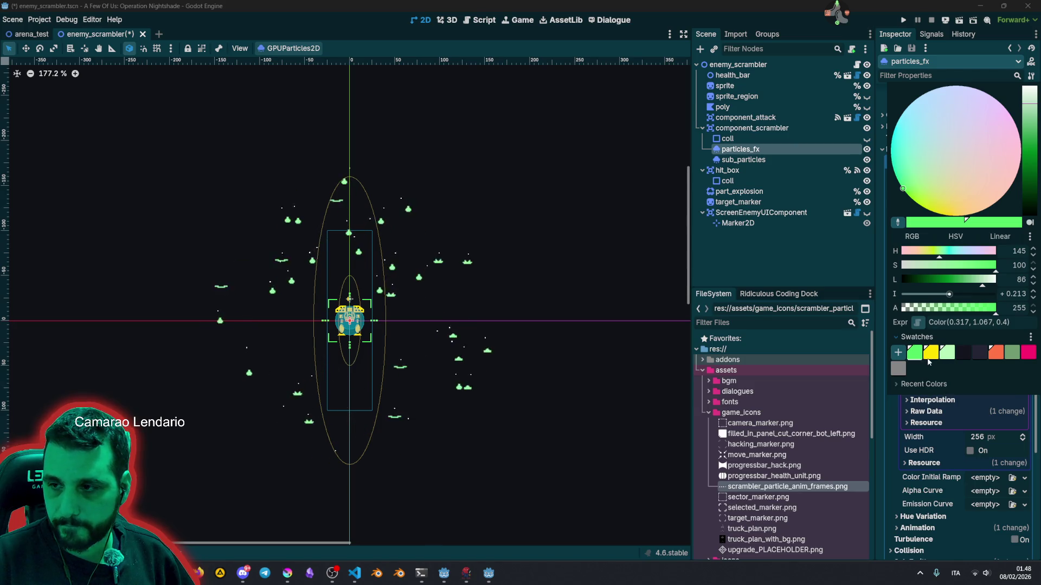
click(930, 353)
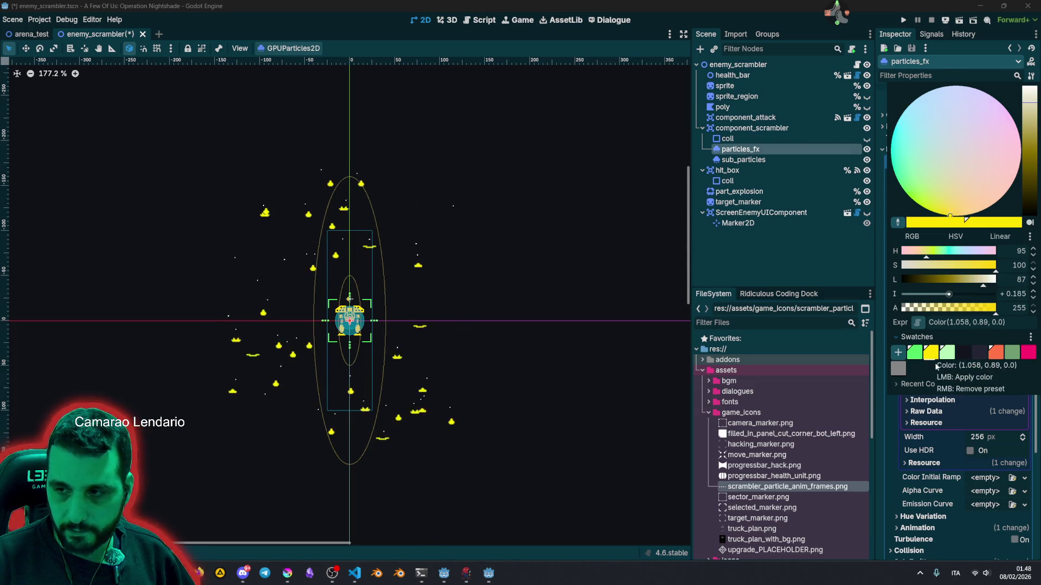
click(914, 421)
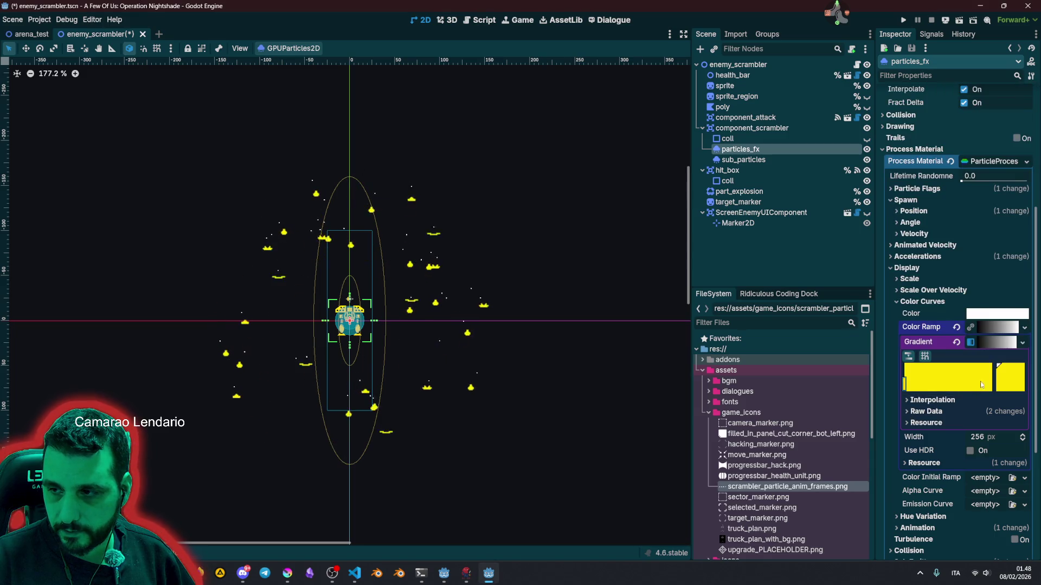
- Make the gradient stop pink with only slight opacity
click(1006, 387)
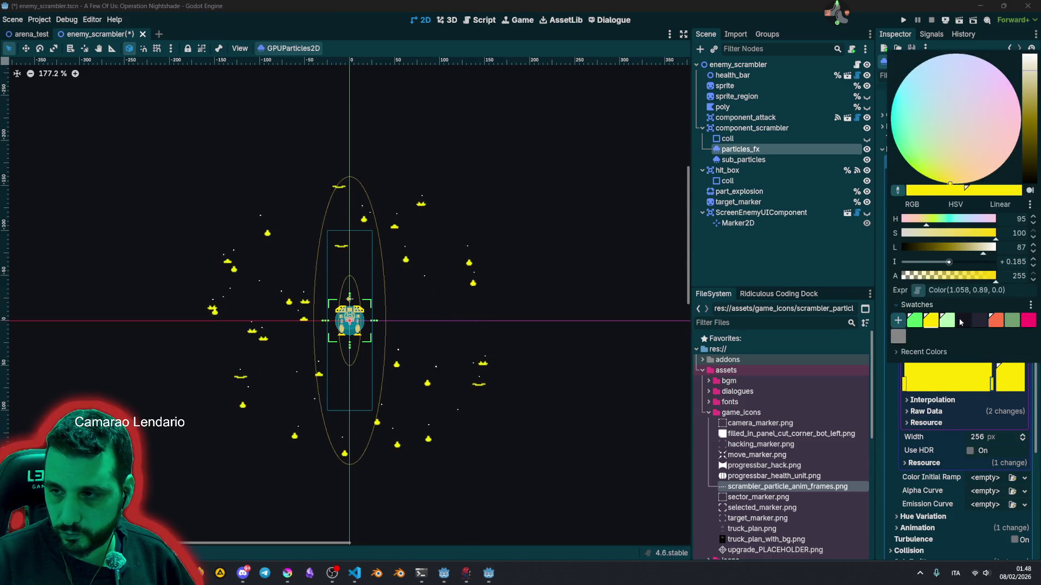
click(1028, 321)
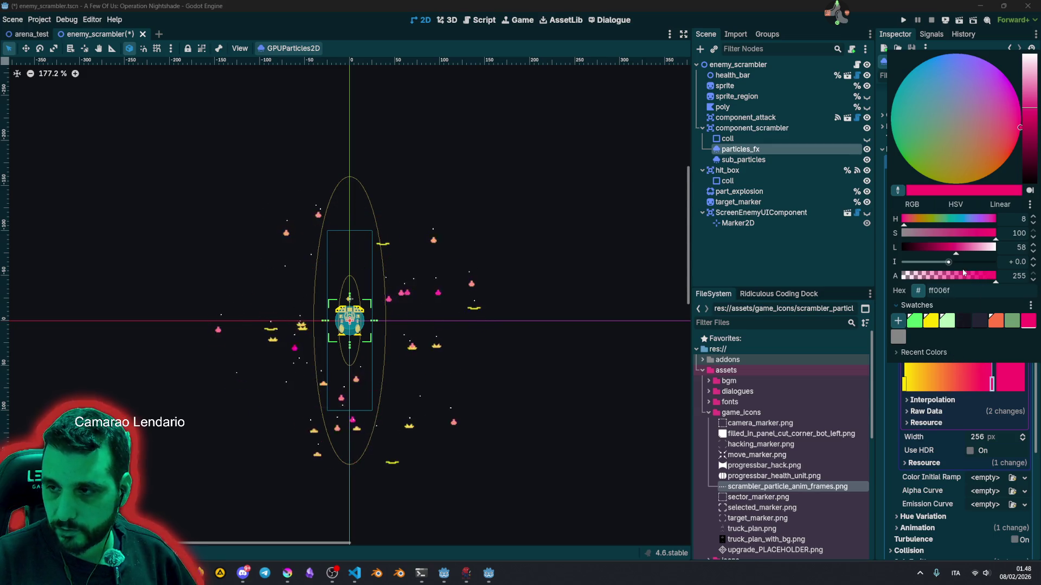
drag(996, 277, 898, 283)
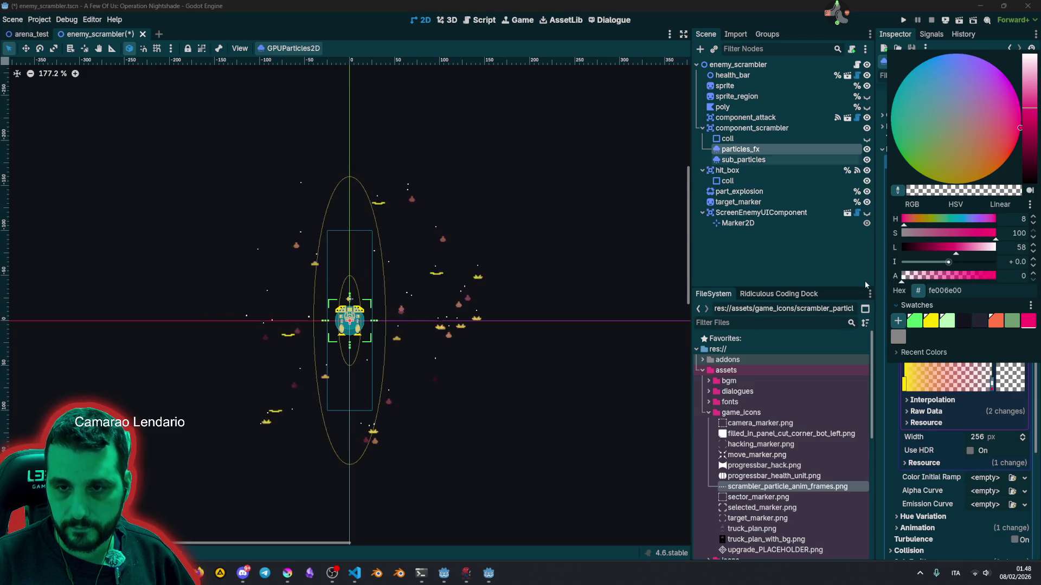
click(924, 276)
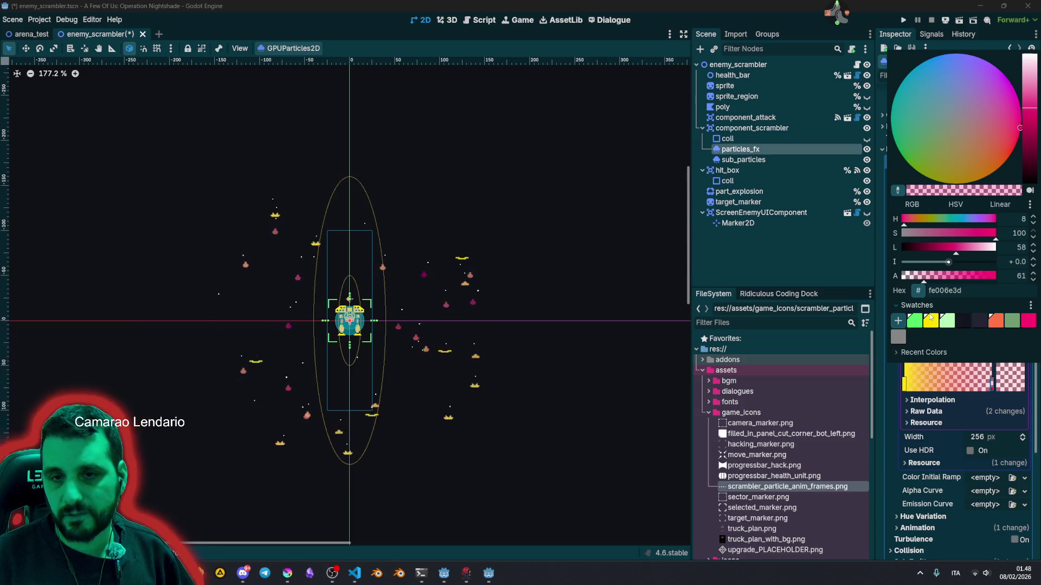
- Turn the other gradient stop bright green
click(916, 376)
click(990, 374)
click(988, 368)
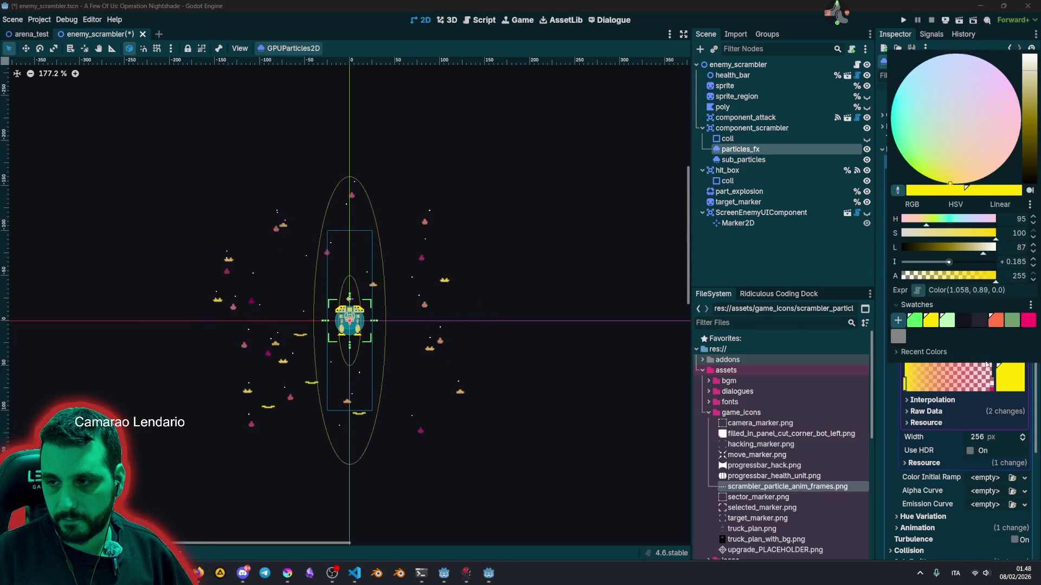
click(914, 321)
click(399, 298)
scroll(491, 252, down, 4)
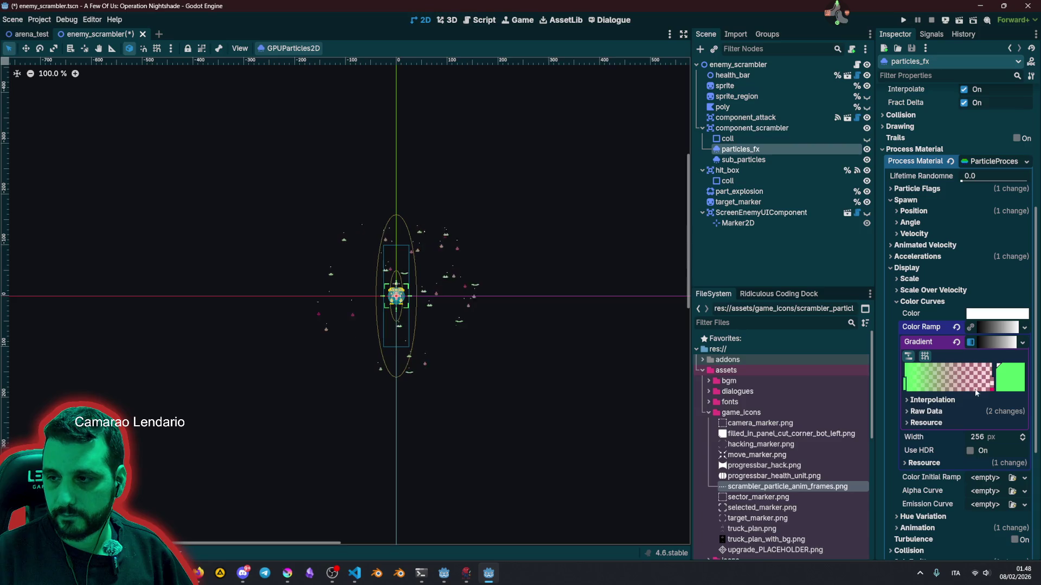
- Recolour the right gradient stop yellow
double_click(993, 385)
click(1021, 323)
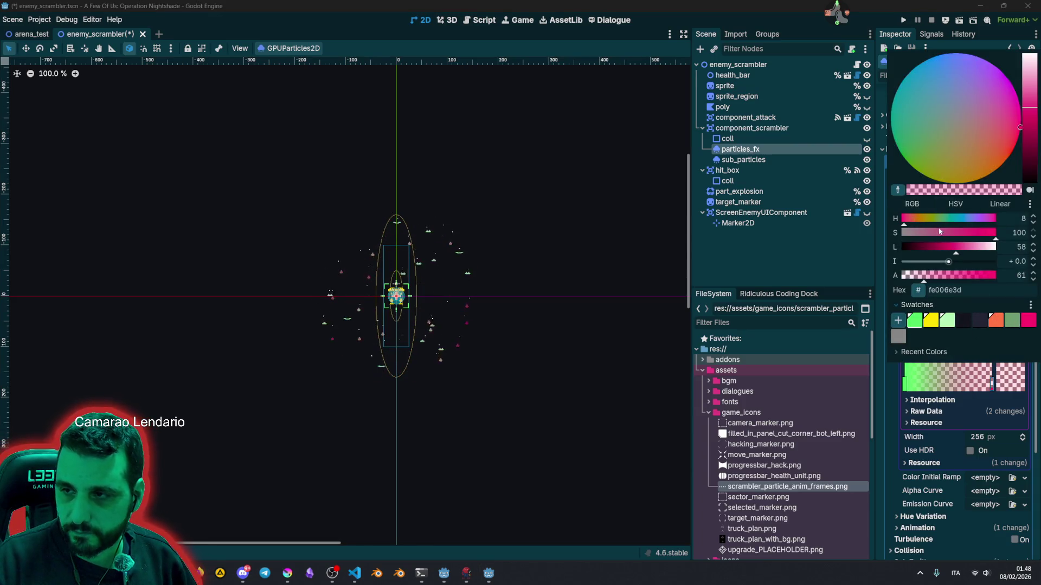
click(910, 219)
drag(1032, 132, 1031, 140)
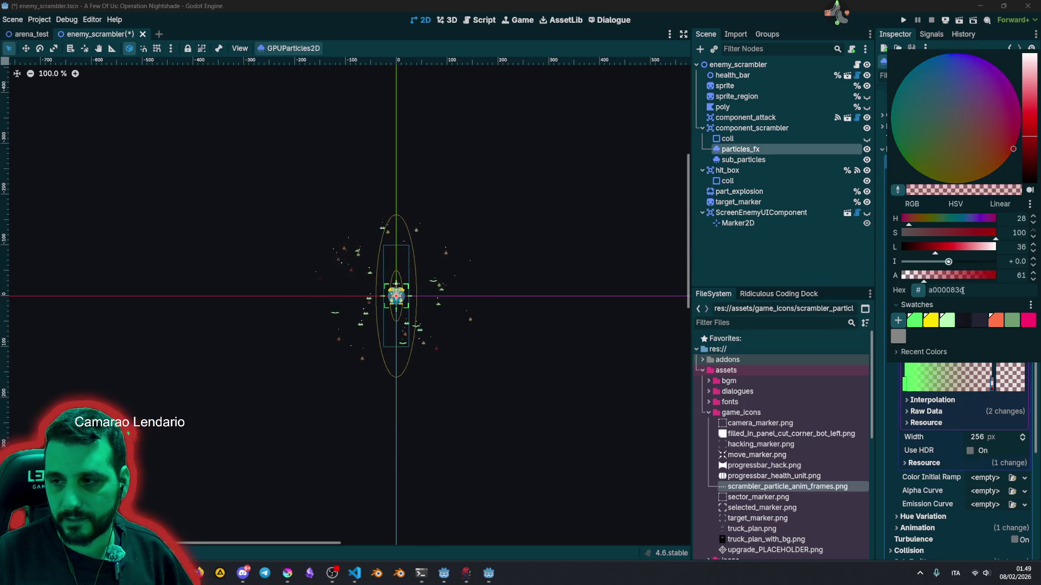
click(934, 319)
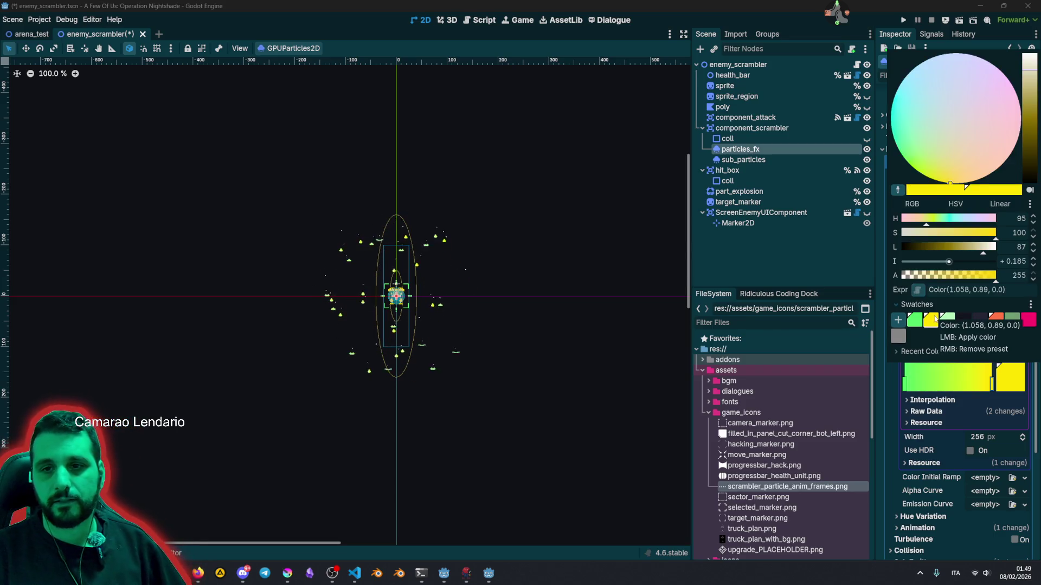
click(954, 377)
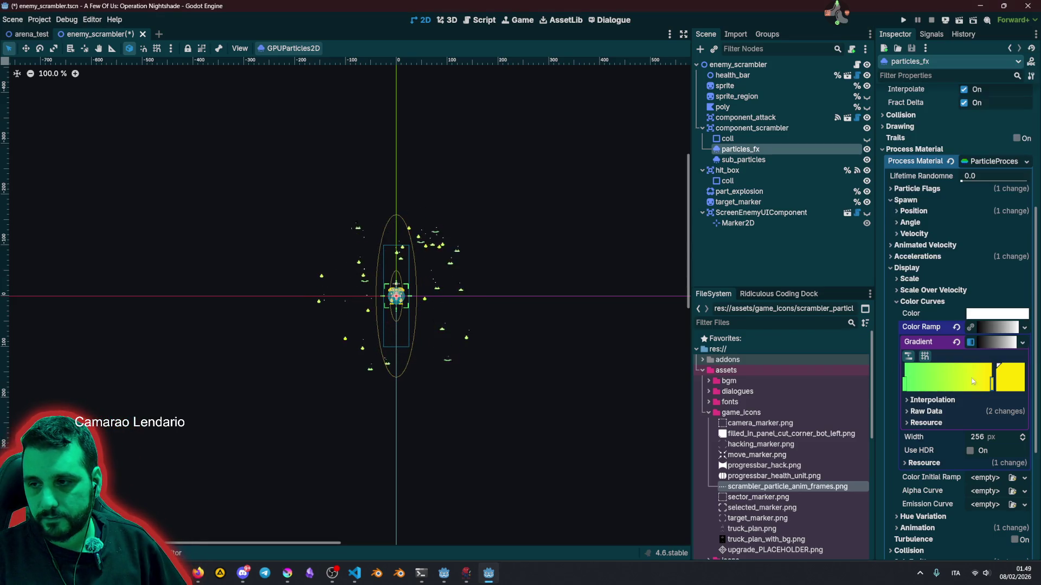
- Adjust stop transparency and colours so the ramp runs green, transparent, then yellow
click(1013, 383)
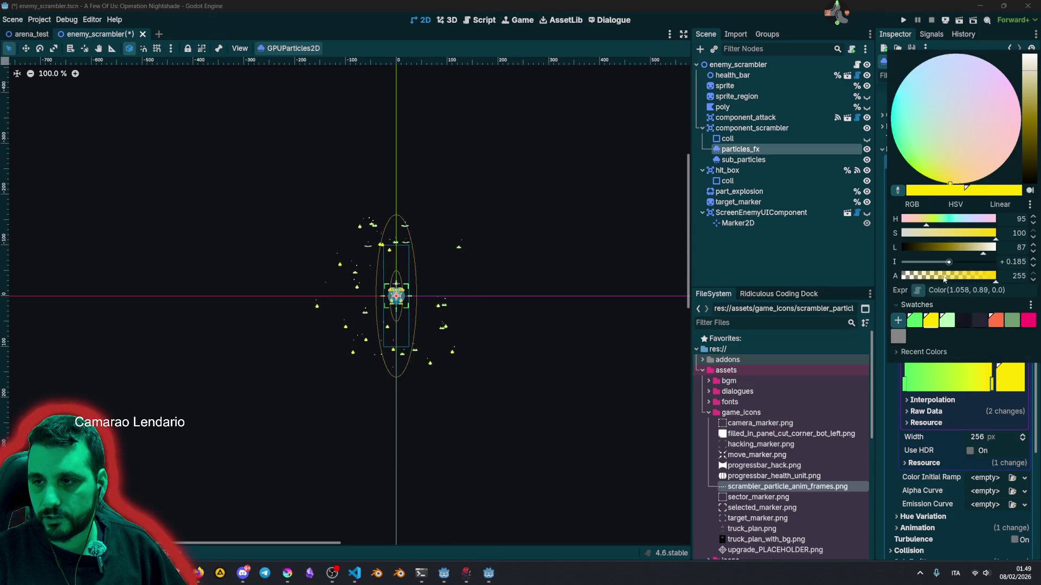
drag(944, 279, 901, 277)
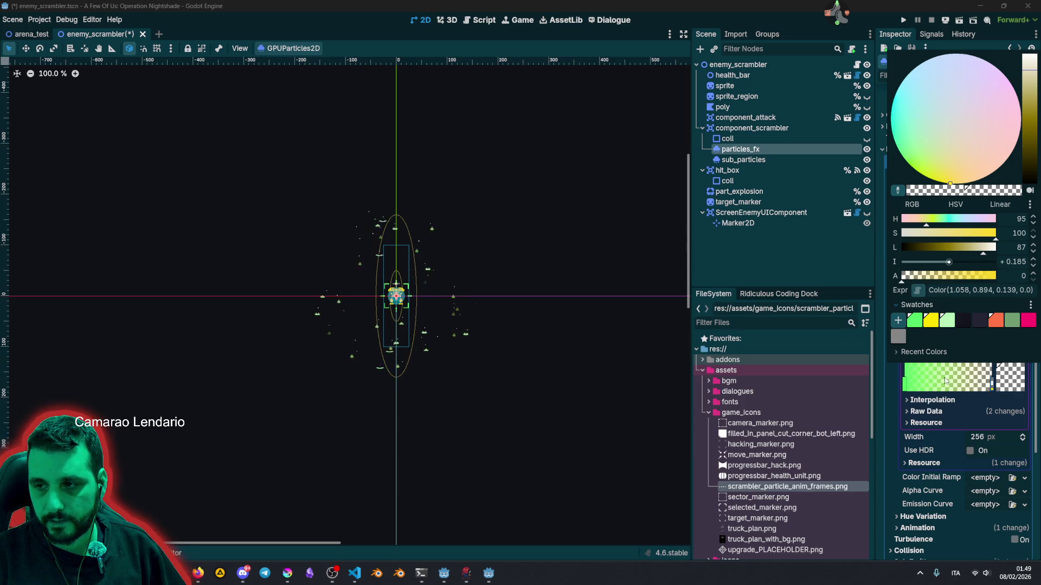
click(927, 385)
click(934, 385)
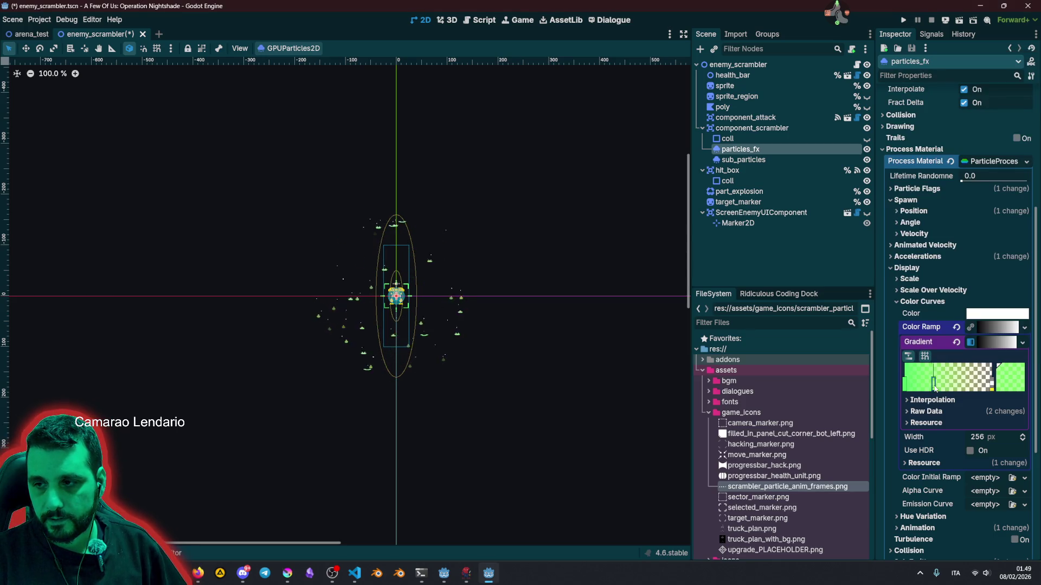
click(1003, 386)
click(930, 319)
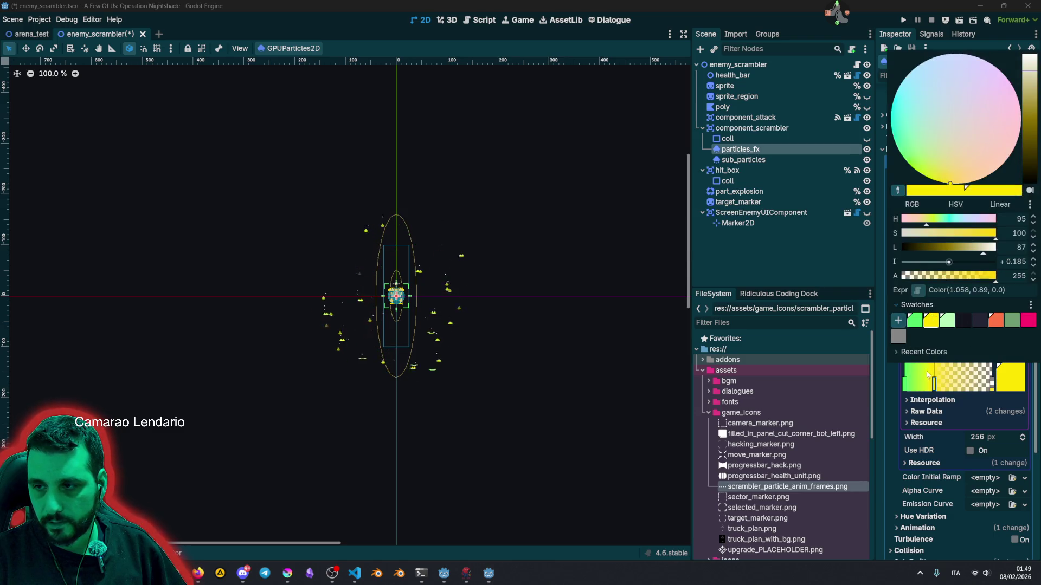
click(916, 406)
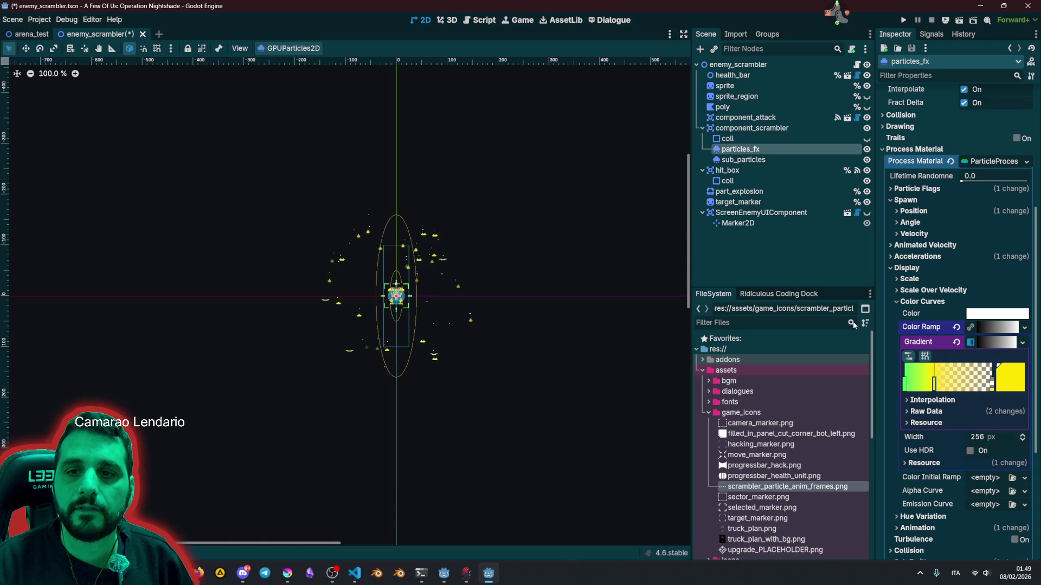
scroll(444, 288, up, 3)
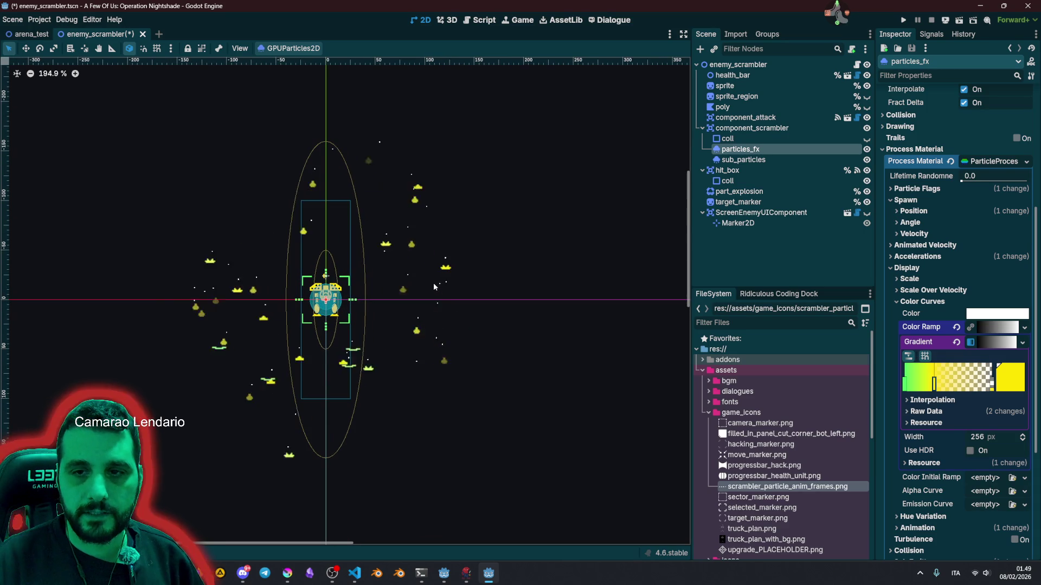
scroll(952, 129, up, 5)
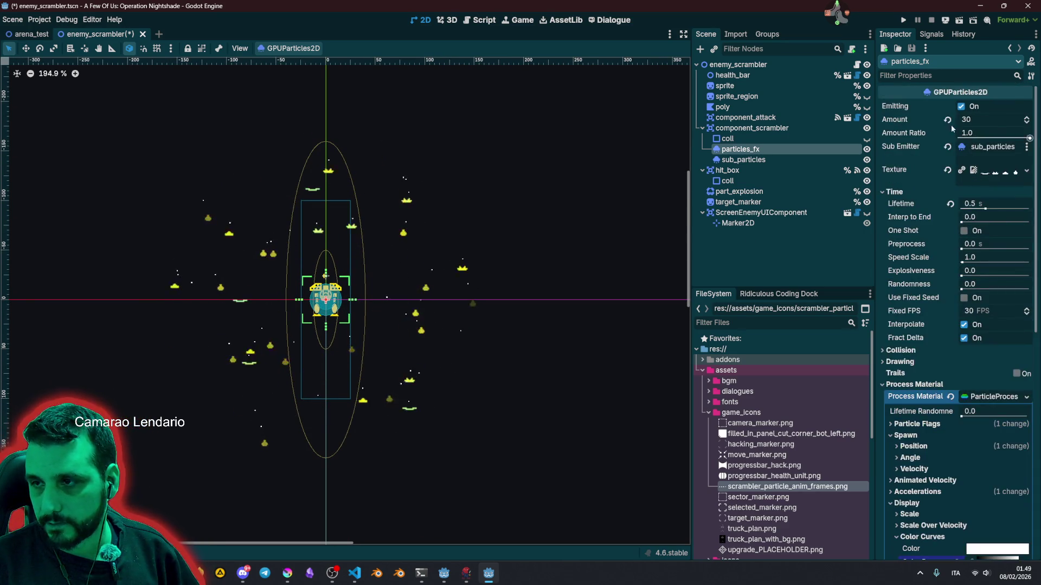
- Change the particles_fx Amount from 30 to 10
click(981, 120)
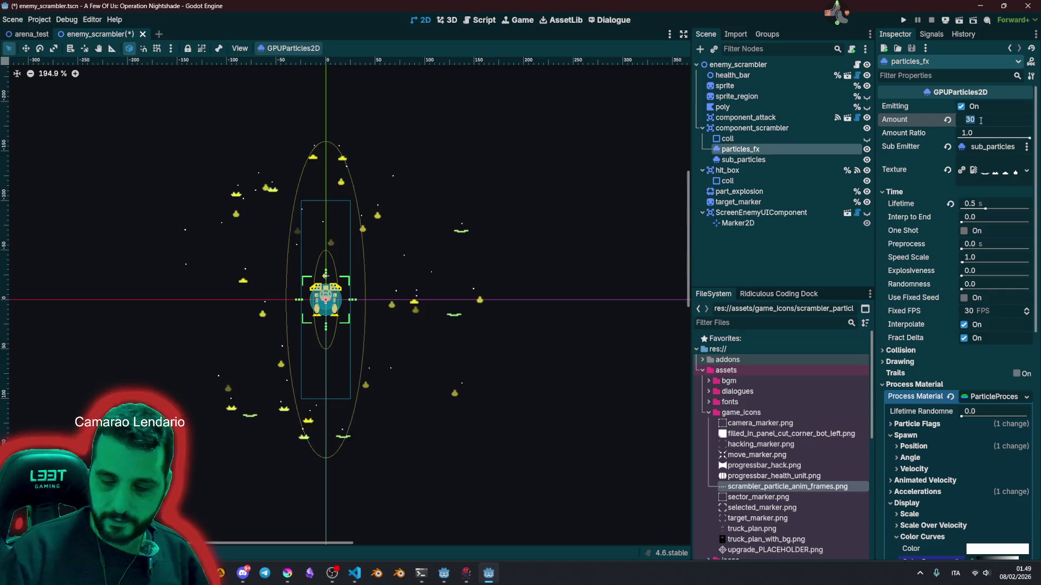
text(10)
key(Return)
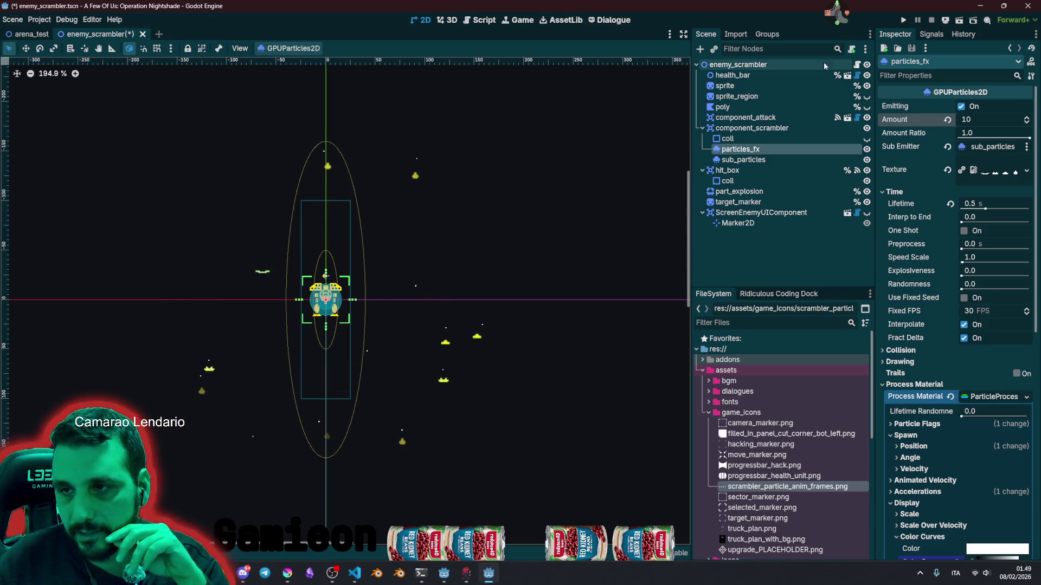
- Filter users by 'gam', open the developer's profile and refresh Field of Heroes Steam info
key(alt+Tab)
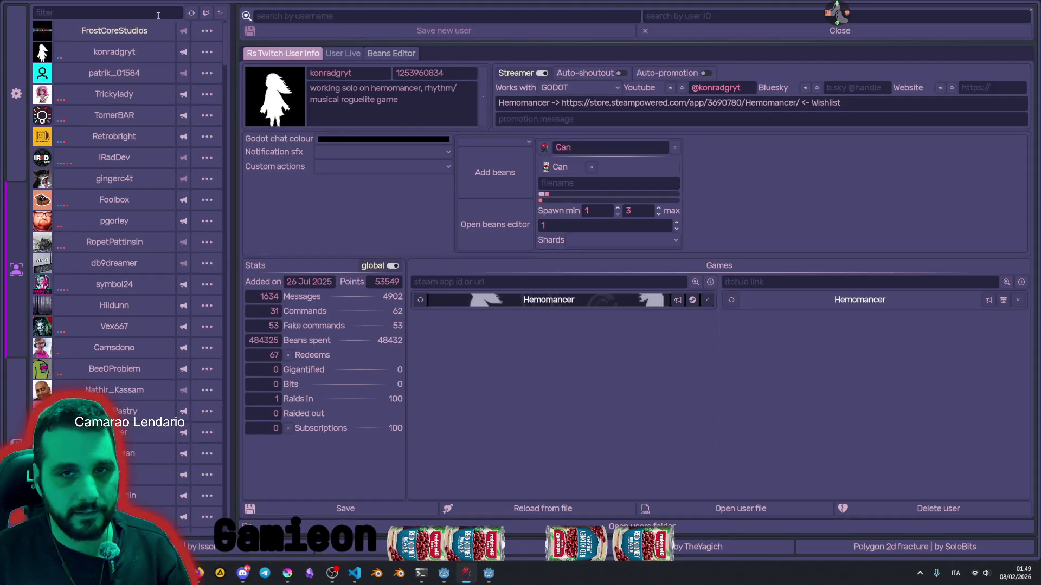
click(151, 13)
text(gam)
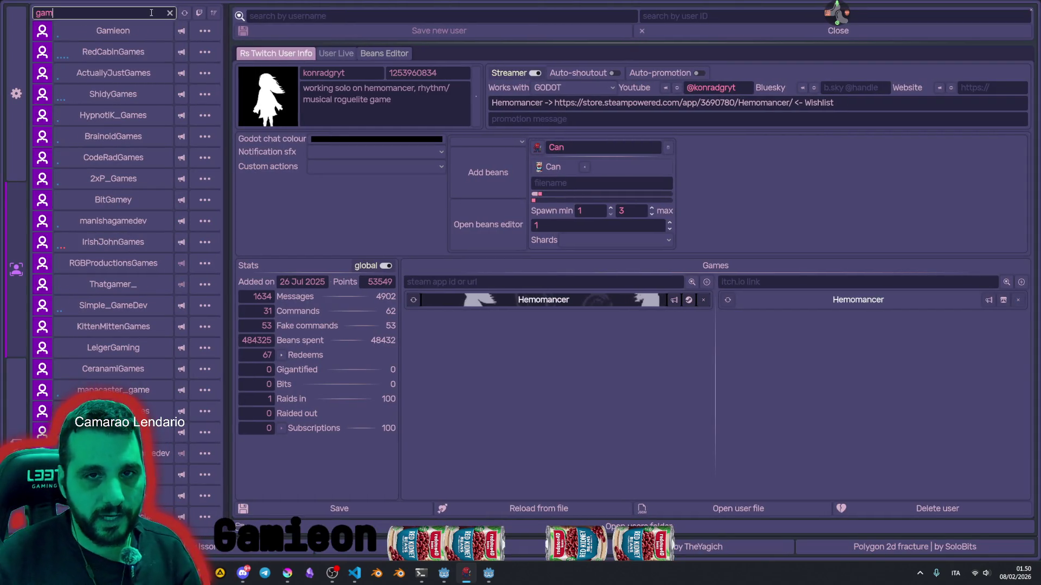
click(112, 30)
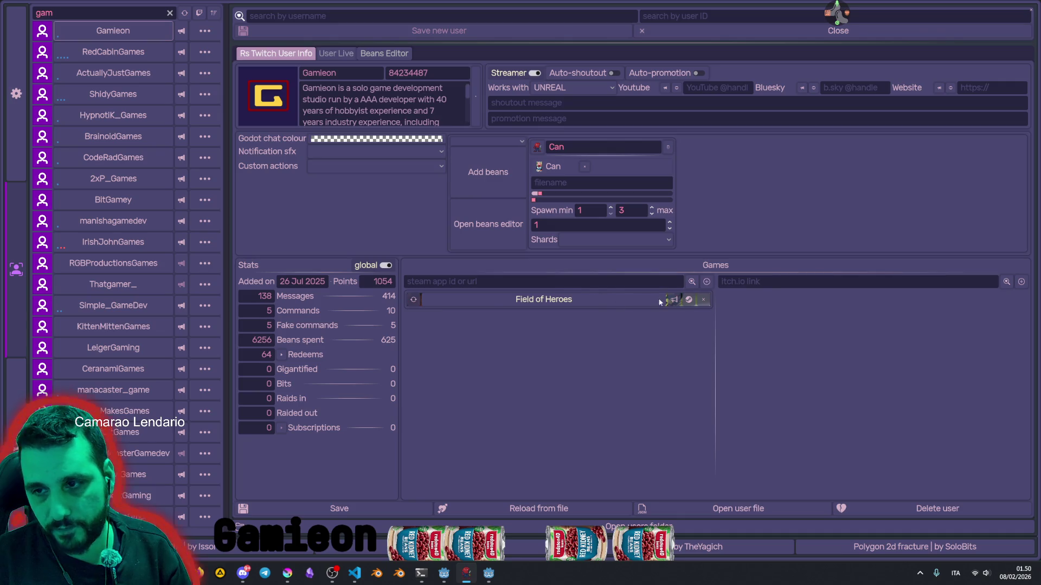
click(661, 301)
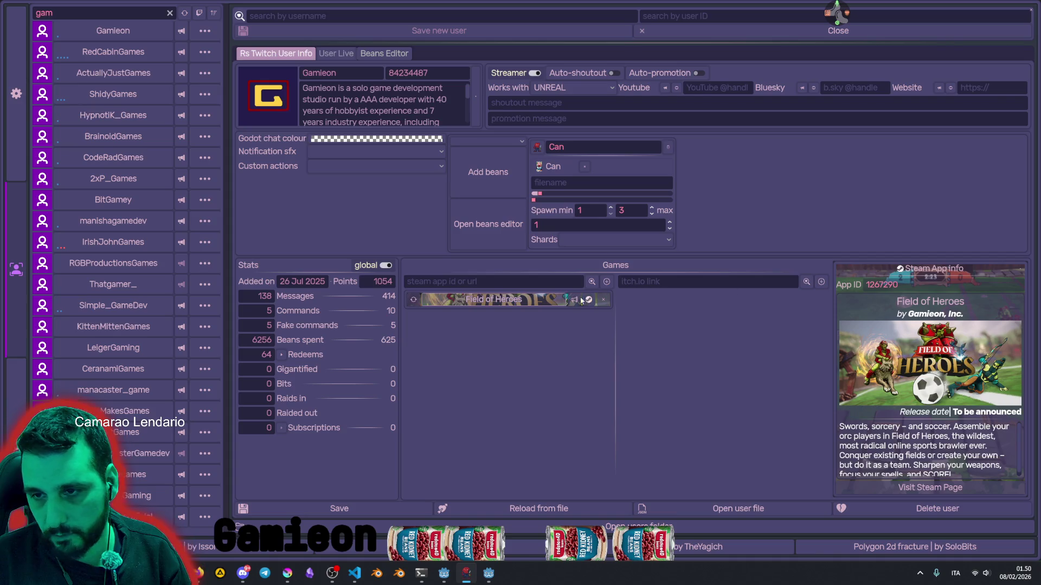
click(413, 299)
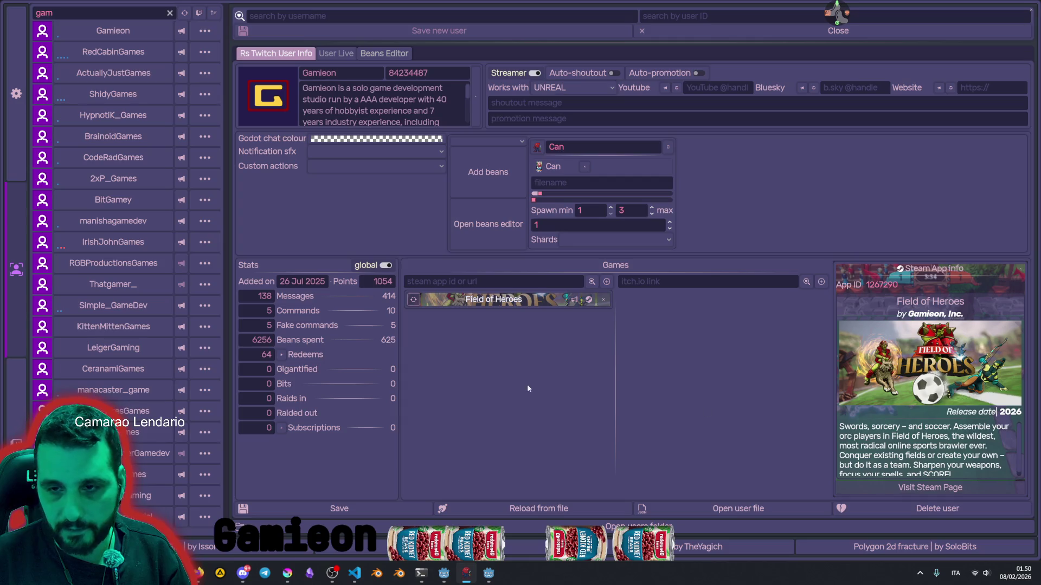
- Open the game's Steam page and the developer's Twitch channel, then clear the filter
click(587, 303)
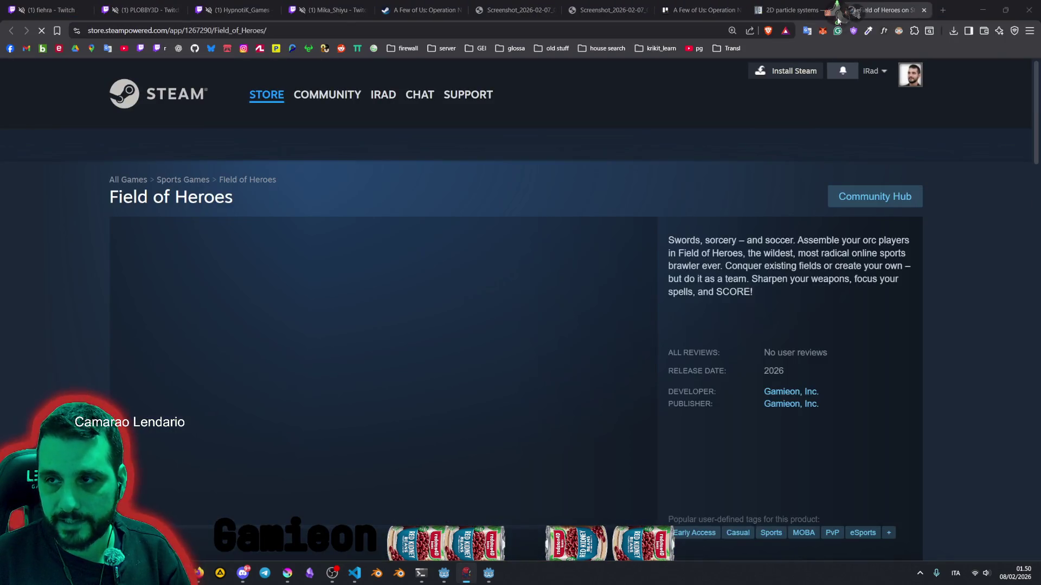
click(982, 9)
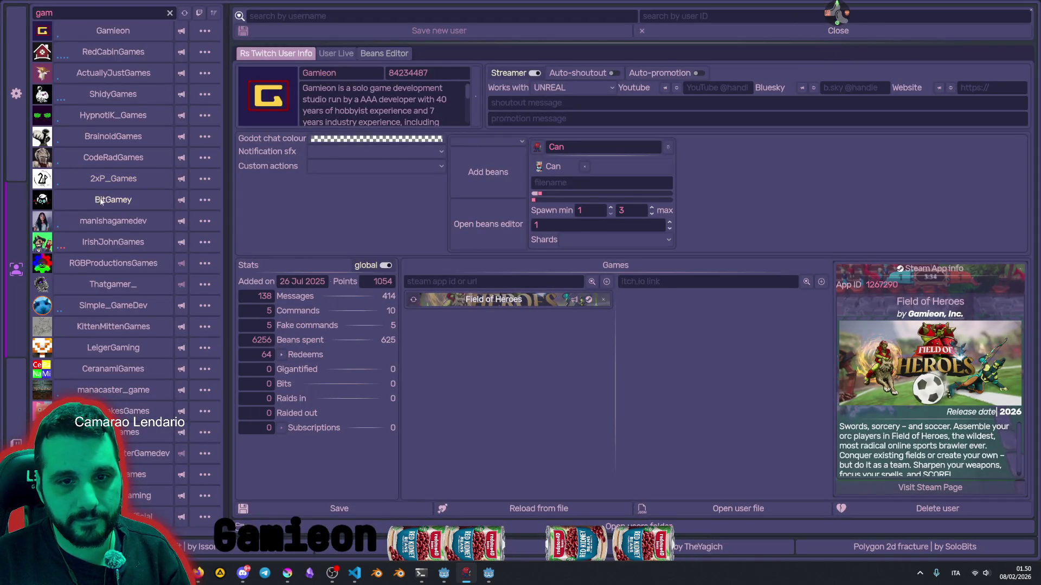
click(113, 31)
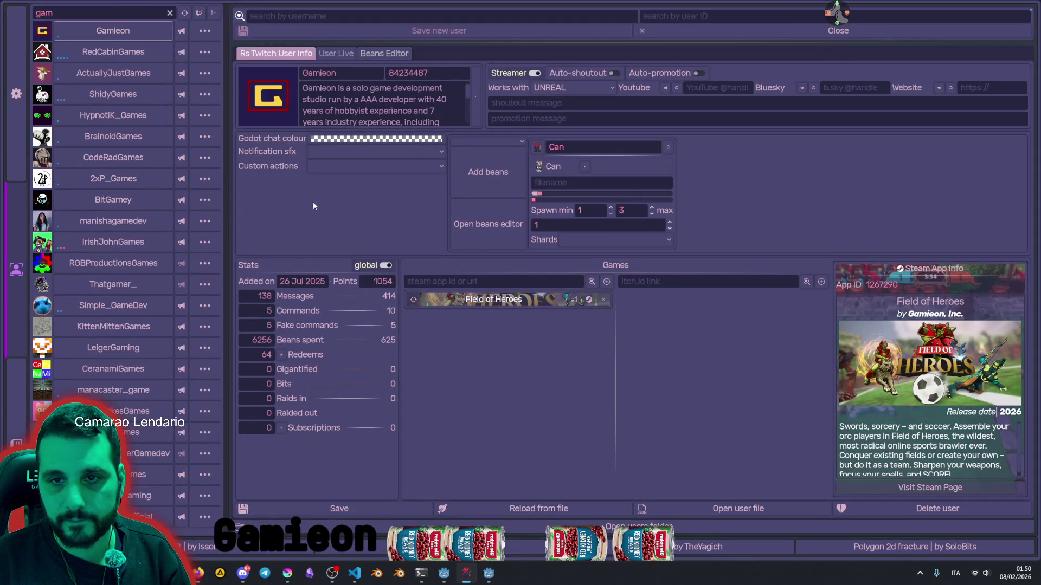
click(244, 93)
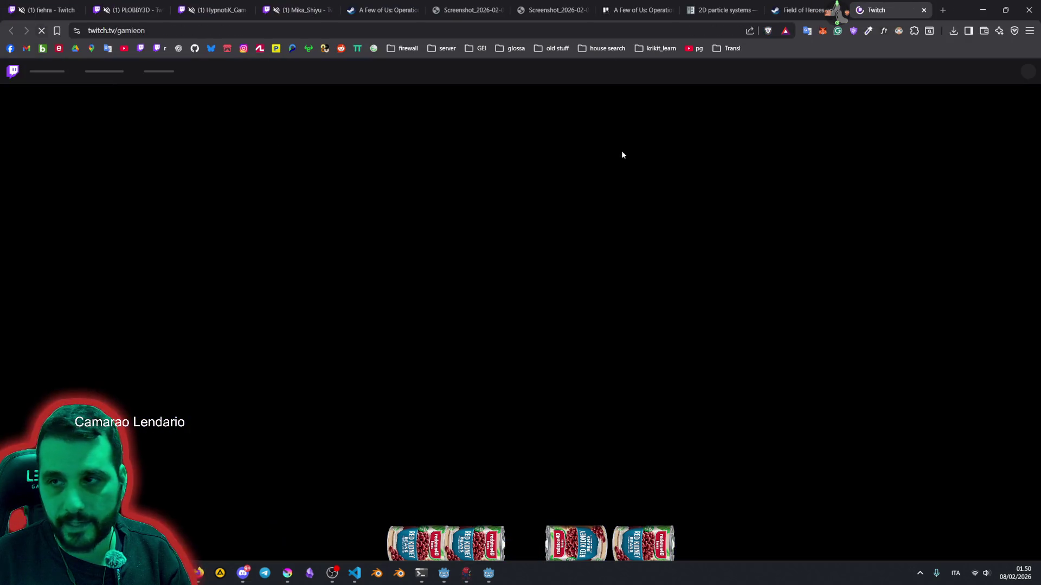
key(alt+Tab)
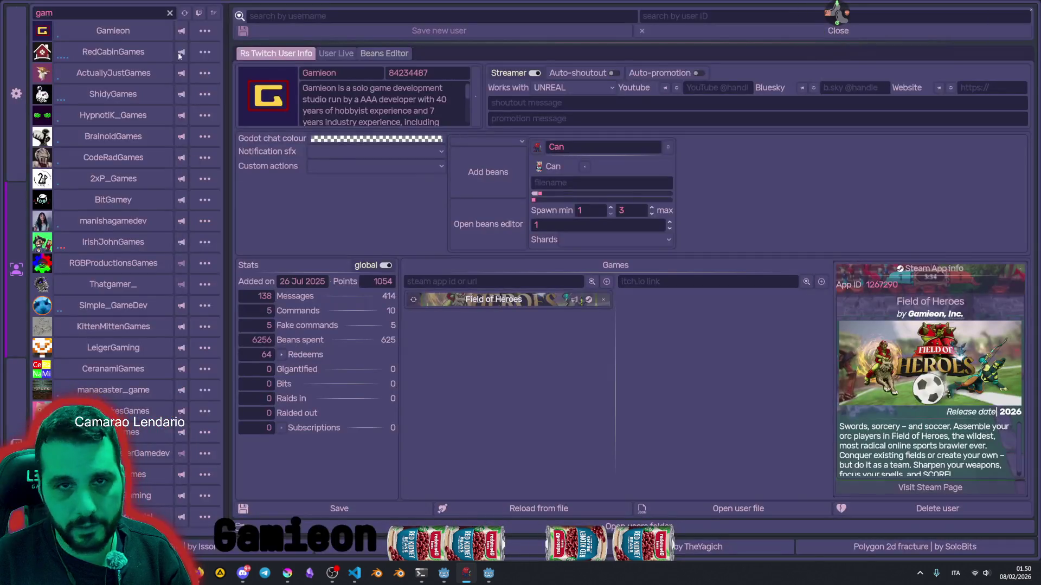
click(169, 13)
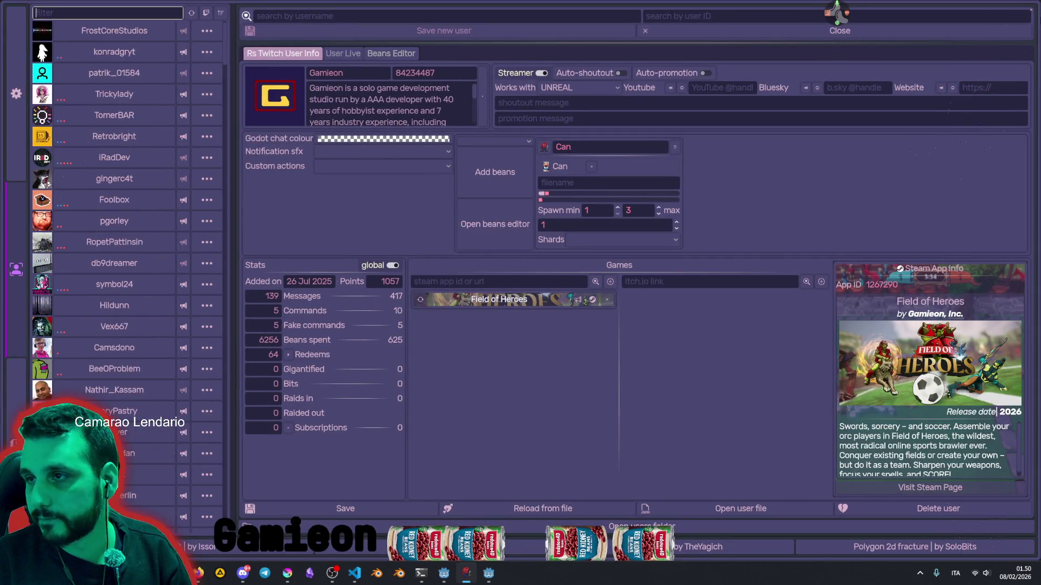
- Close the tool and play the featured Field of Heroes Playtest clip on the channel
click(1033, 9)
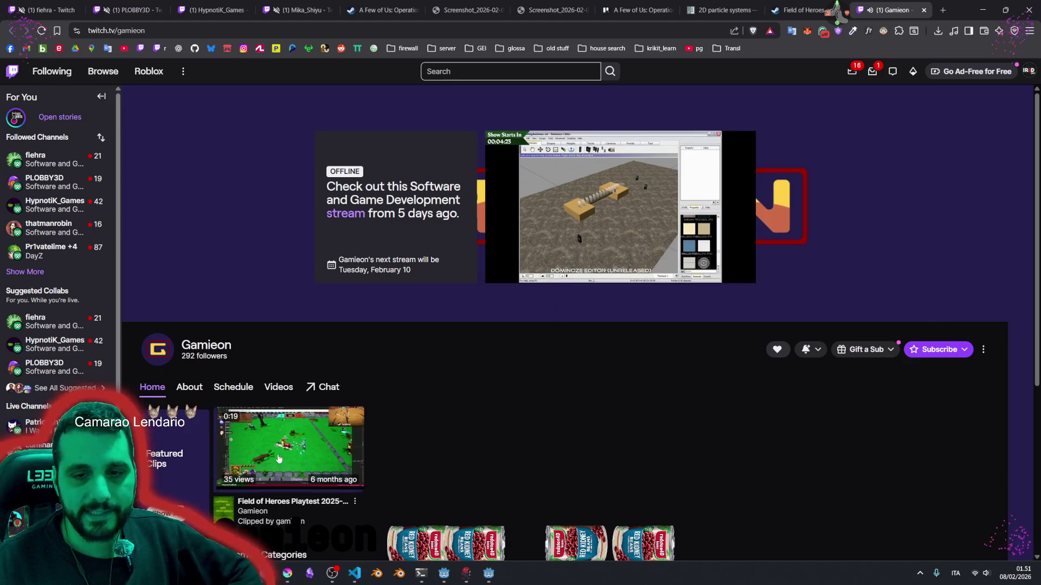
click(674, 245)
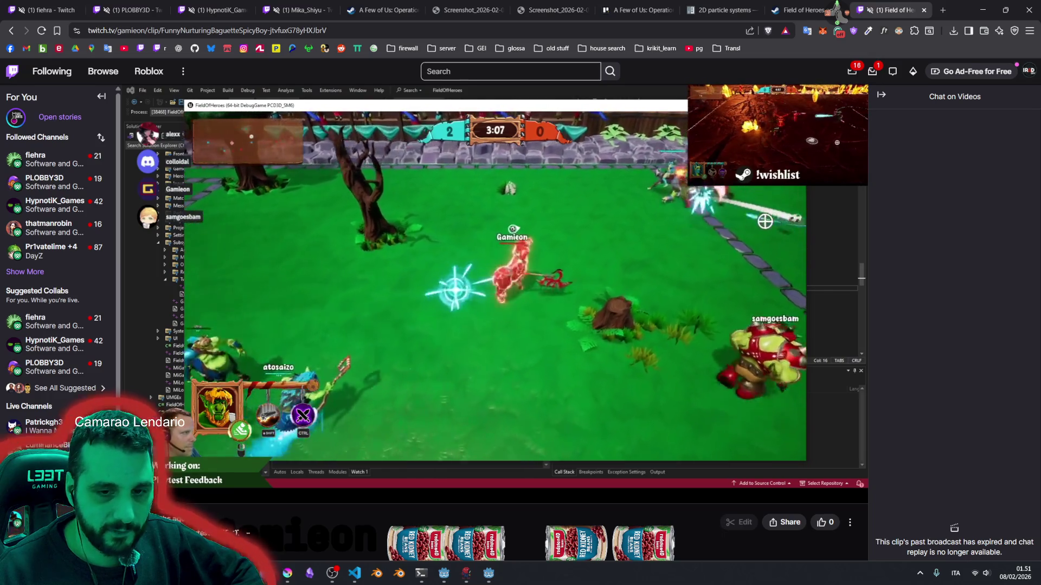
- Seek back in the clip, resume it at 79% volume and unmute the tab
click(224, 480)
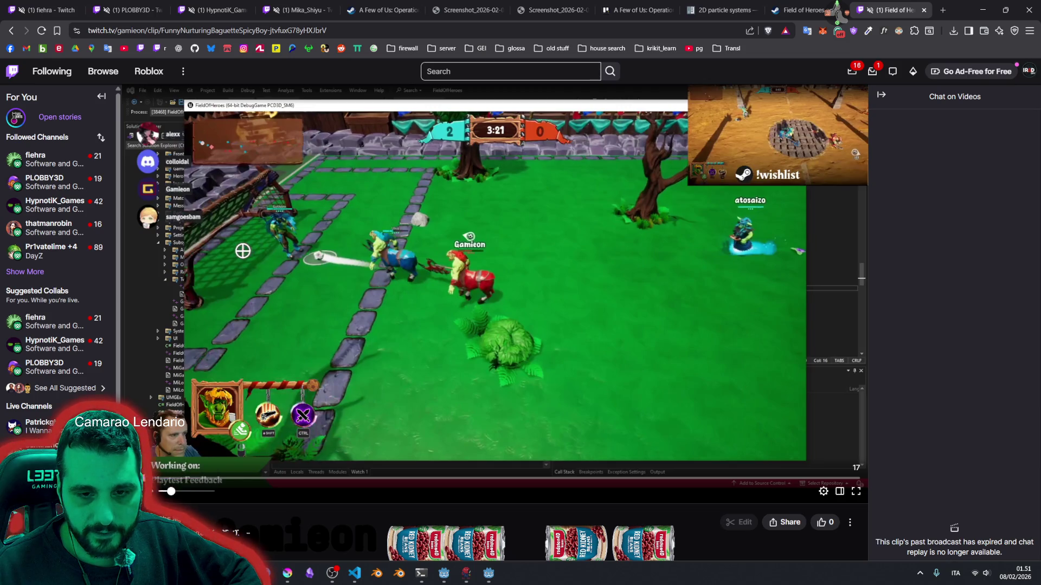
click(173, 480)
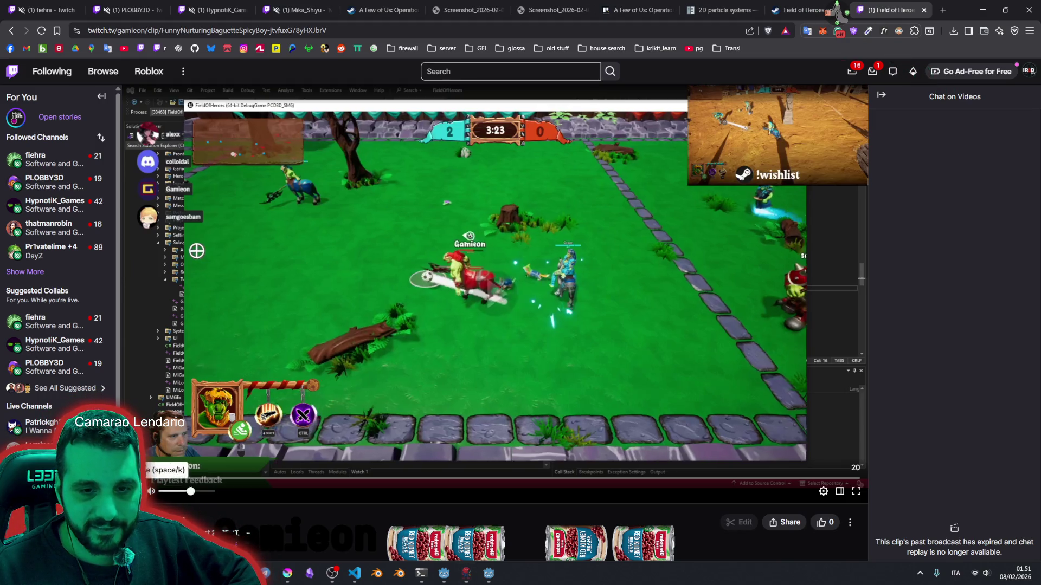
click(134, 491)
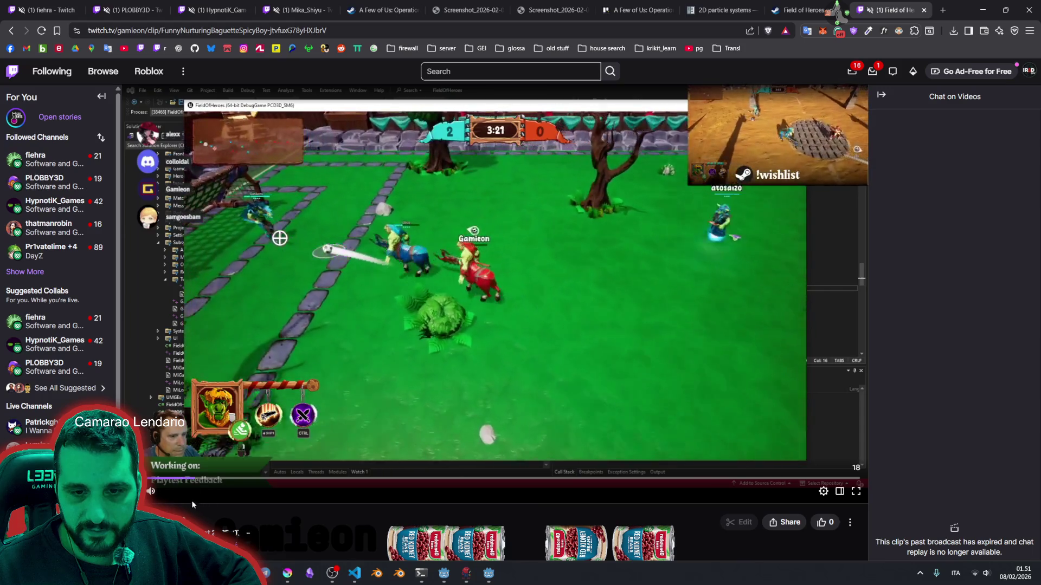
drag(190, 492, 197, 491)
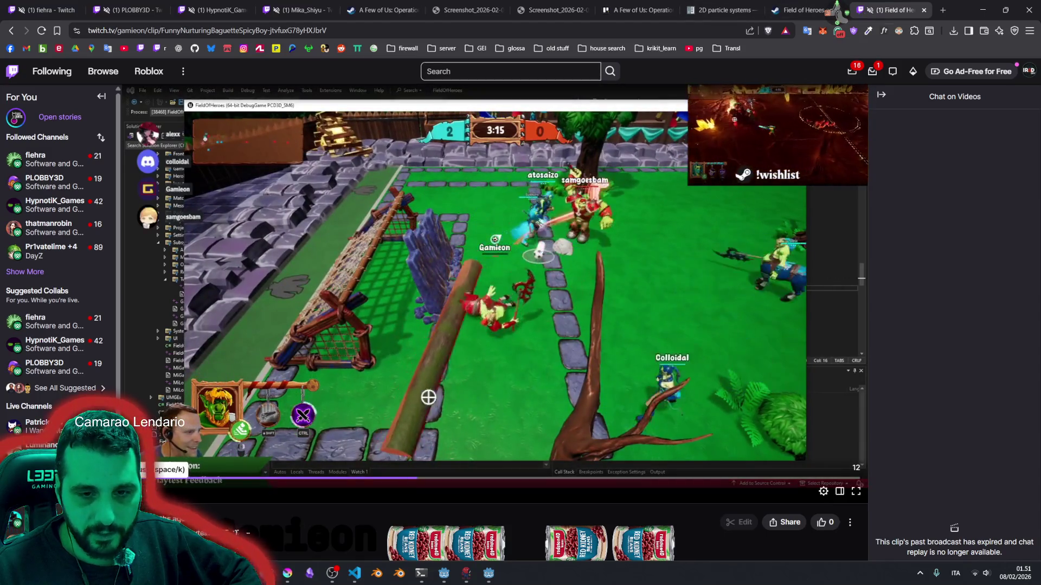
key(space)
click(869, 10)
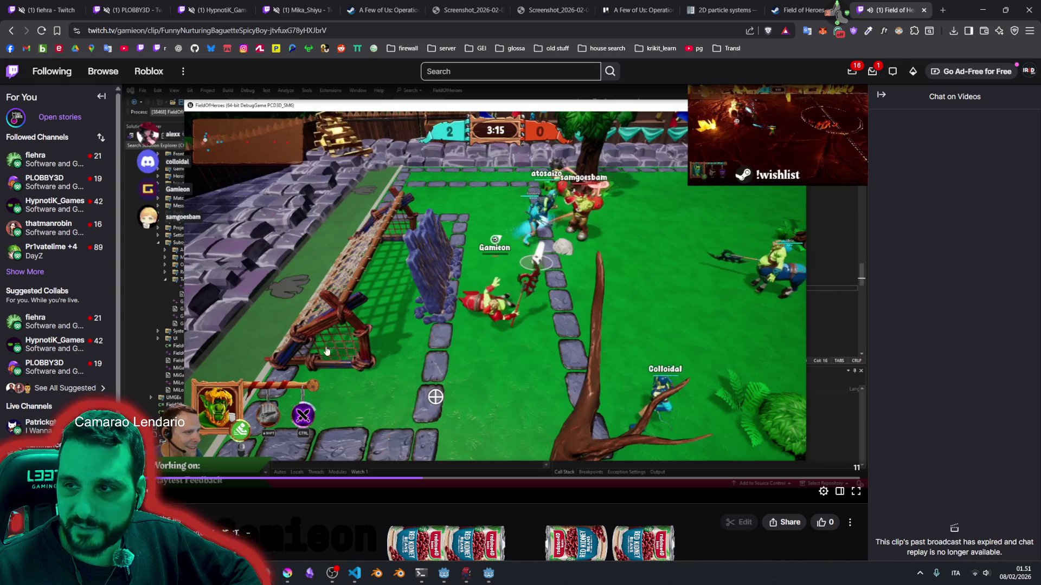
click(347, 480)
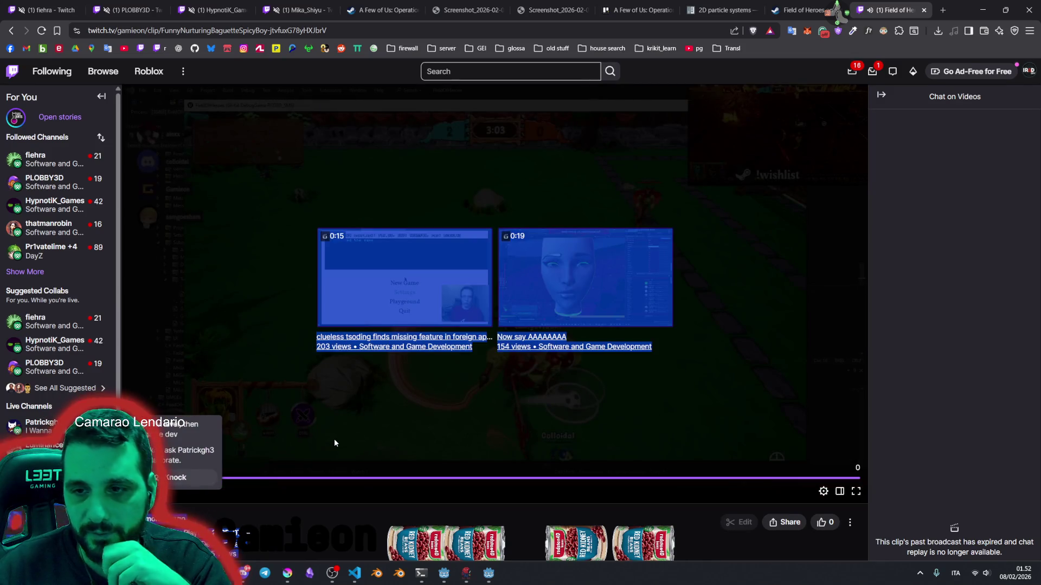
- Browse the clip's recommendations, then close the Twitch clip tab
click(405, 280)
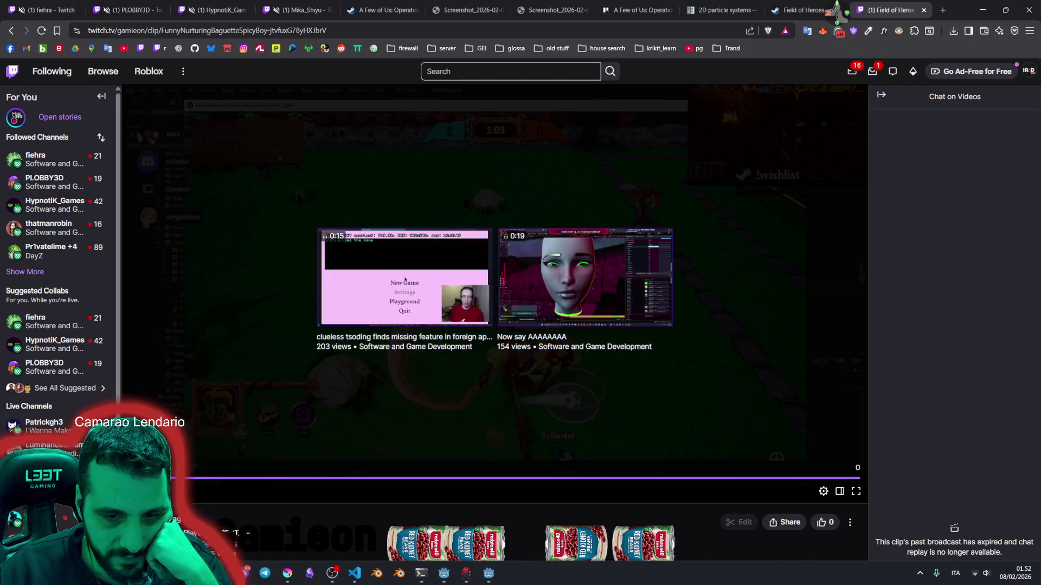
scroll(405, 279, down, 5)
scroll(405, 280, up, 6)
scroll(495, 325, down, 2)
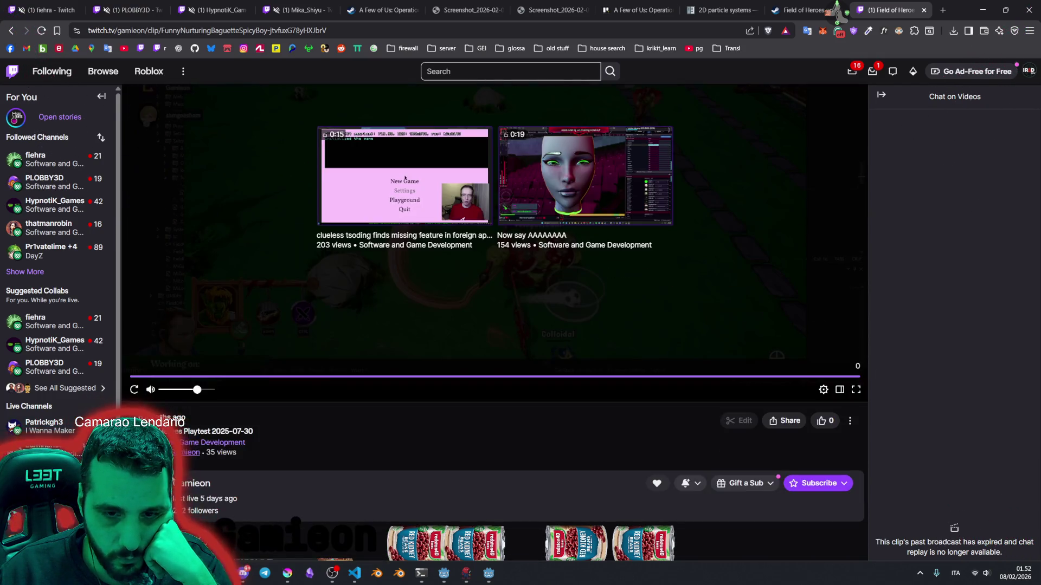
scroll(308, 423, down, 6)
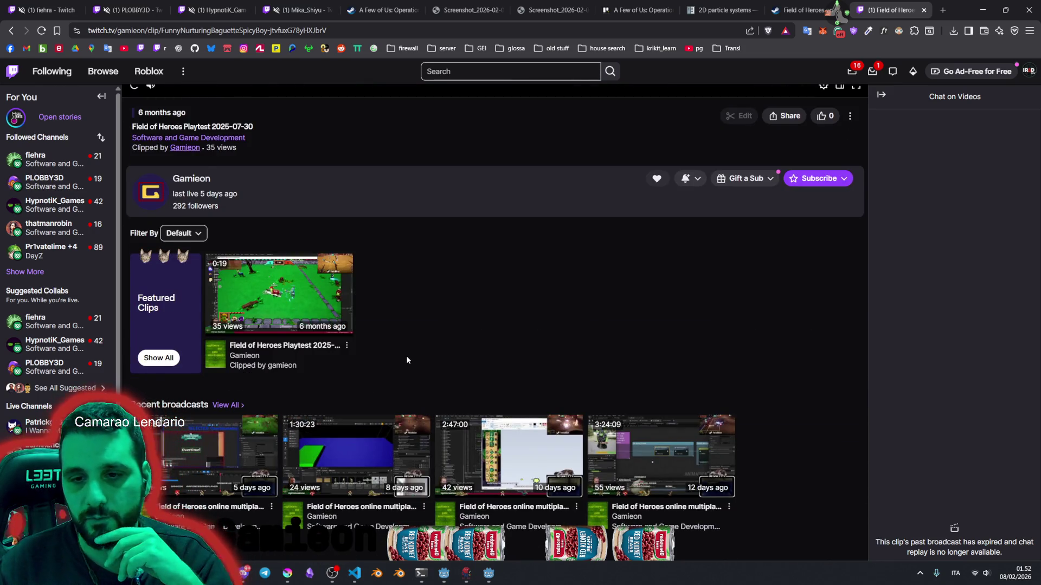
scroll(407, 358, down, 3)
scroll(407, 358, up, 10)
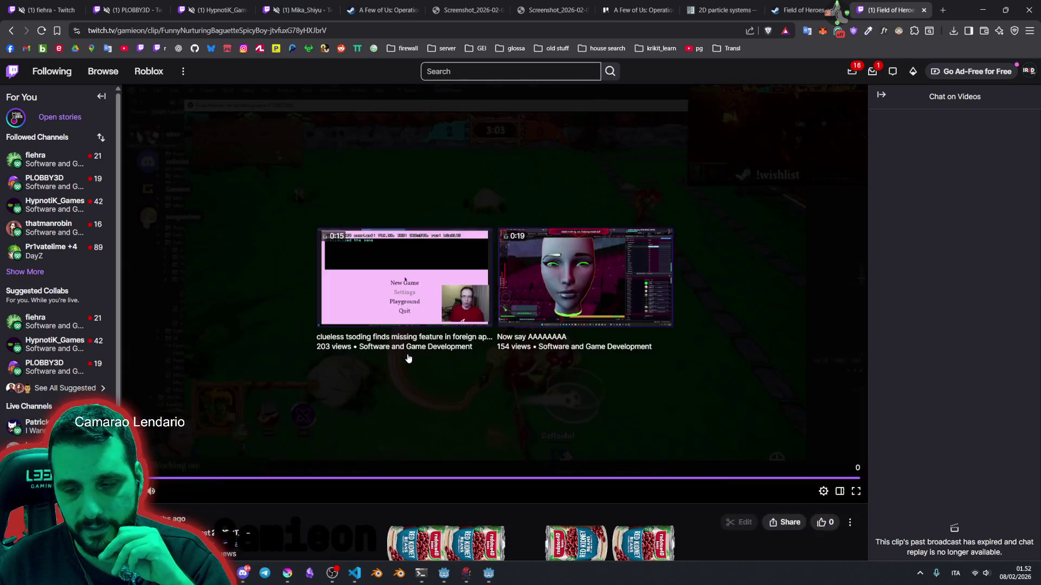
click(848, 15)
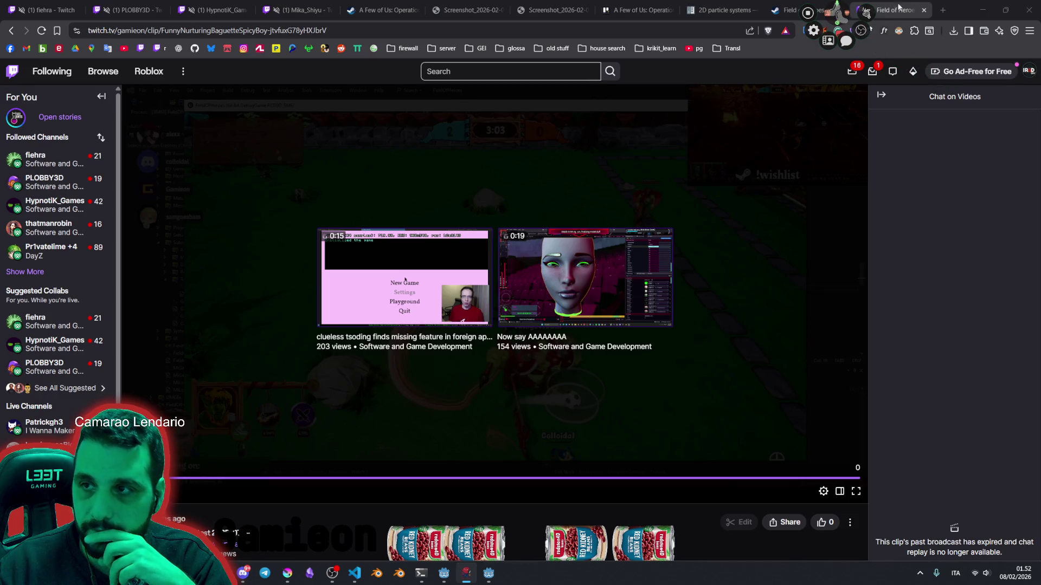
middle_click(853, 12)
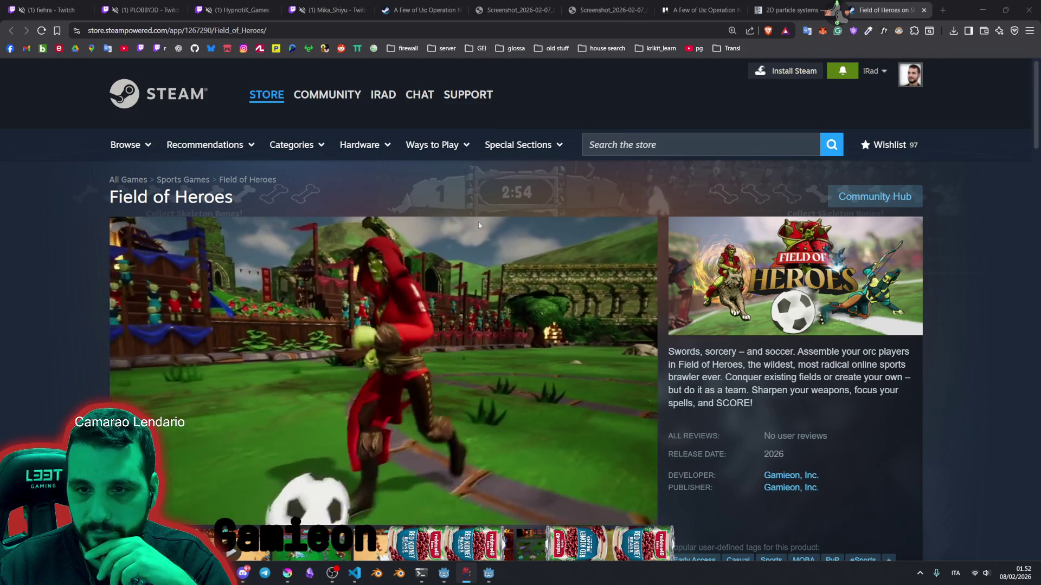
- Scroll the Field of Heroes store page, then close it with Ctrl+W
scroll(229, 355, down, 2)
scroll(230, 355, down, 2)
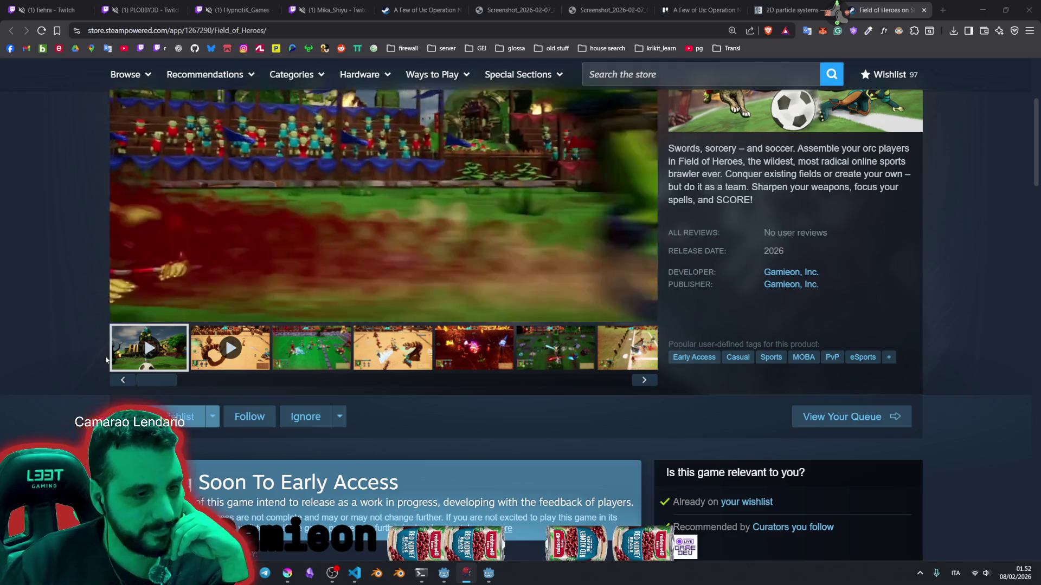
scroll(84, 320, up, 4)
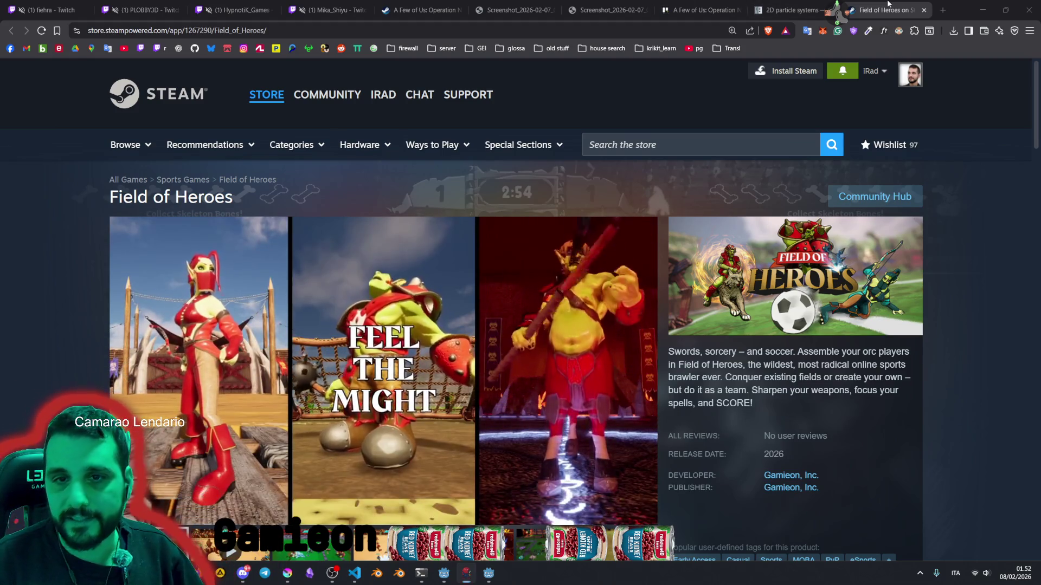
key(ctrl+w)
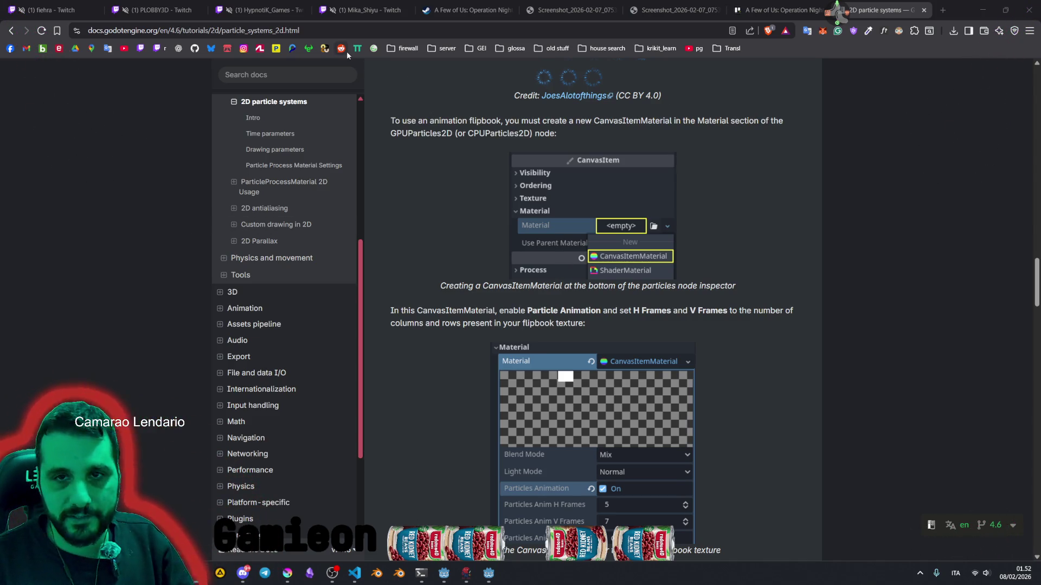
- Switch to the Operation Nightshade Demo page and browse its gallery, including the Wave 2/10 screenshot
click(466, 10)
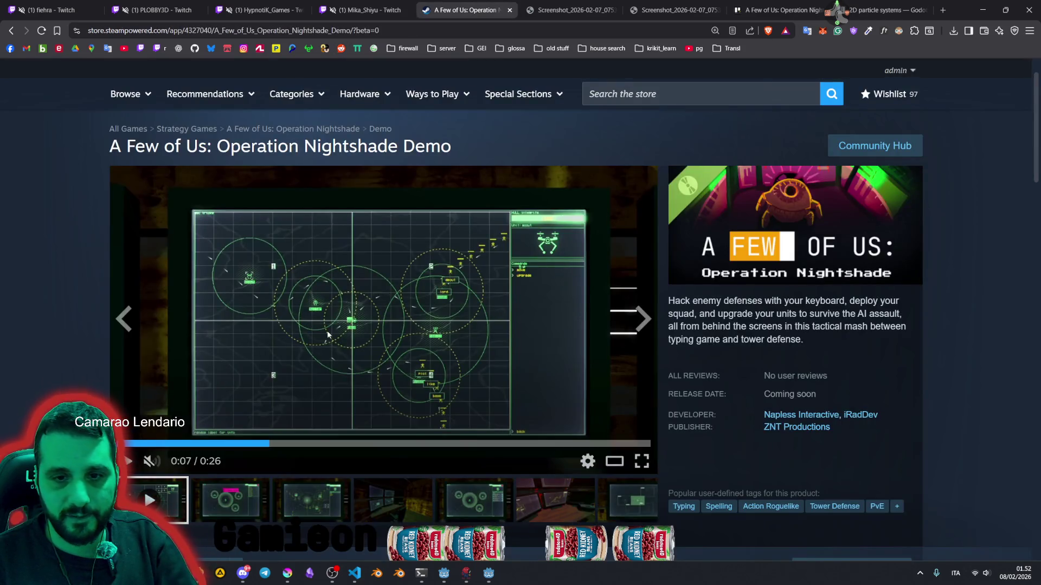
click(120, 320)
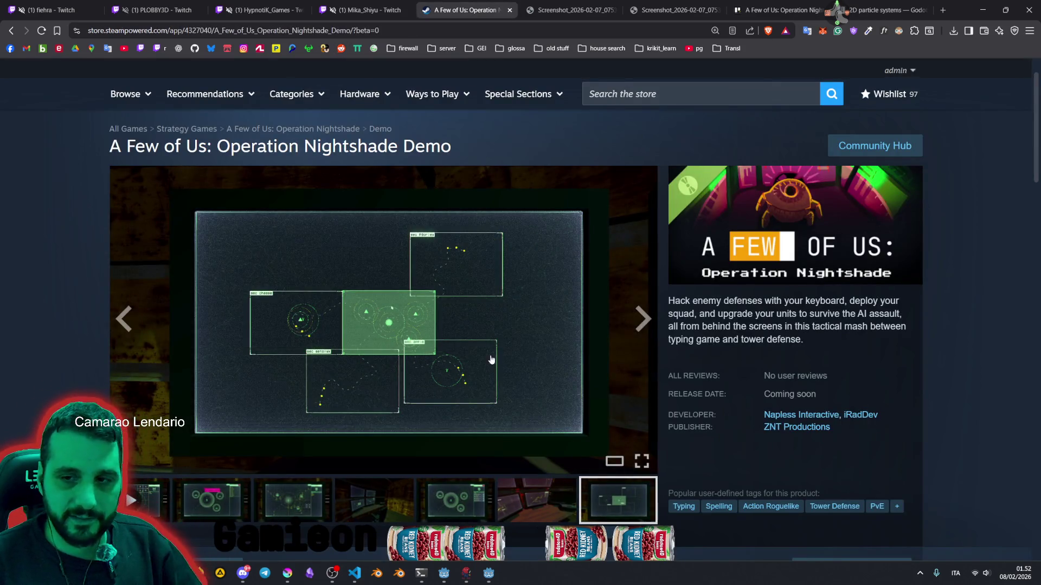
click(643, 320)
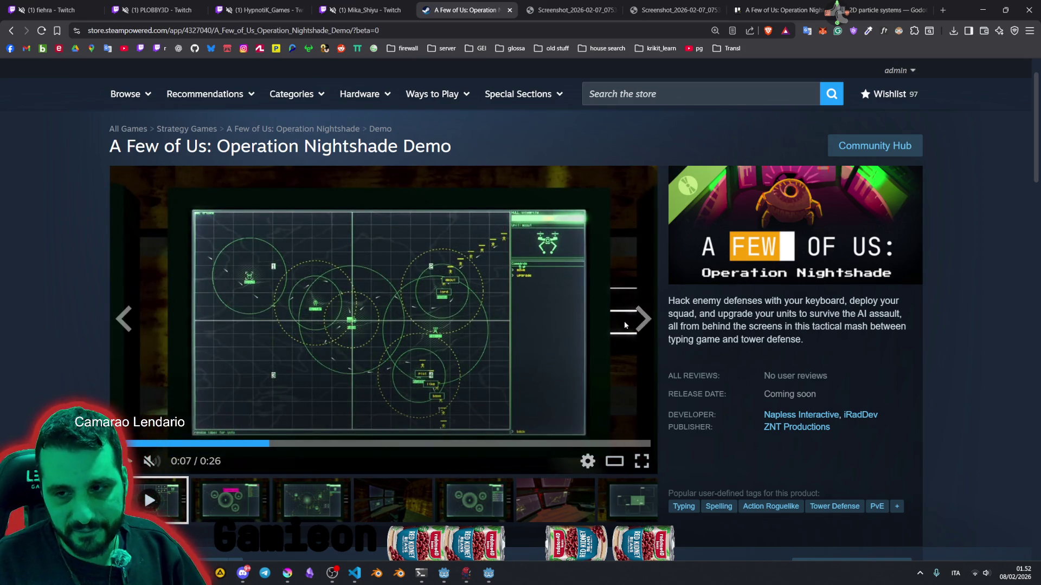
click(640, 323)
scroll(413, 405, down, 5)
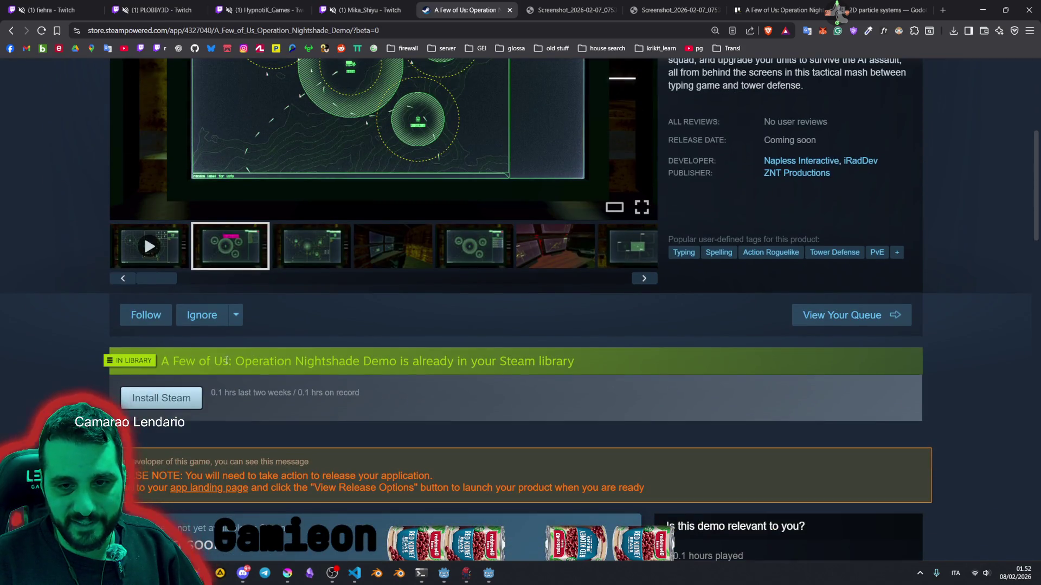
drag(226, 361, 510, 347)
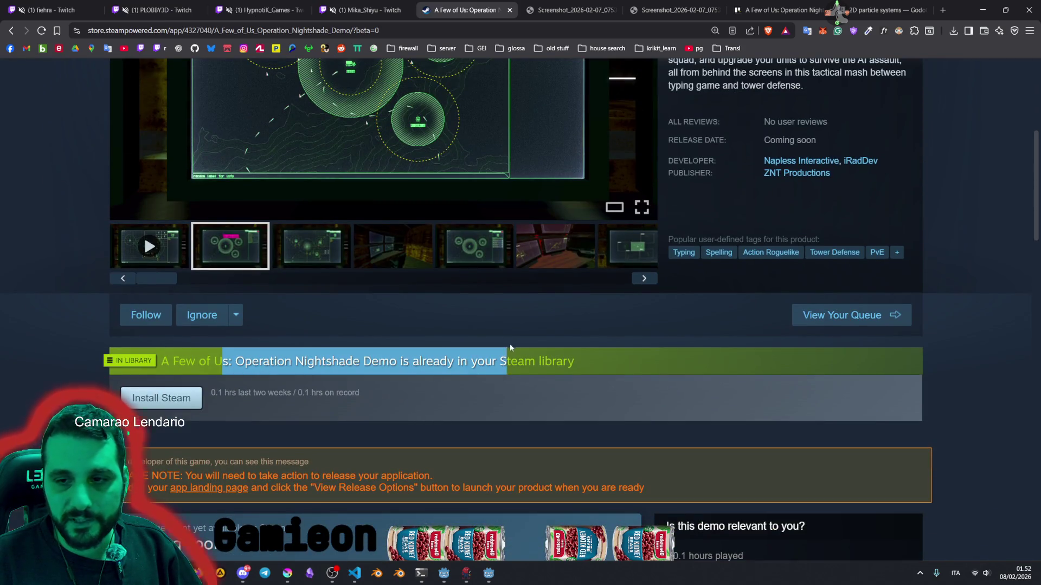
click(485, 359)
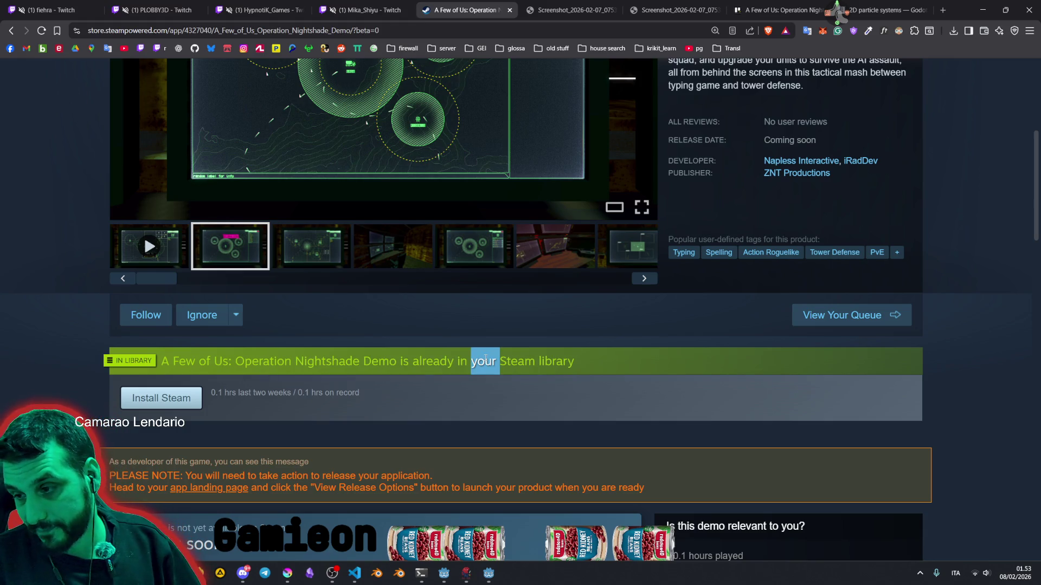
scroll(485, 358, up, 6)
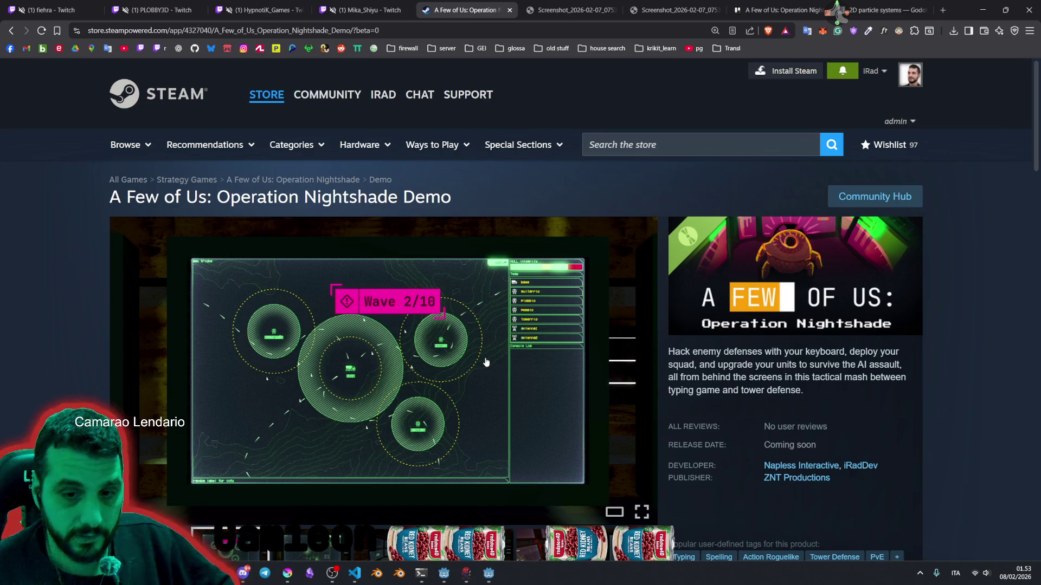
- Play the demo trailer, then return to the Godot editor
scroll(486, 362, down, 3)
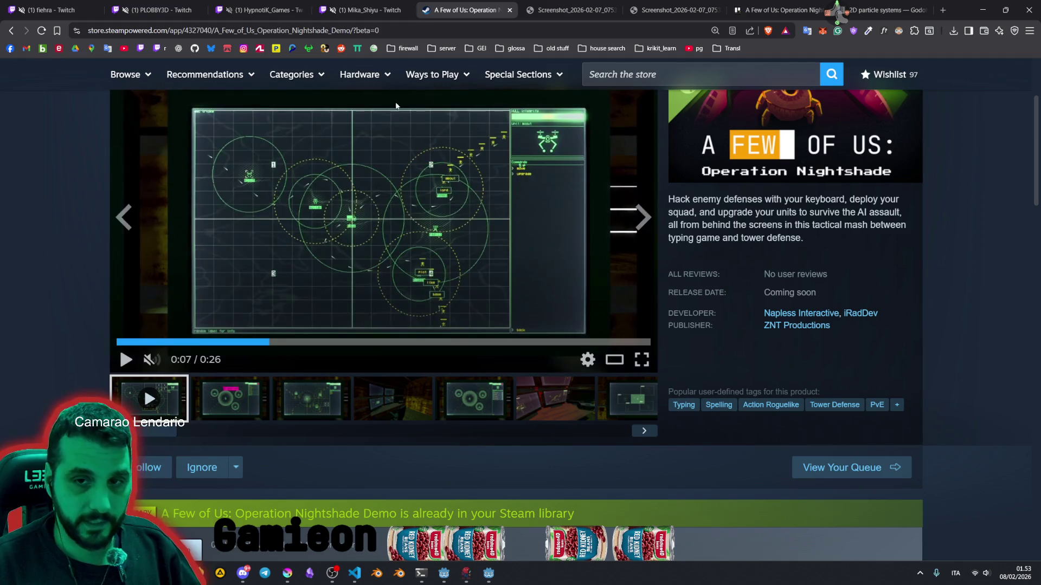
click(126, 360)
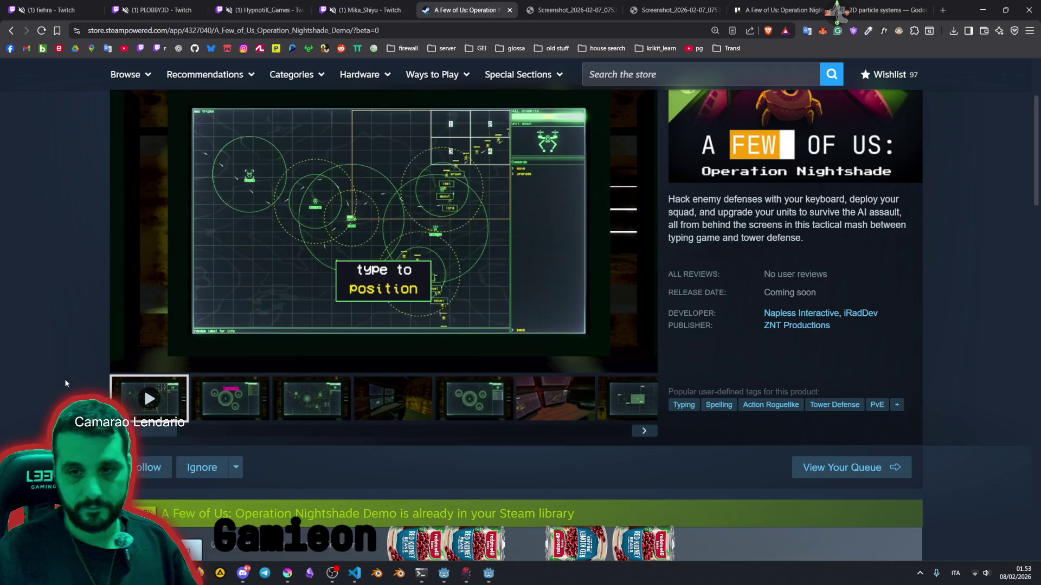
scroll(65, 382, up, 3)
scroll(64, 384, down, 2)
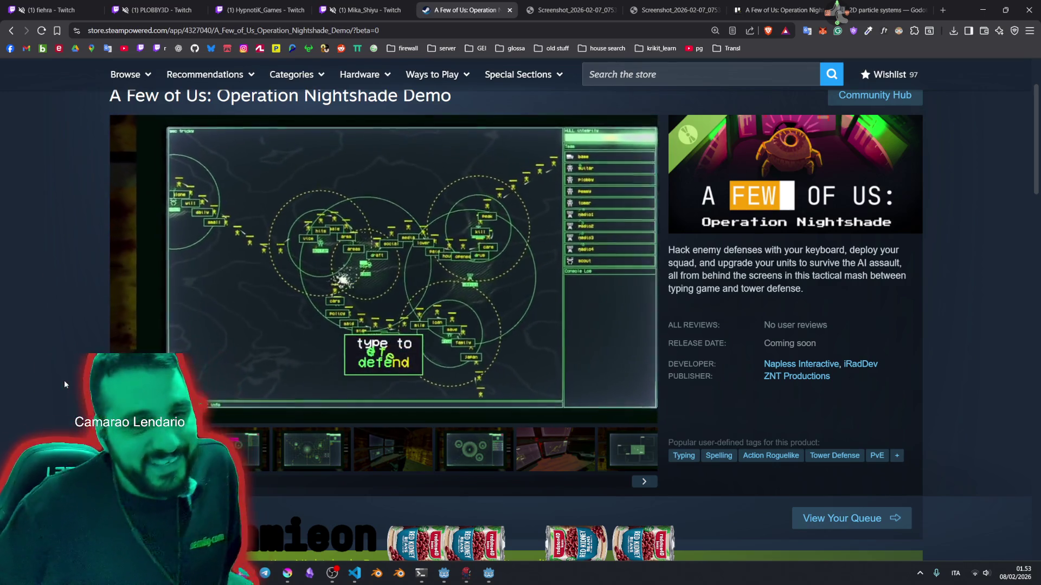
mouse_move(552, 191)
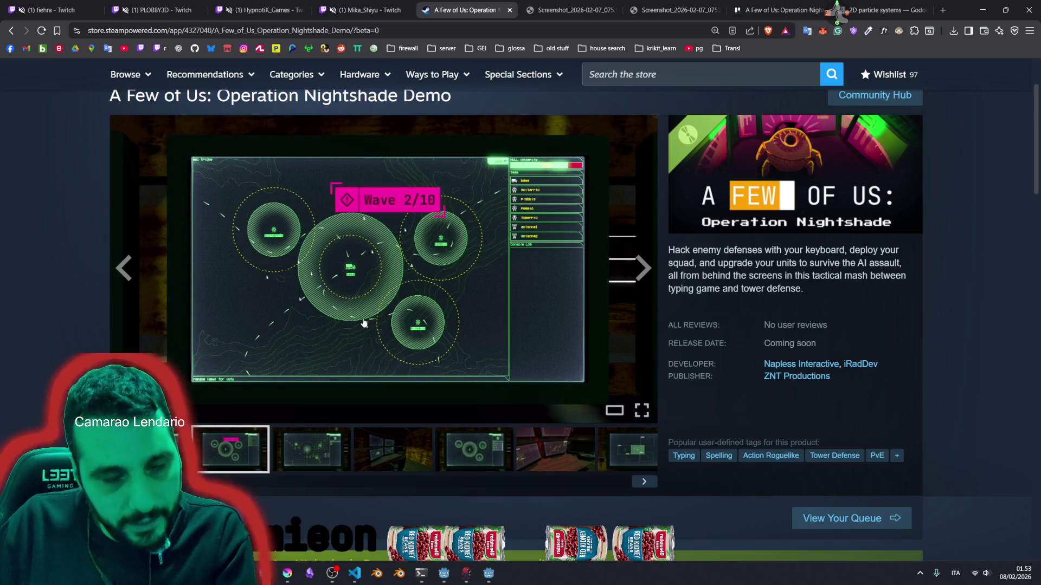
click(488, 573)
drag(362, 317, 431, 308)
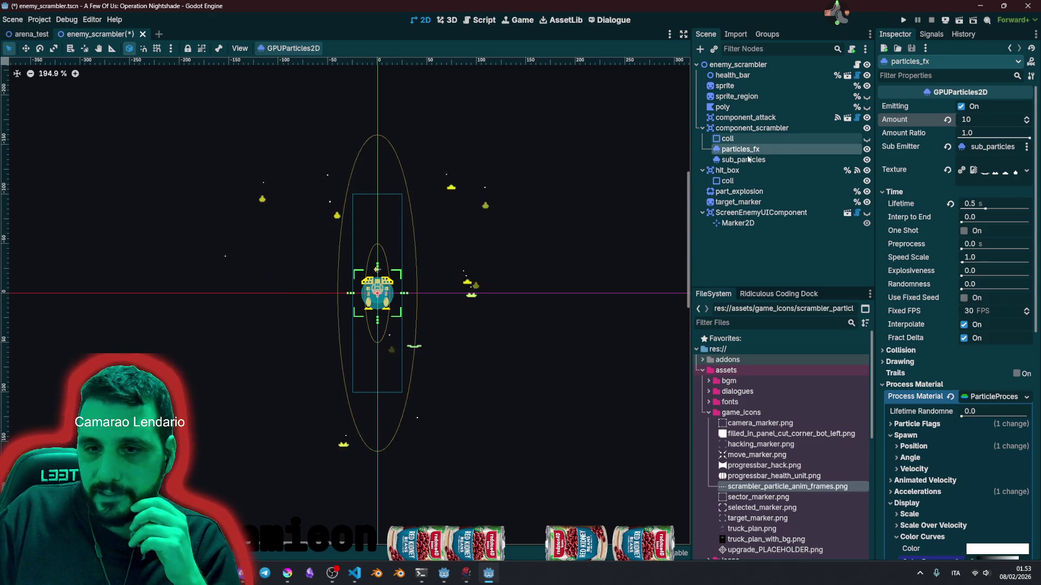
drag(514, 247, 425, 242)
ctrl+click(738, 224)
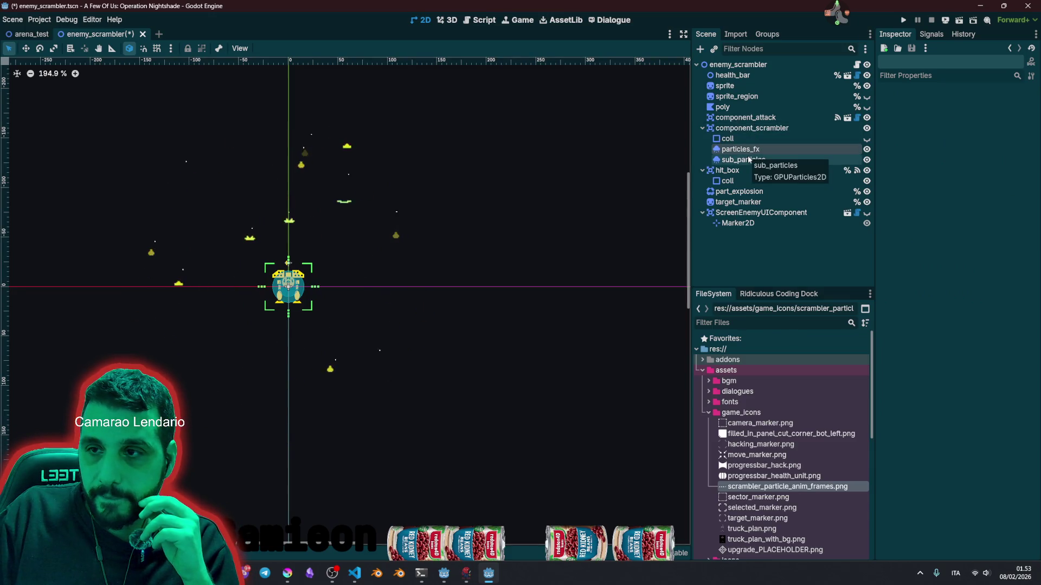
click(751, 160)
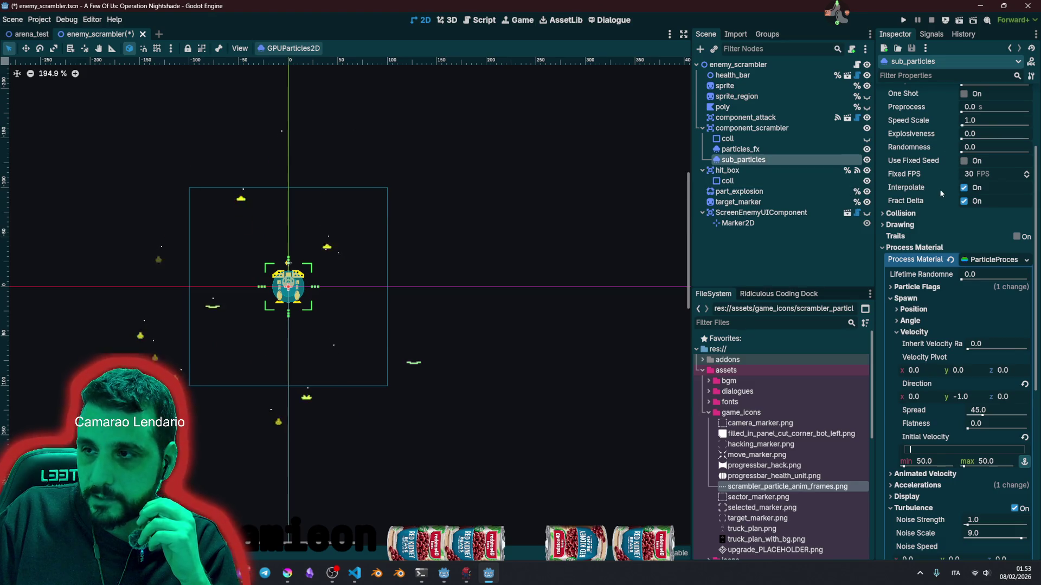
scroll(941, 193, up, 5)
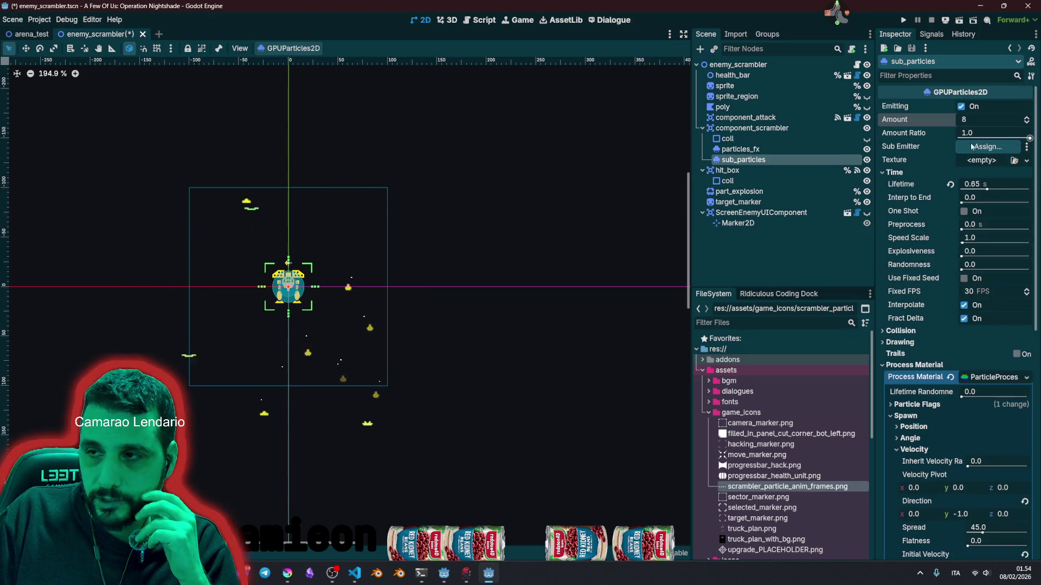
click(741, 149)
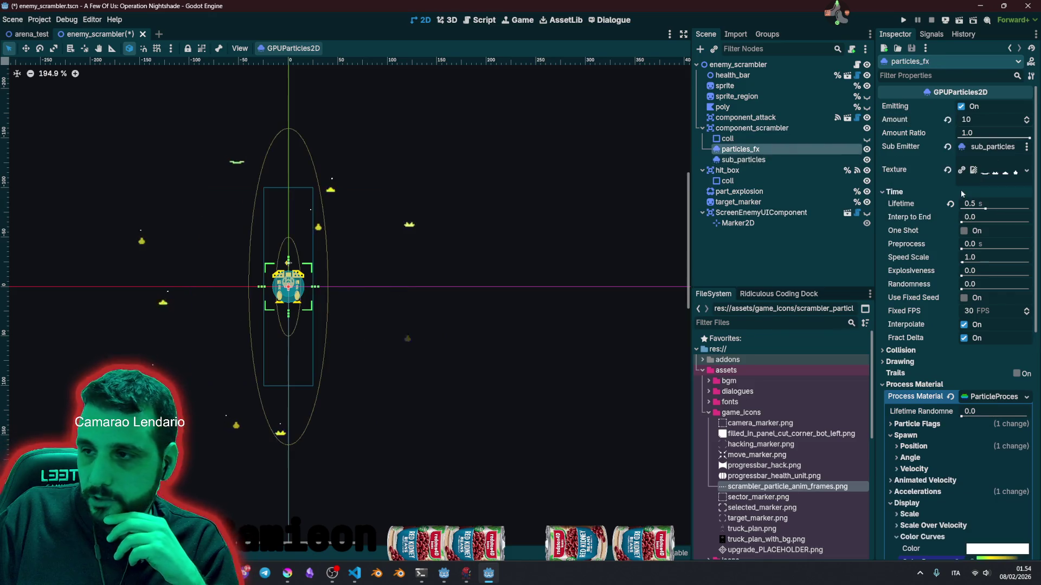
- Collapse Color Curves and set particles_fx's Sub Emitter Amount at Start to 5
scroll(955, 314, down, 5)
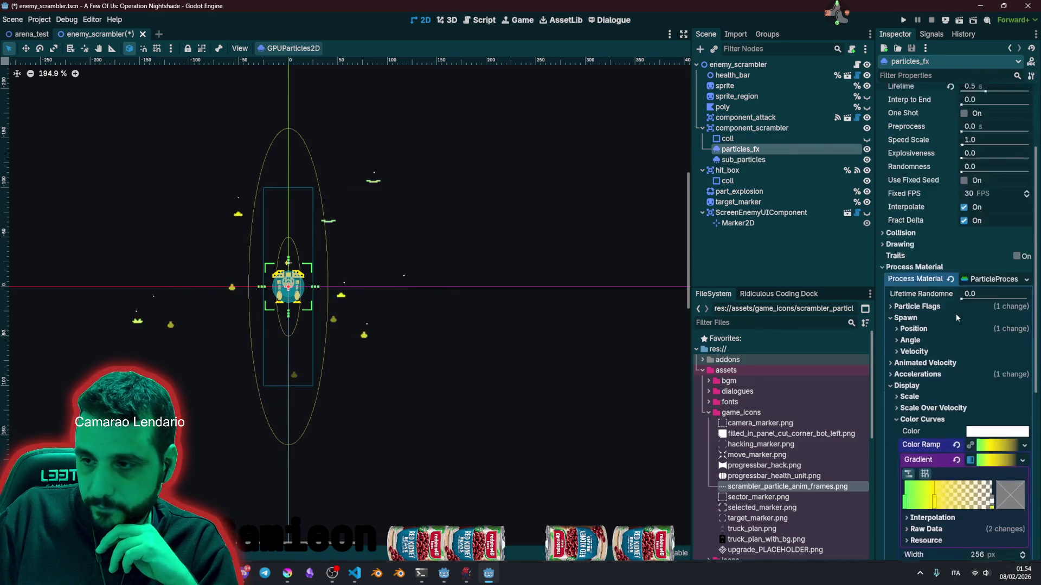
click(934, 244)
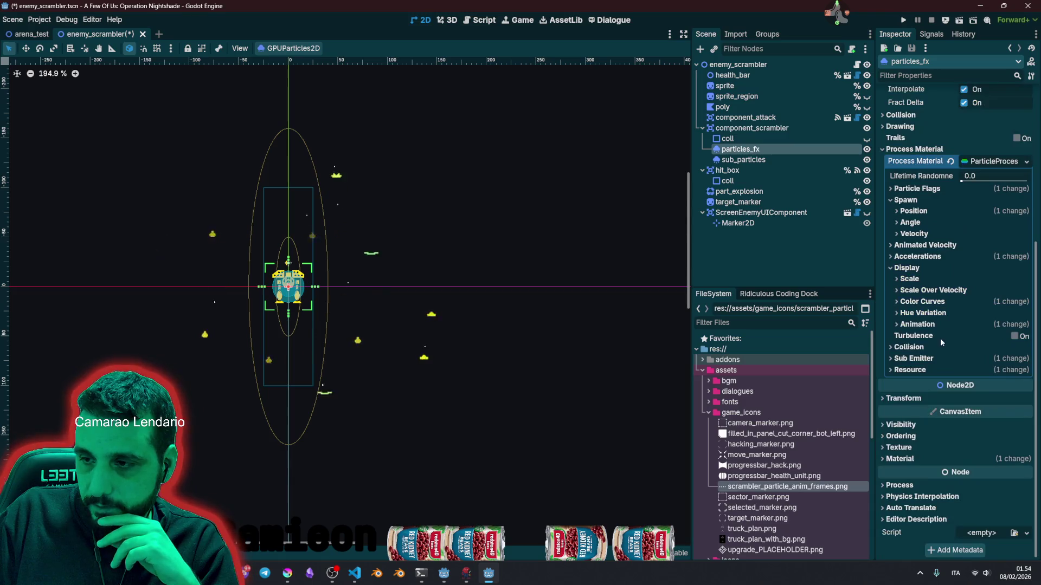
click(922, 359)
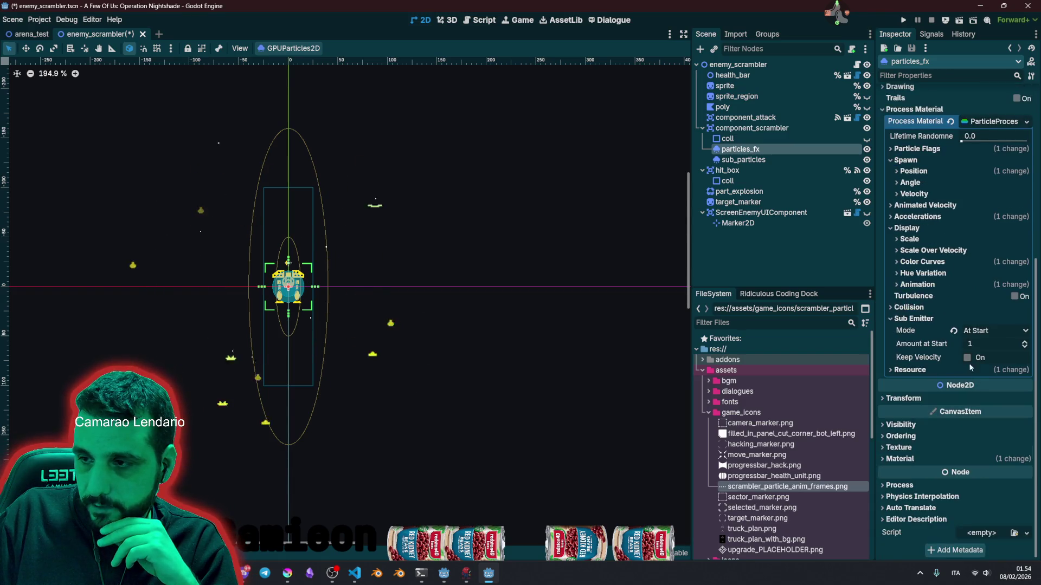
mouse_move(933, 347)
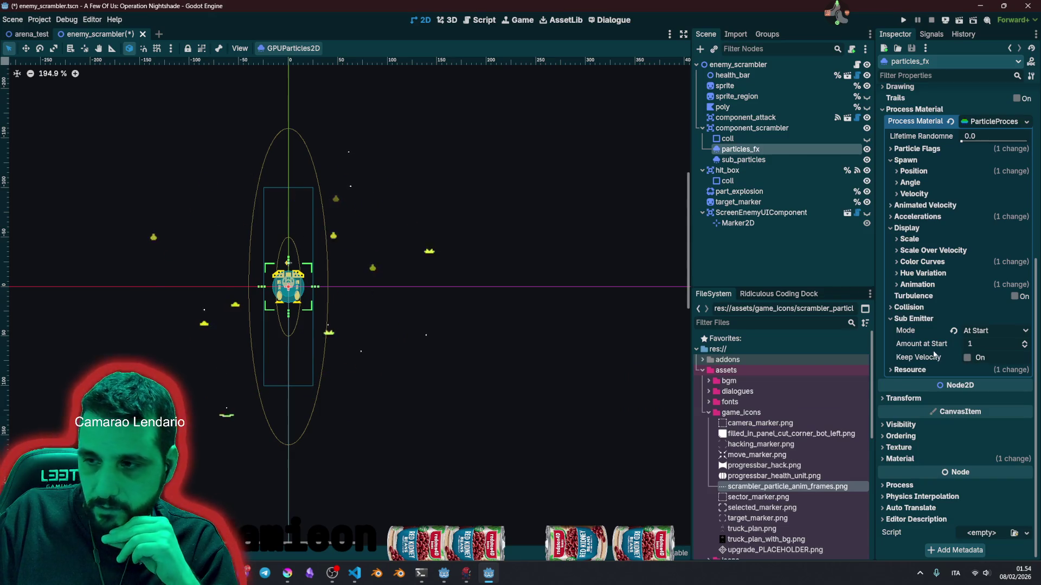
click(984, 343)
text(5)
key(Return)
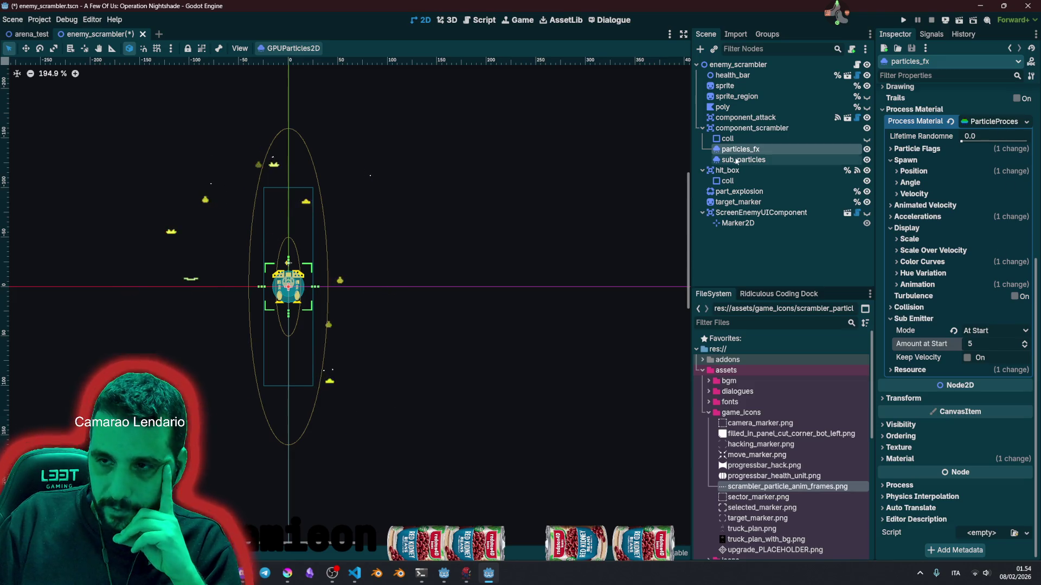
- Select sub_particles, reopen its velocity settings, and turn off turbulence
click(775, 160)
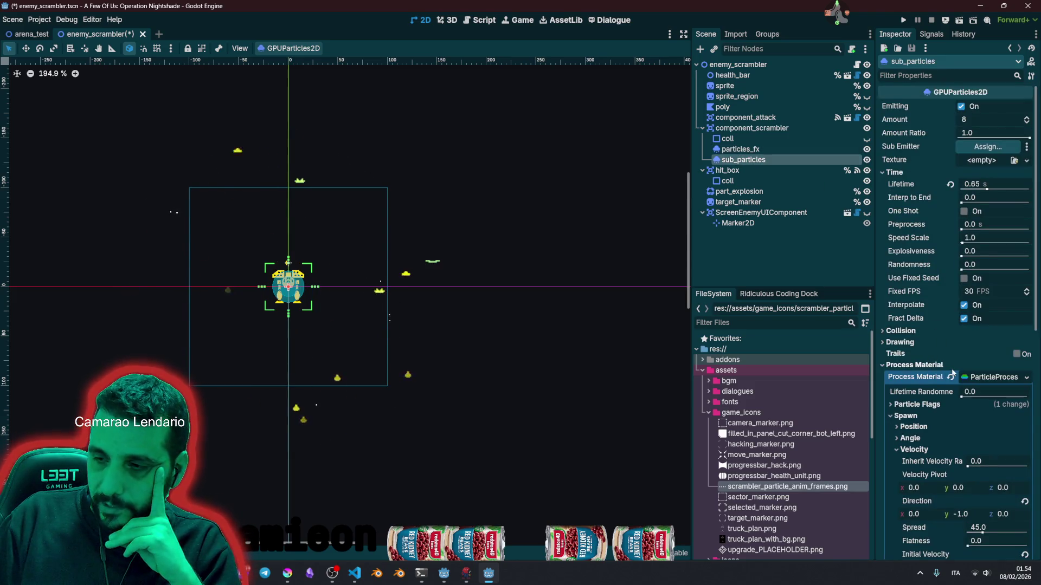
scroll(934, 284, down, 5)
scroll(934, 284, up, 1)
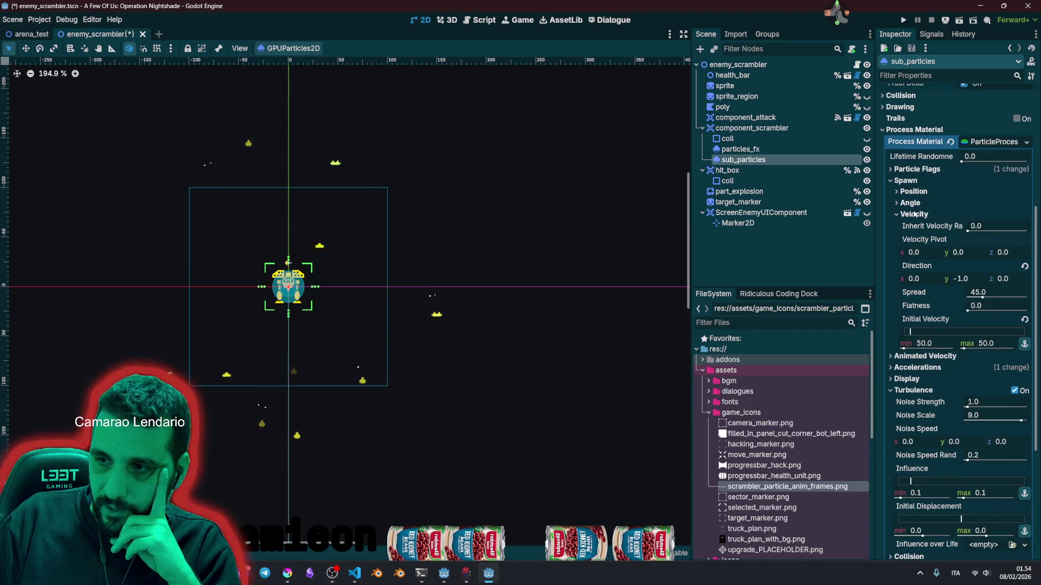
click(914, 214)
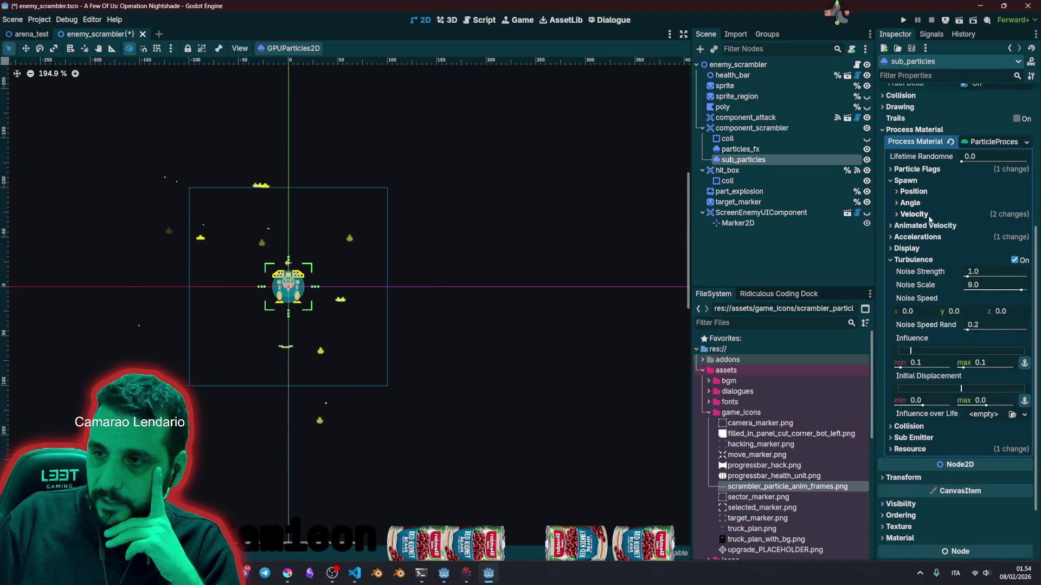
click(928, 215)
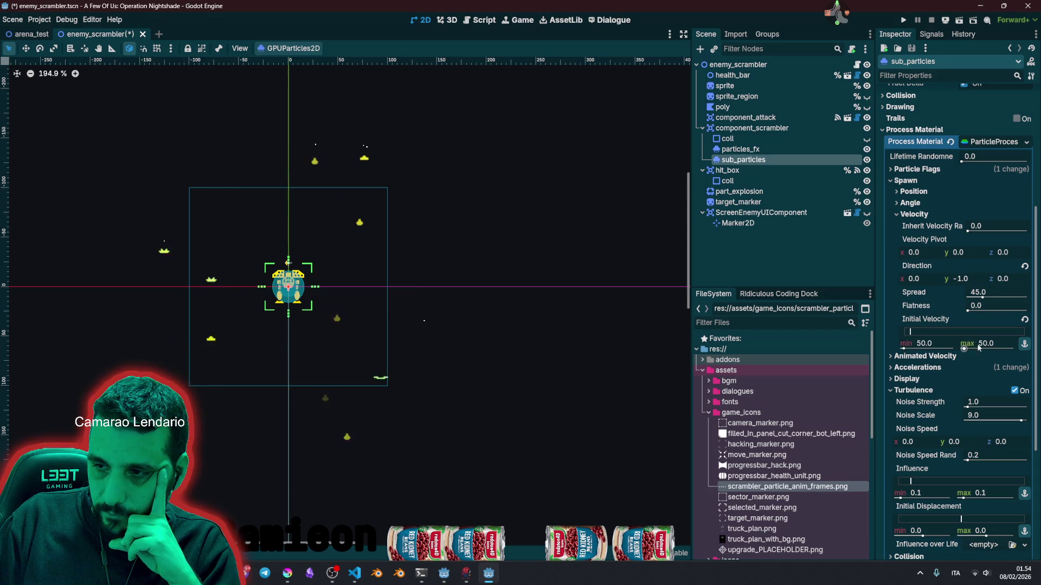
drag(965, 348, 968, 349)
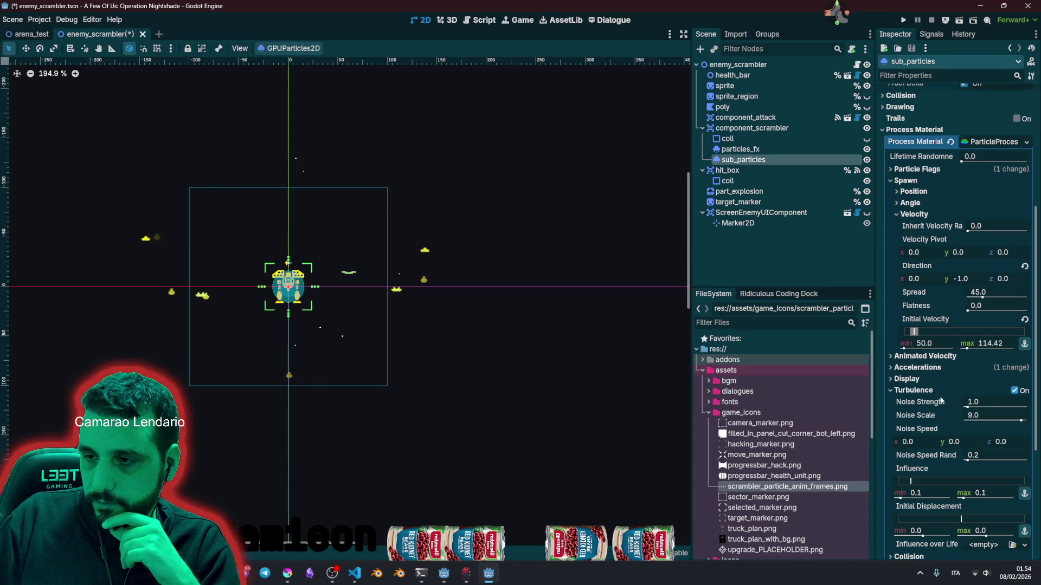
click(1014, 391)
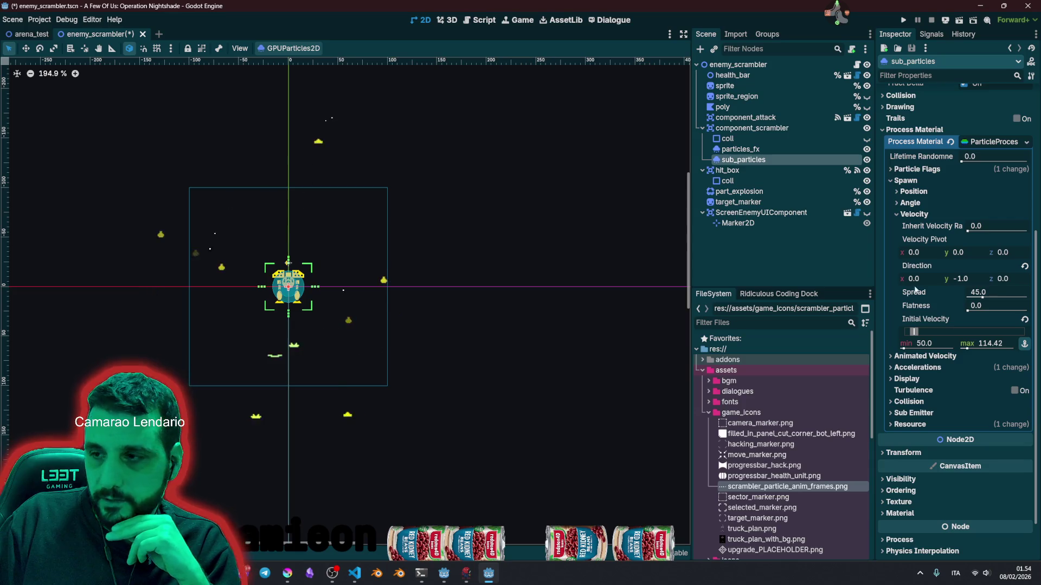
- Narrow the sub_particles spread angle to 5
drag(982, 294, 982, 291)
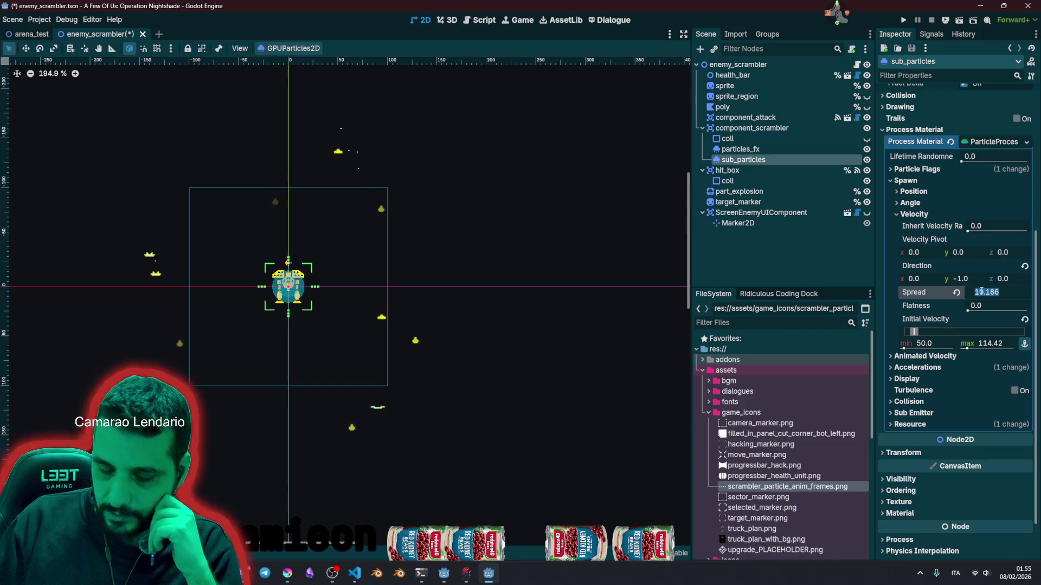
text(5)
key(Return)
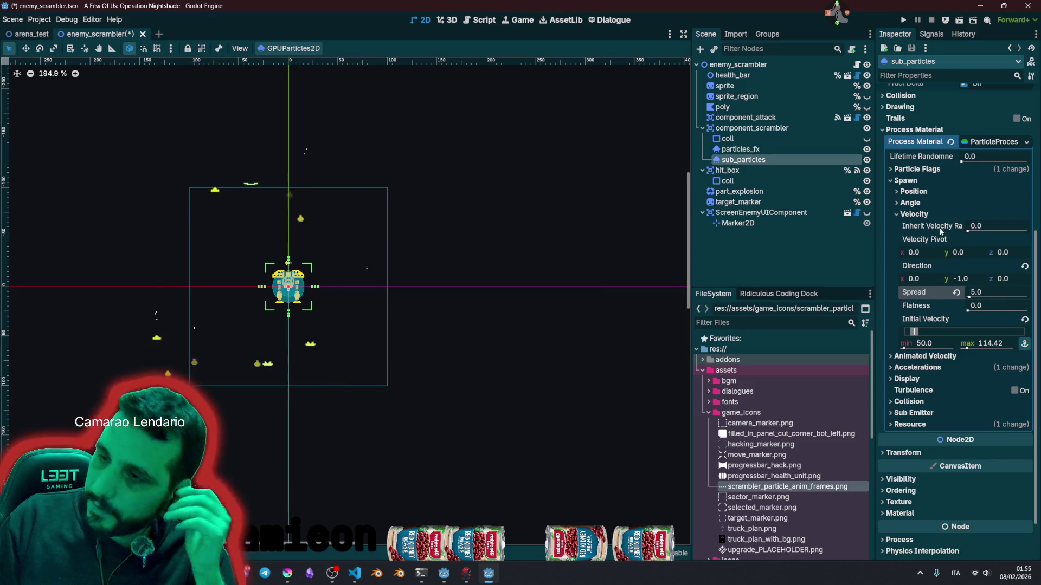
- Set the sub_particles initial velocity to 5.0 minimum and 20.0 maximum
mouse_move(934, 228)
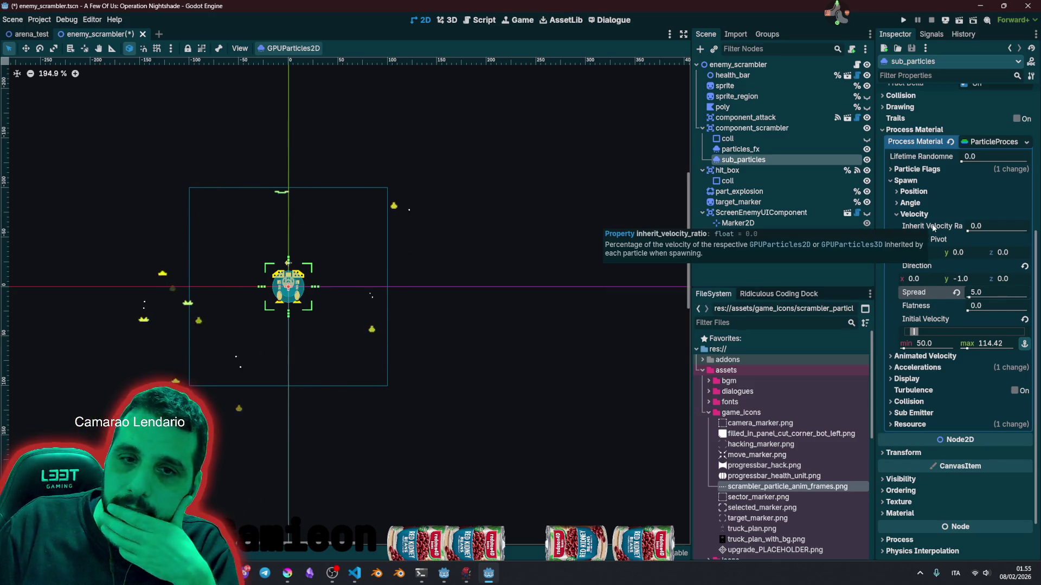
click(934, 343)
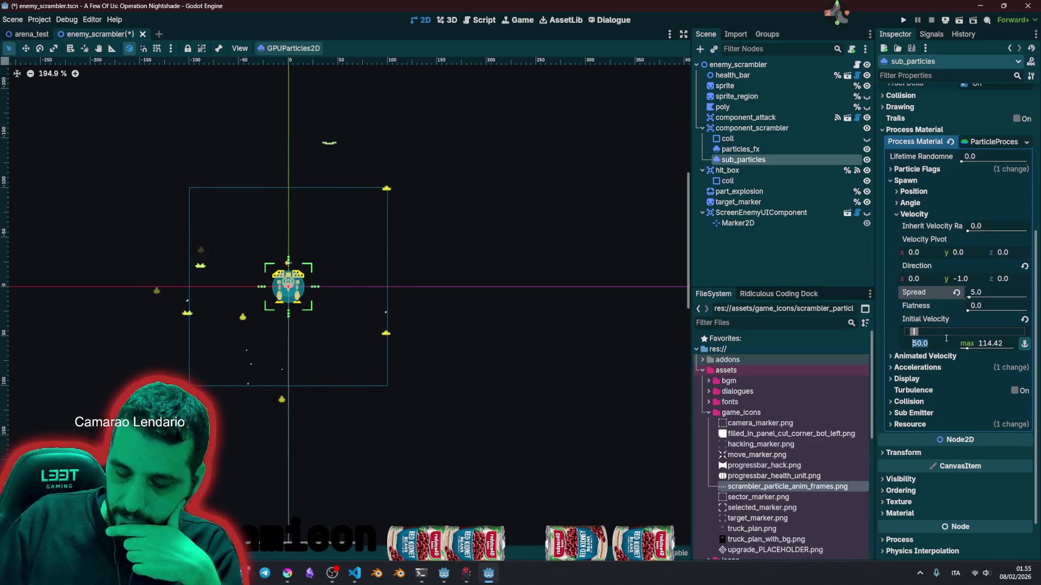
text(5)
key(Return)
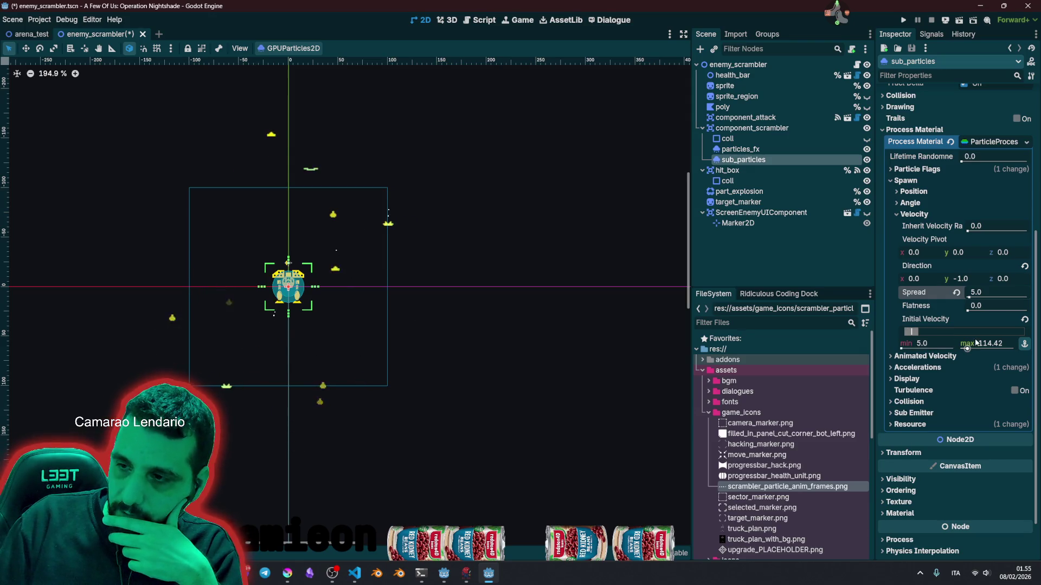
click(984, 342)
text(20)
key(Return)
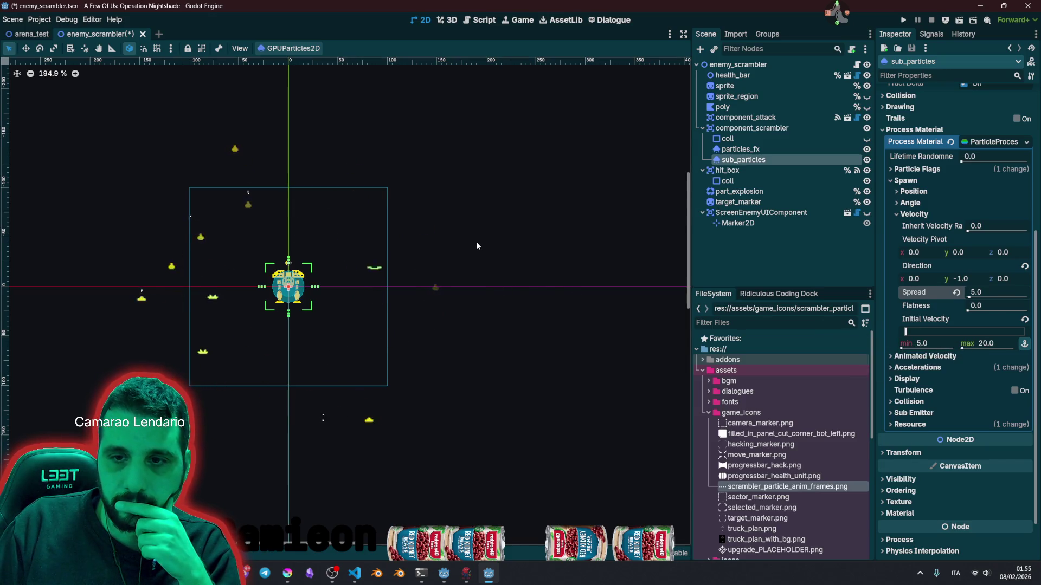
scroll(450, 272, down, 3)
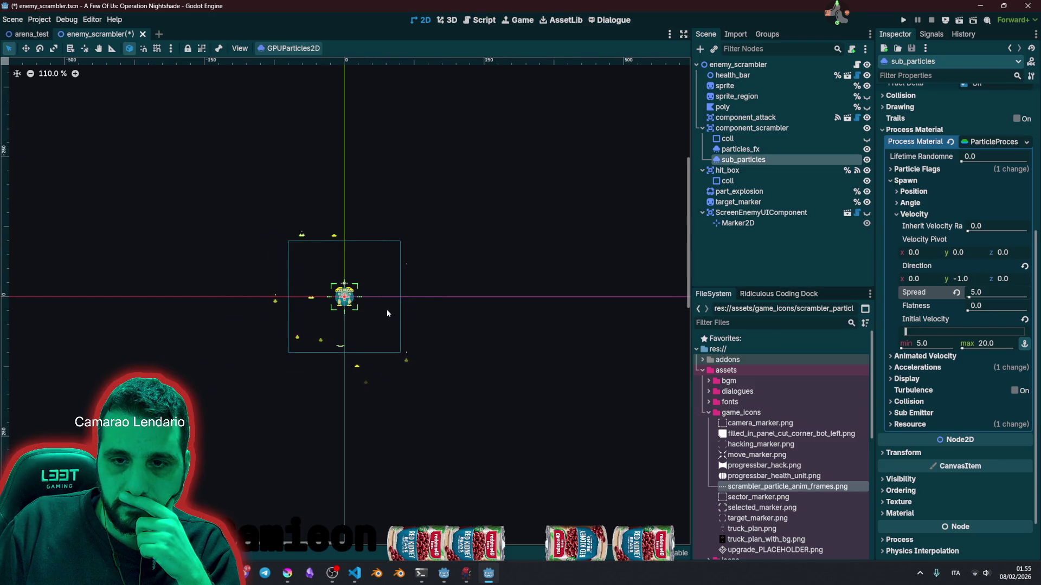
scroll(403, 282, up, 5)
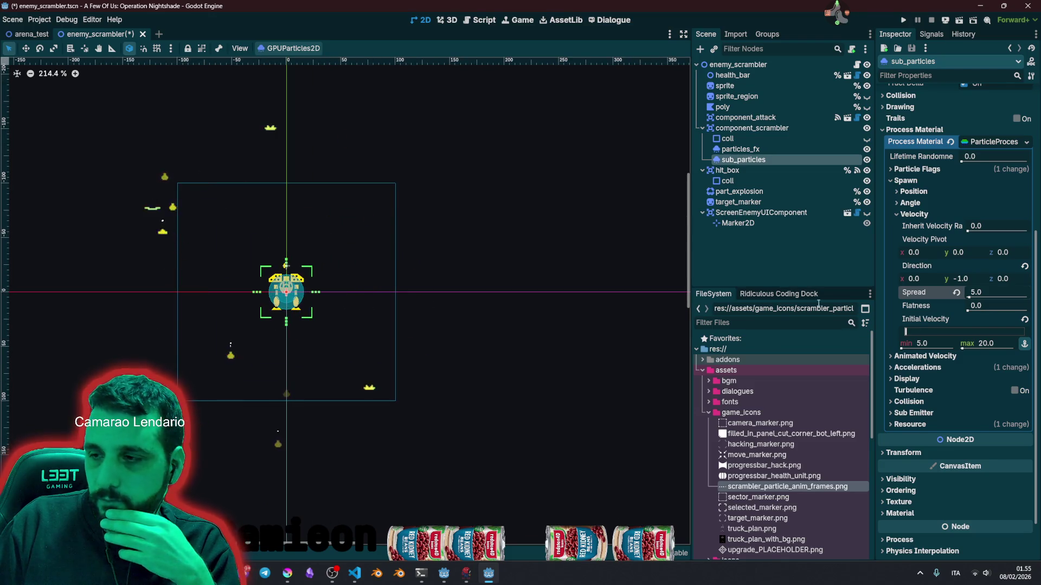
- Select particles_fx and switch its Sub Emitter mode to Constant at 4.0 Hz
click(740, 149)
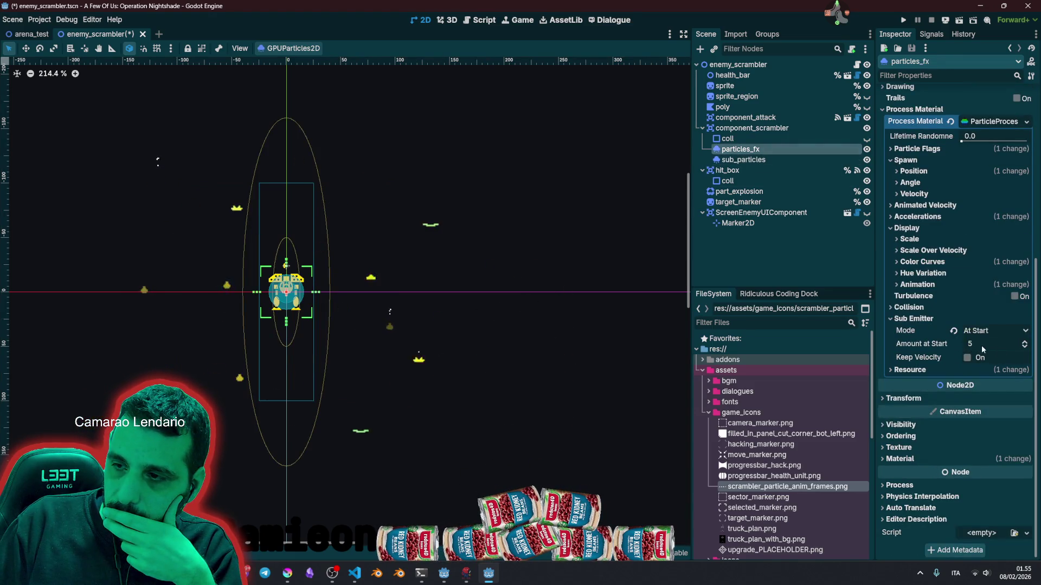
click(987, 331)
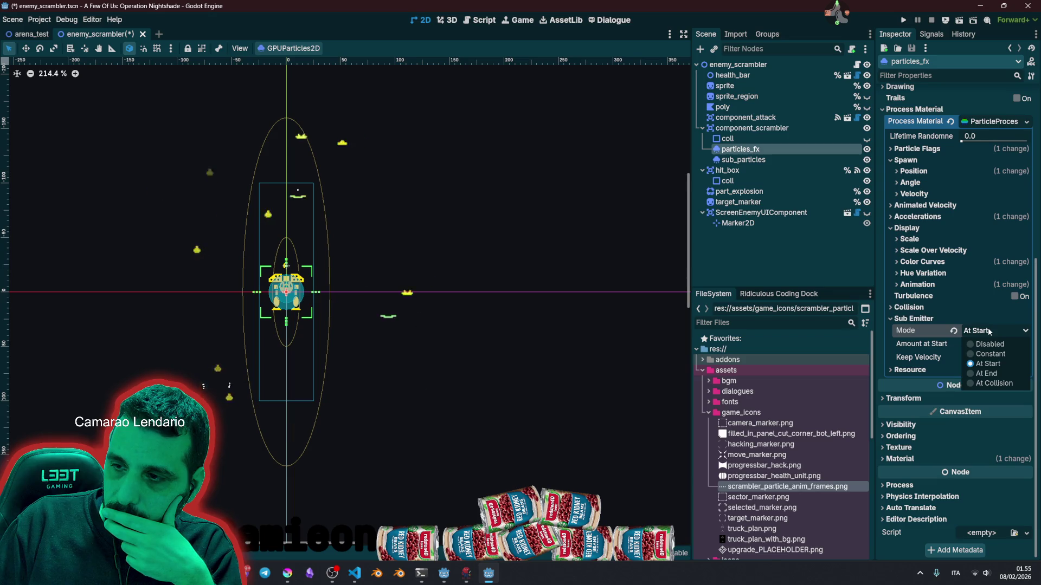
click(986, 354)
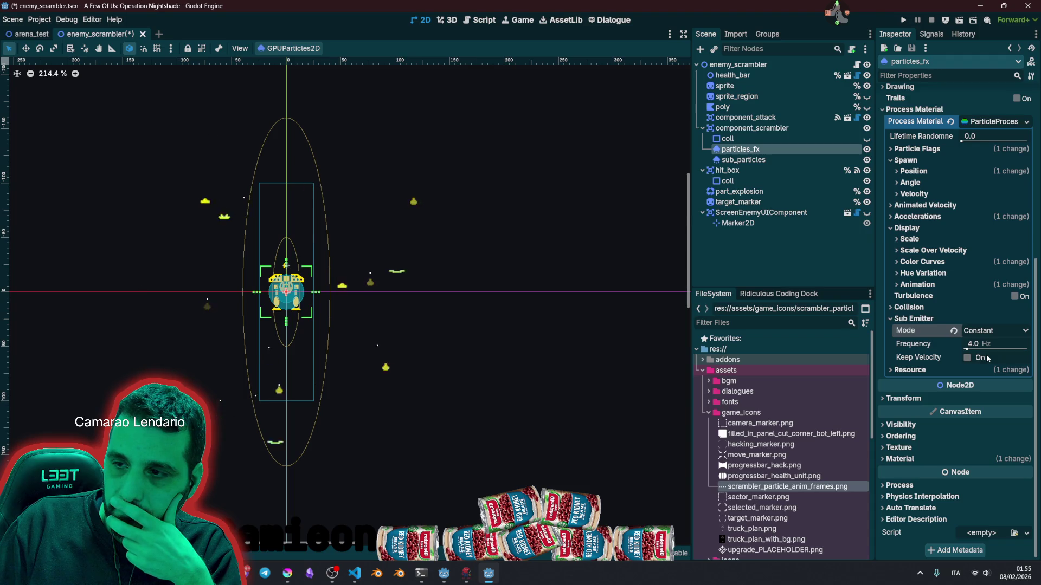
mouse_move(930, 337)
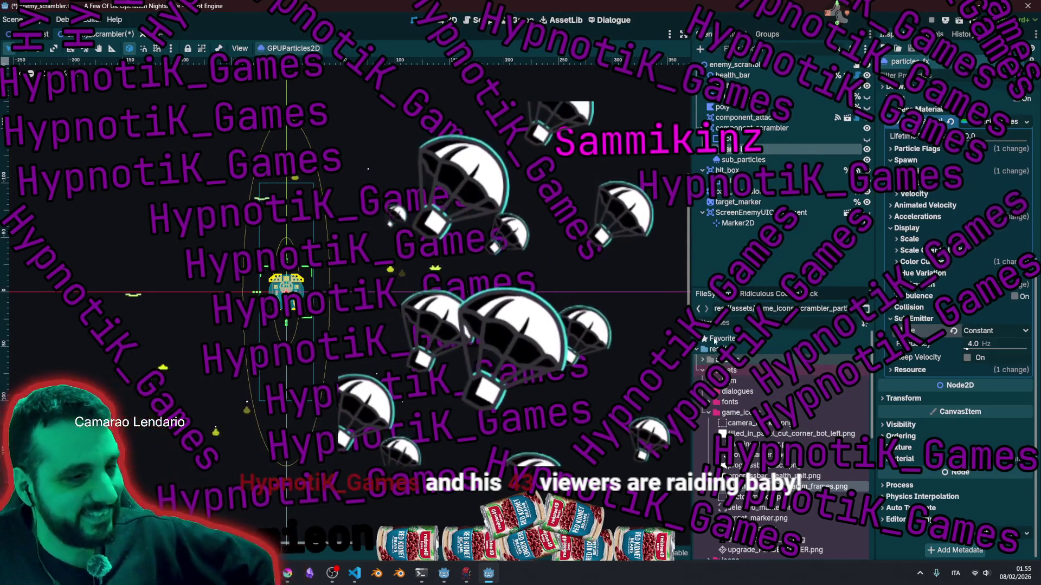
key(F5)
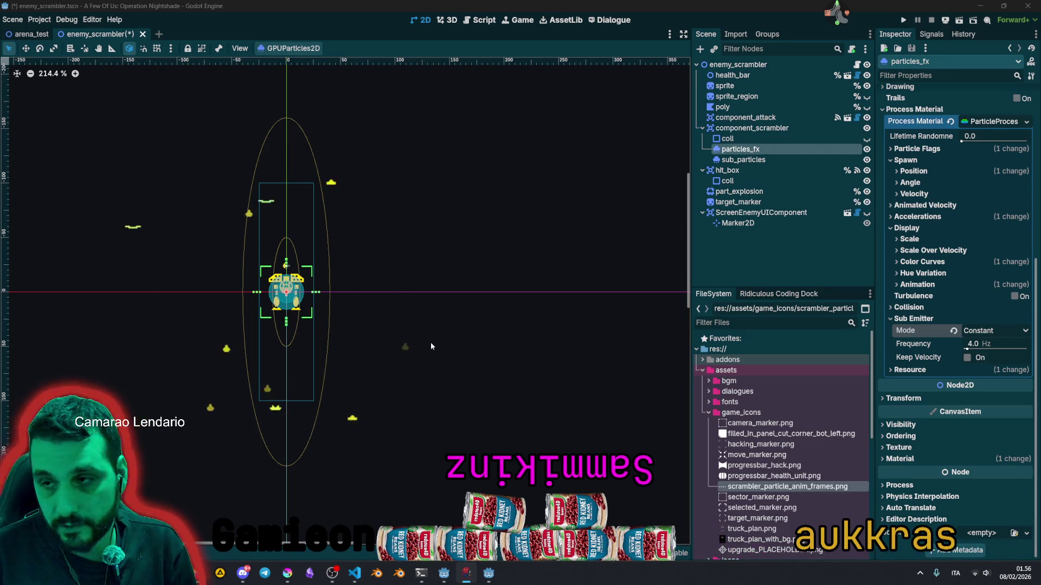
- Minimize the Godot, Steam, console, Krita and VS Code windows to reach the desktop
click(979, 6)
click(981, 8)
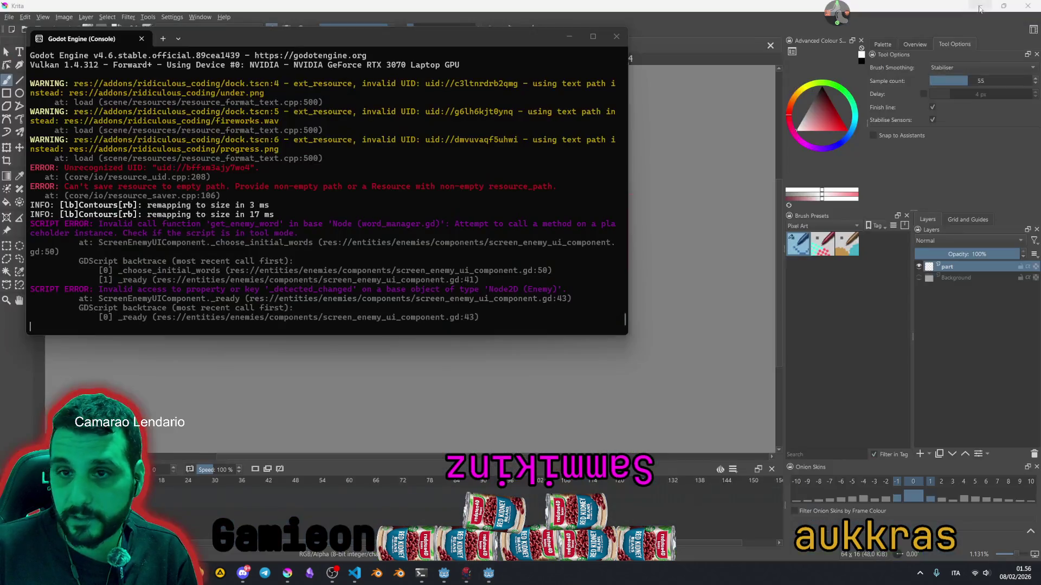
click(570, 37)
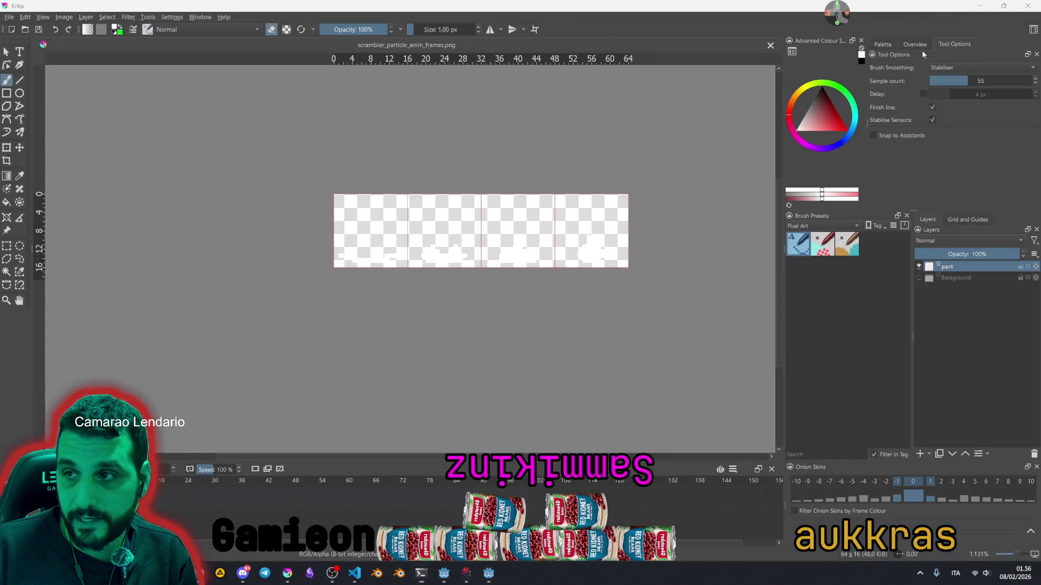
click(981, 5)
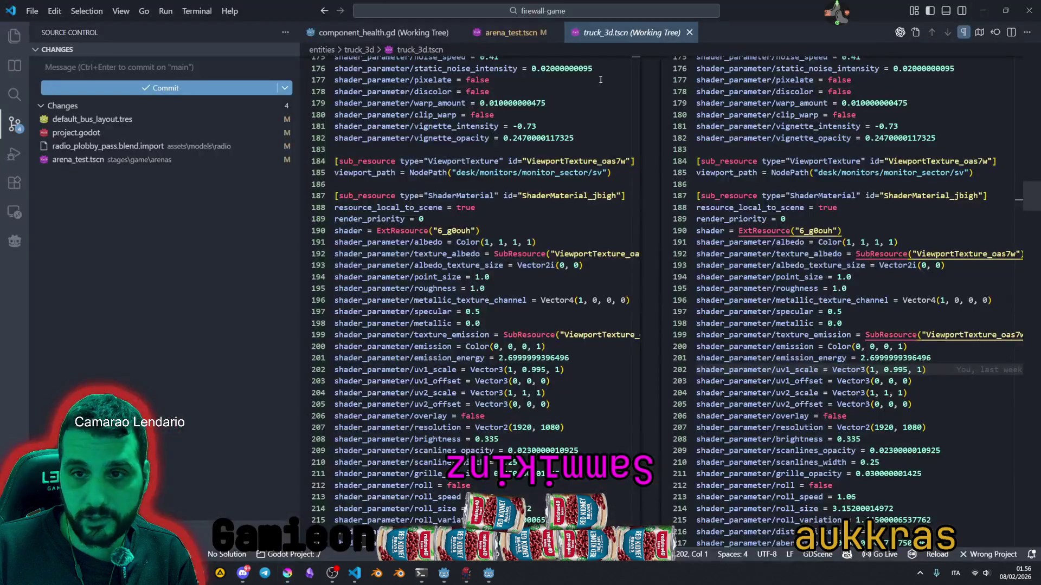
click(974, 5)
click(980, 6)
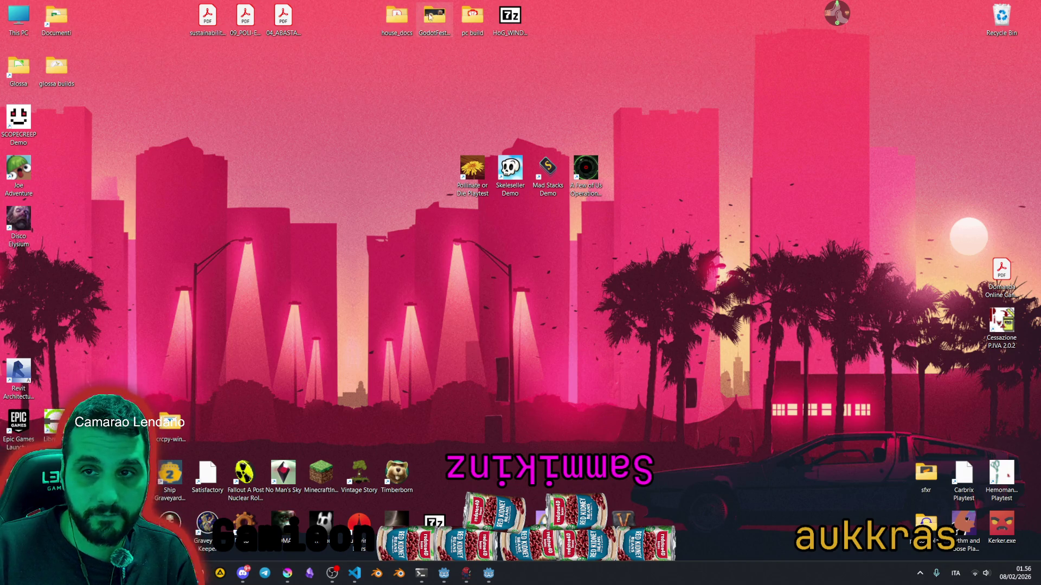
- Open the GodotFest2025 folder maximized and view IMG_20251111_201704.jpg
double_click(443, 15)
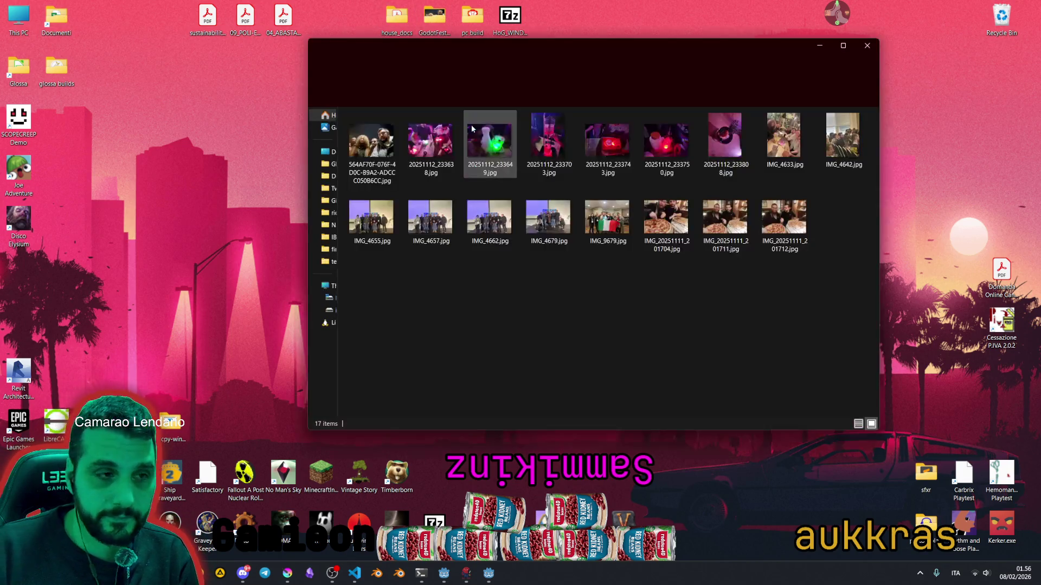
double_click(541, 48)
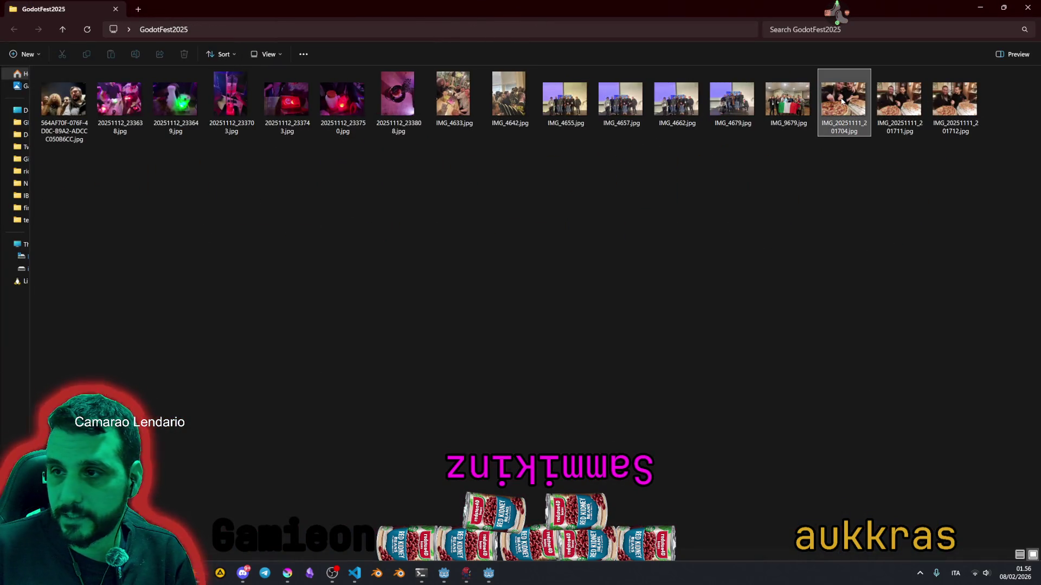
key(Return)
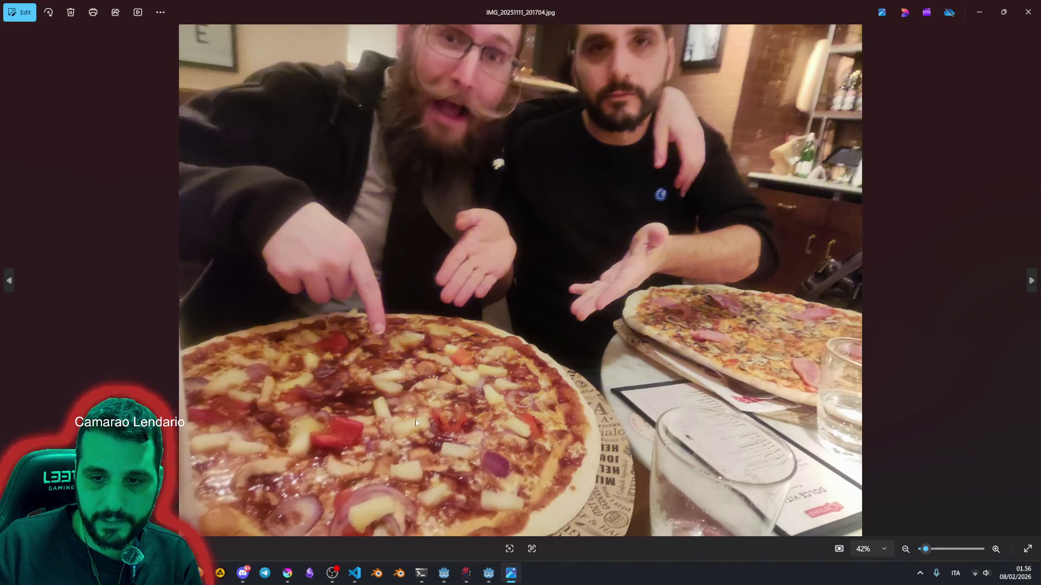
scroll(416, 422, up, 10)
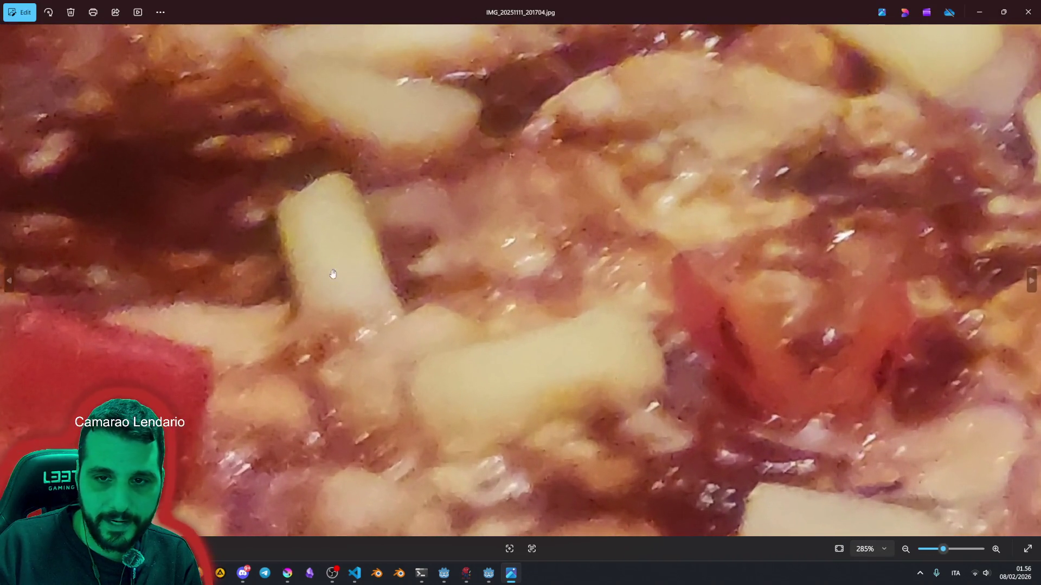
scroll(347, 249, down, 6)
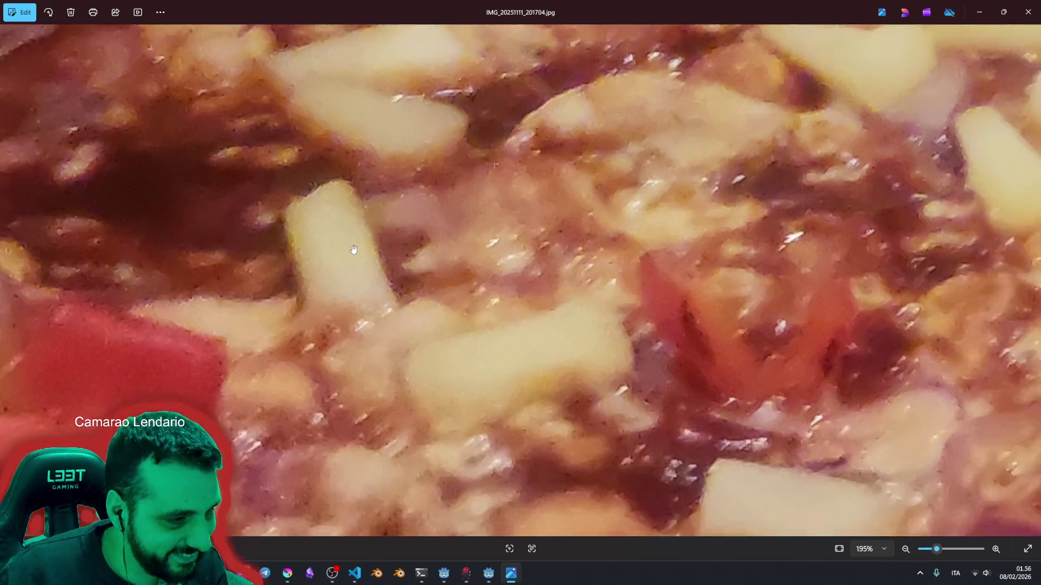
scroll(353, 249, down, 4)
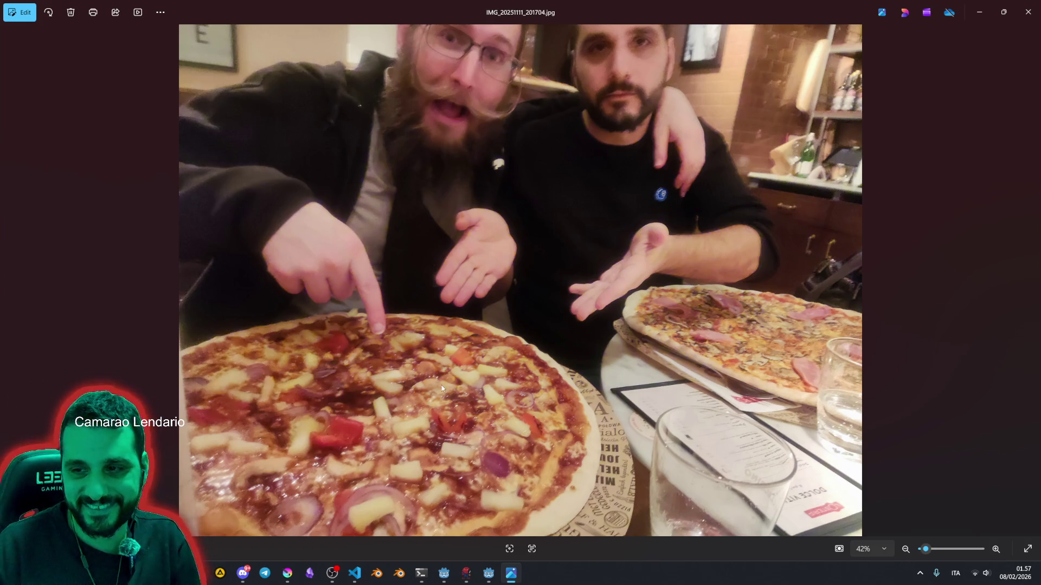
scroll(680, 336, up, 10)
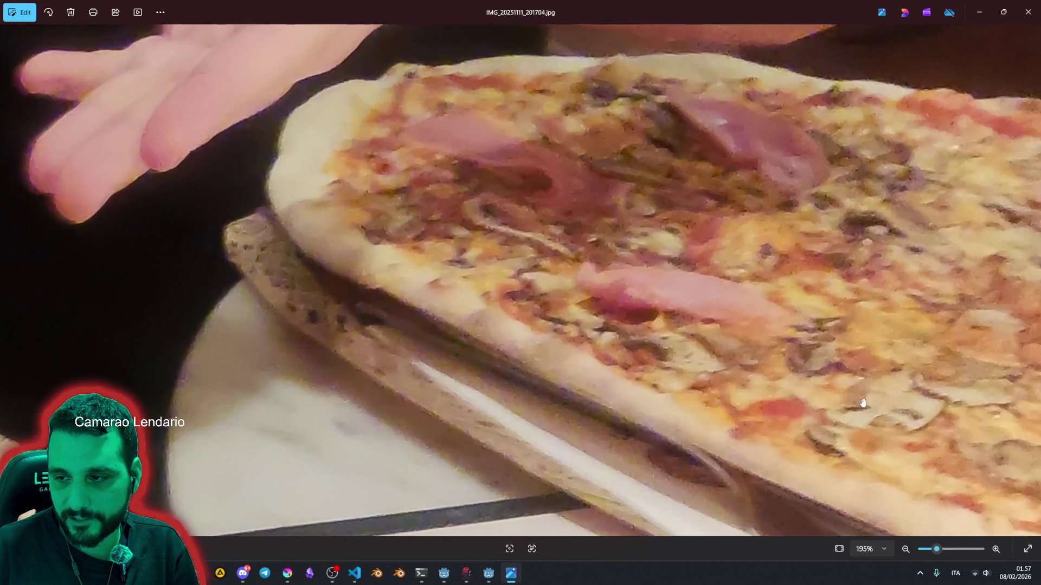
drag(863, 403, 691, 342)
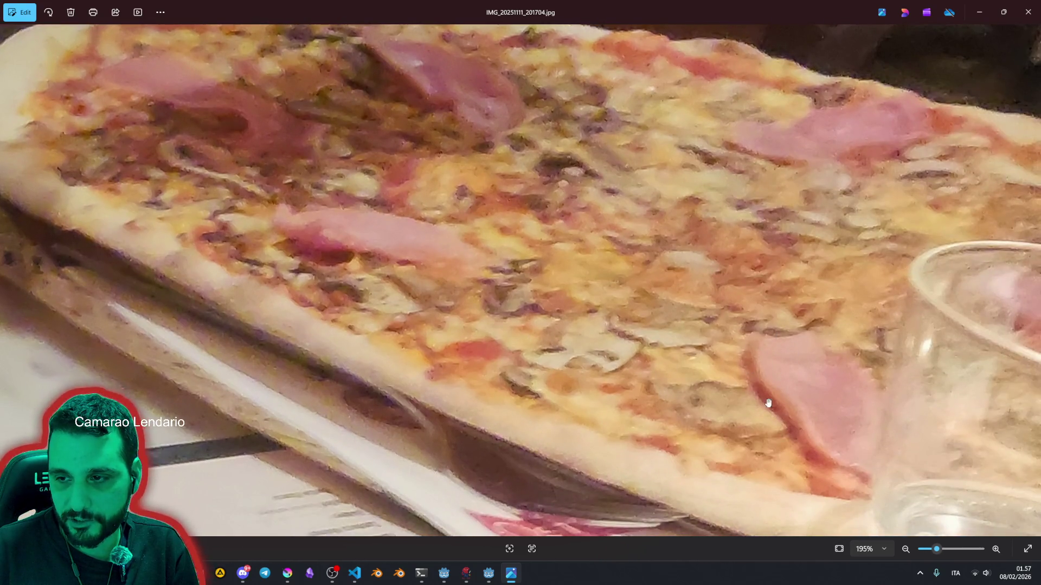
scroll(401, 264, down, 5)
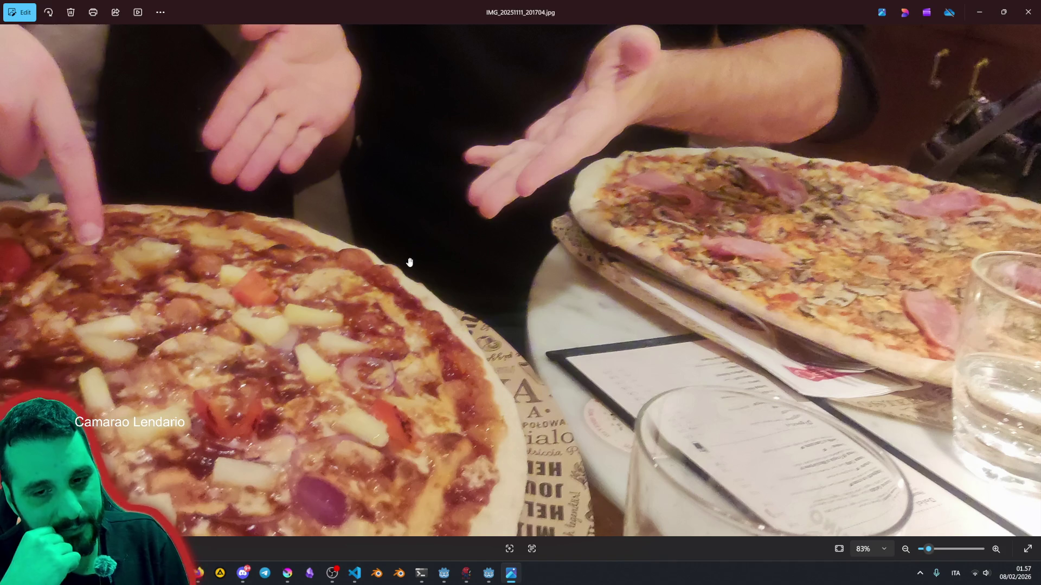
scroll(340, 279, down, 3)
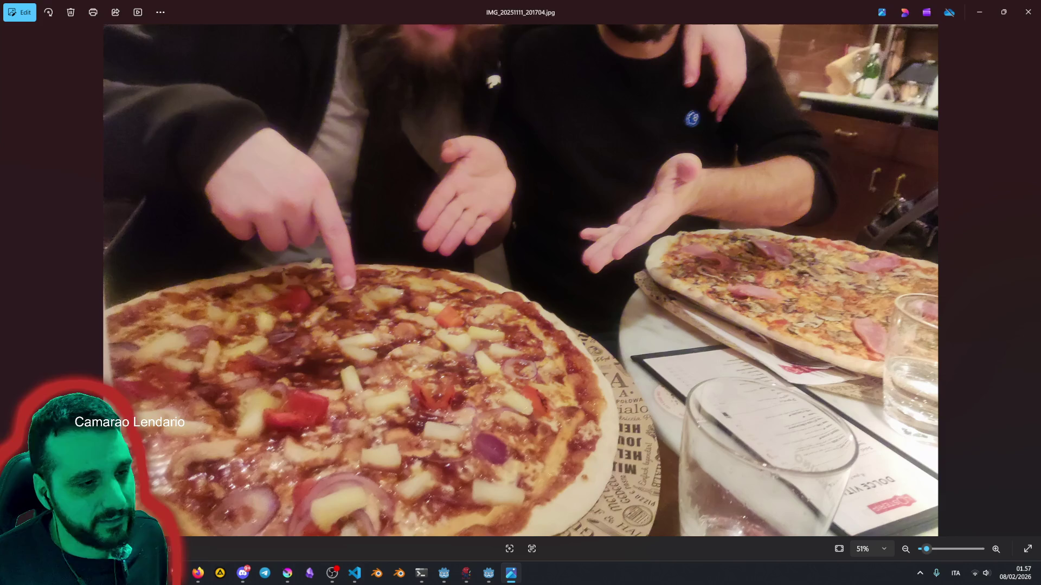
scroll(402, 265, down, 1)
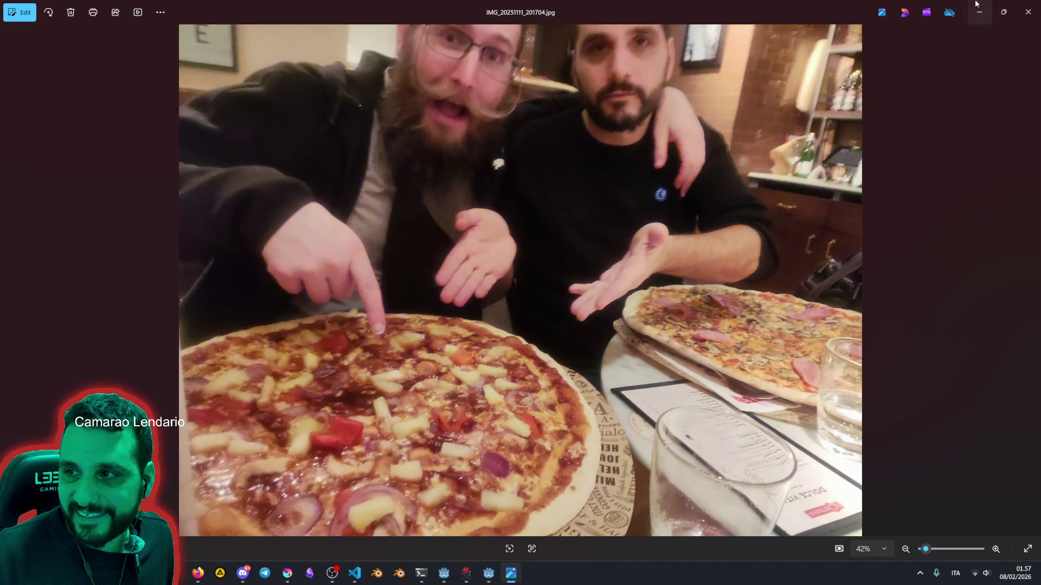
click(1028, 7)
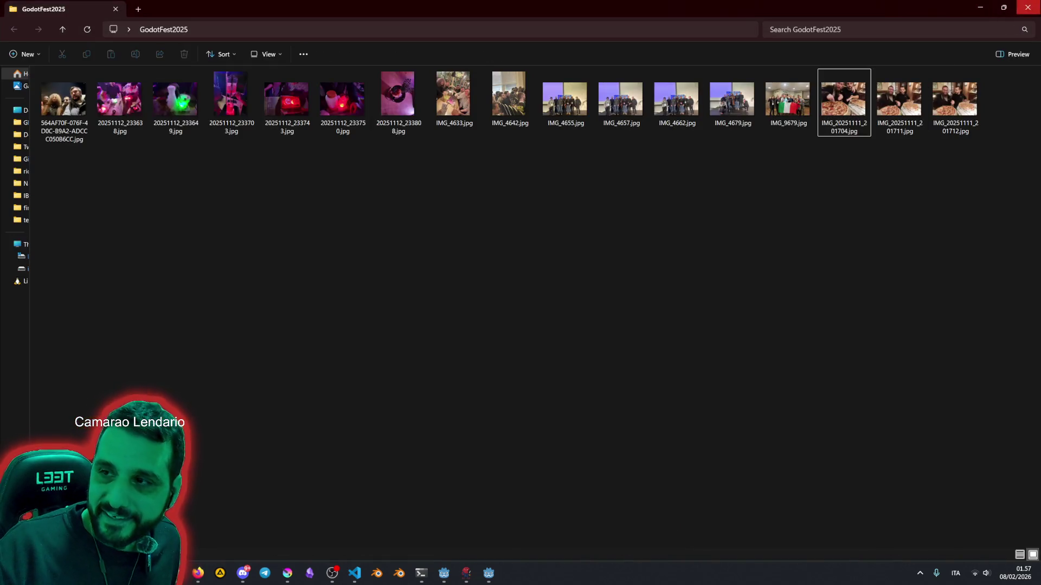
key(alt+F4)
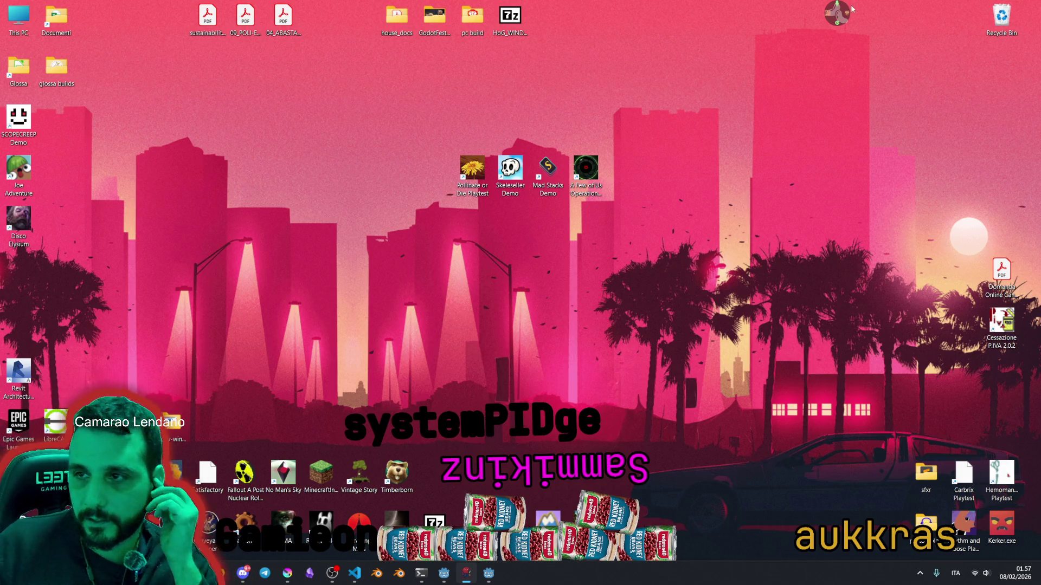
click(846, 41)
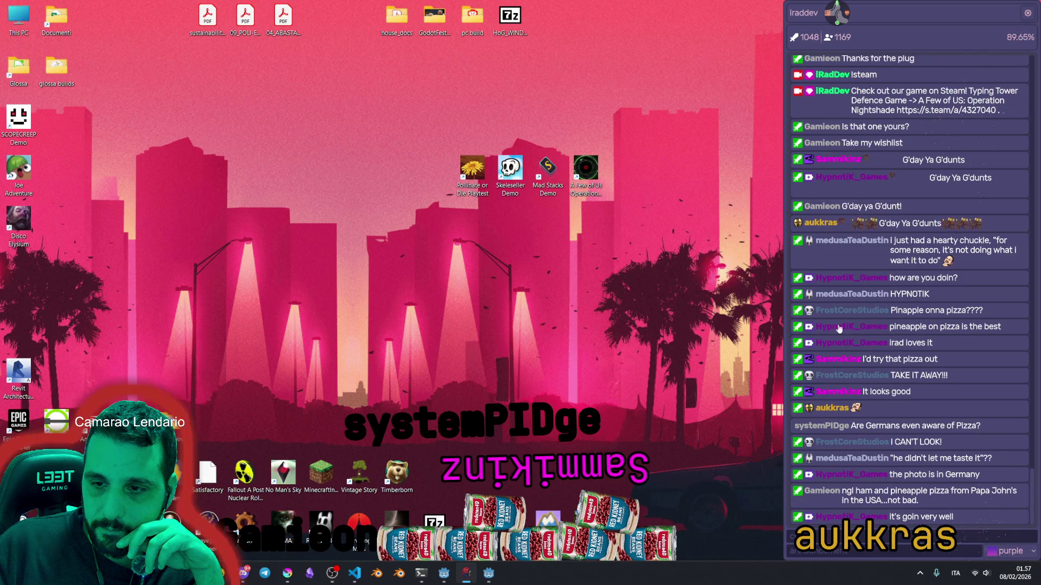
scroll(839, 325, up, 1)
click(821, 283)
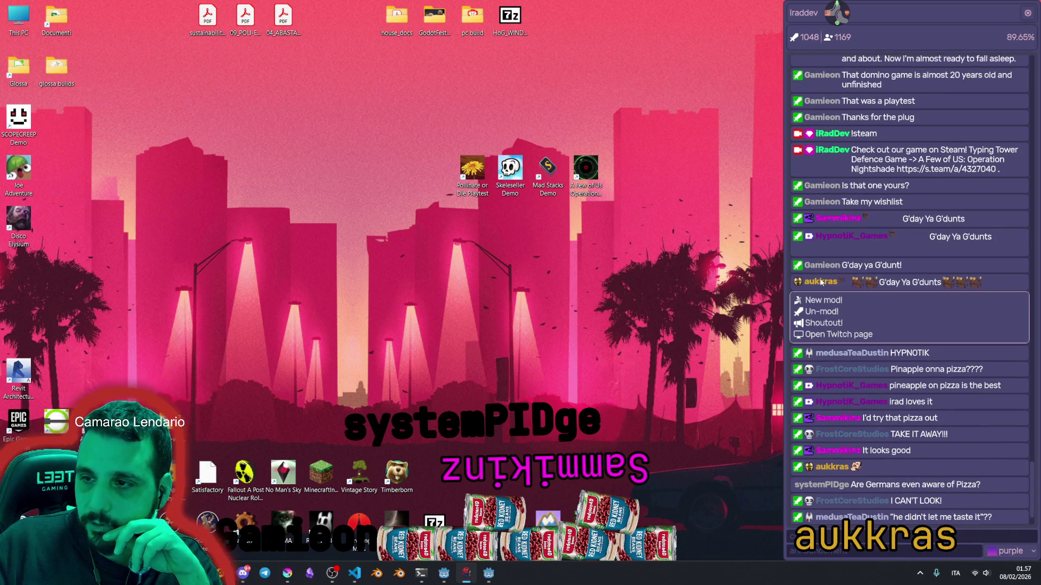
click(810, 285)
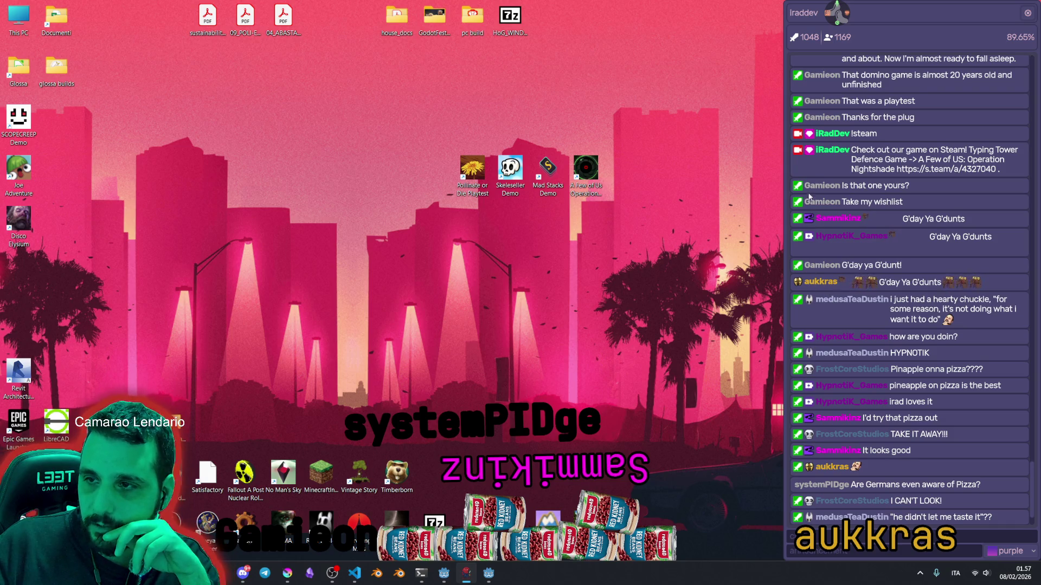
scroll(818, 228, up, 5)
scroll(830, 162, down, 6)
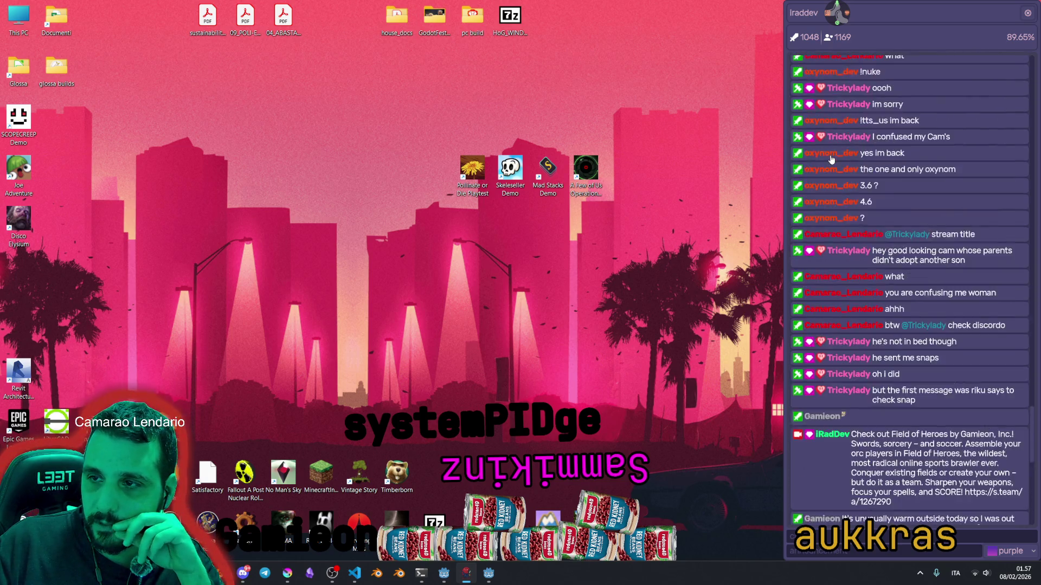
click(823, 427)
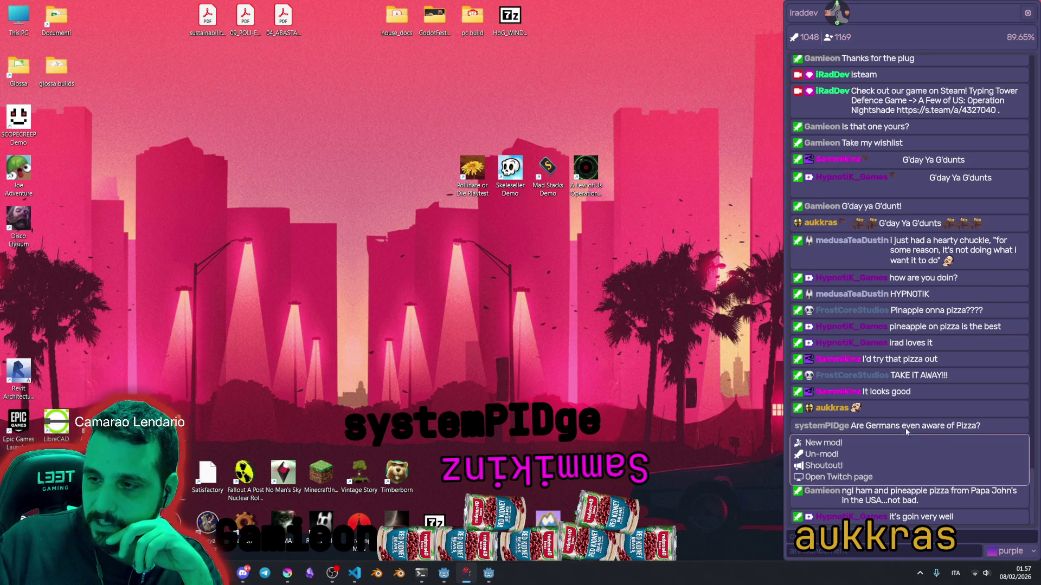
click(896, 429)
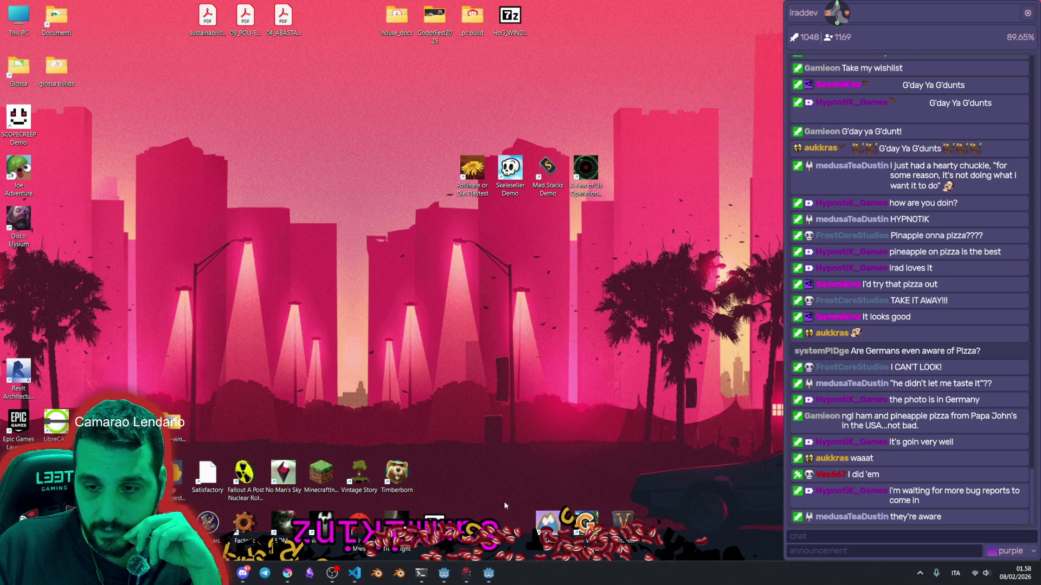
click(521, 395)
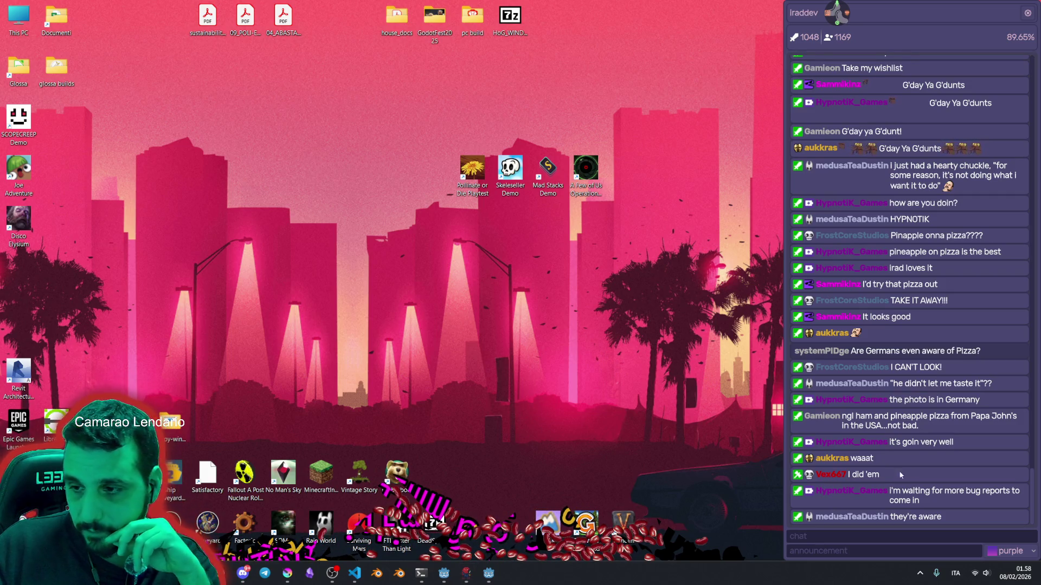
click(925, 478)
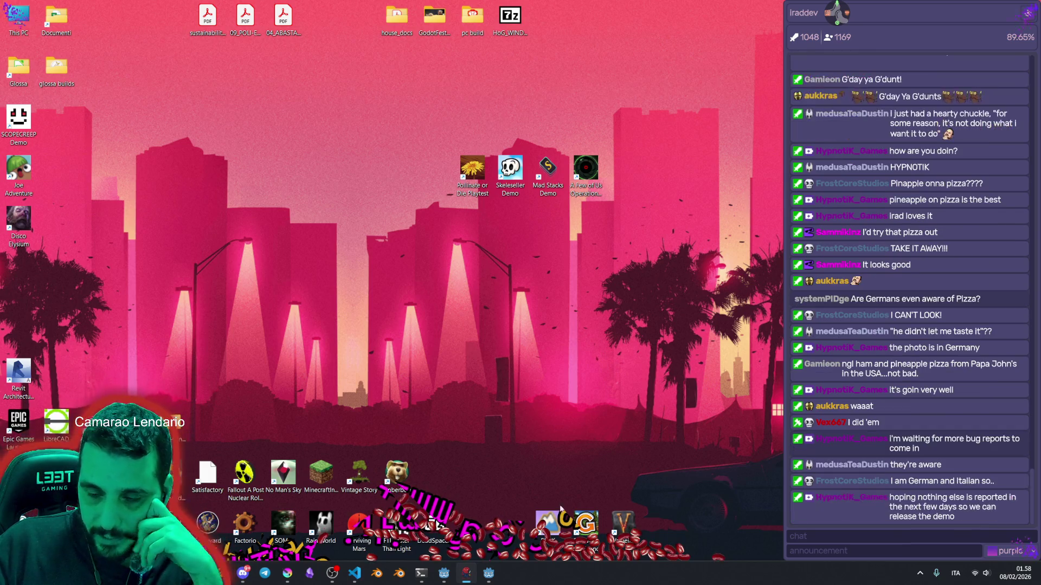
- Return to the Godot editor and save and run the project with F5
click(491, 573)
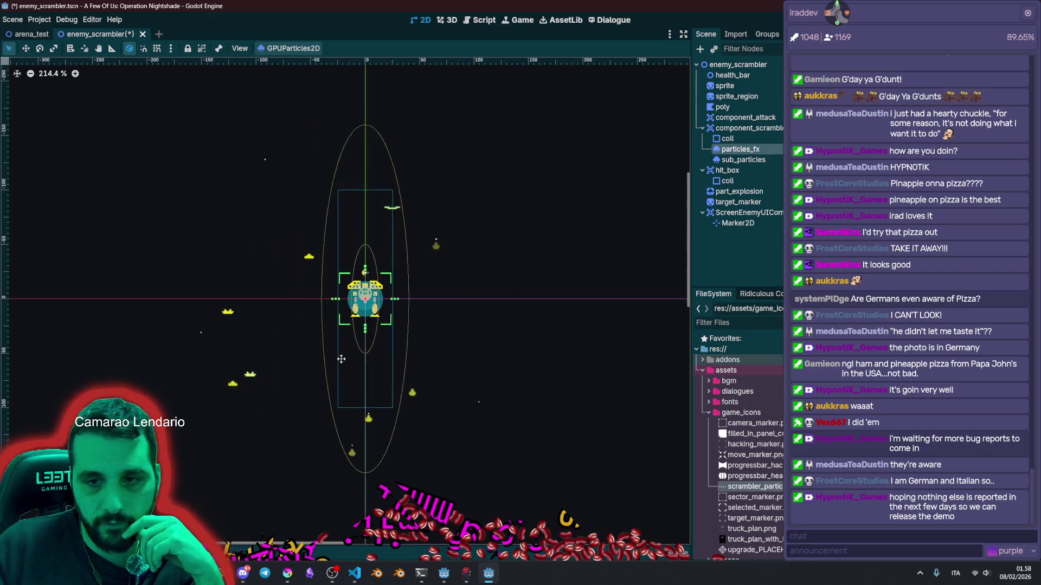
key(F5)
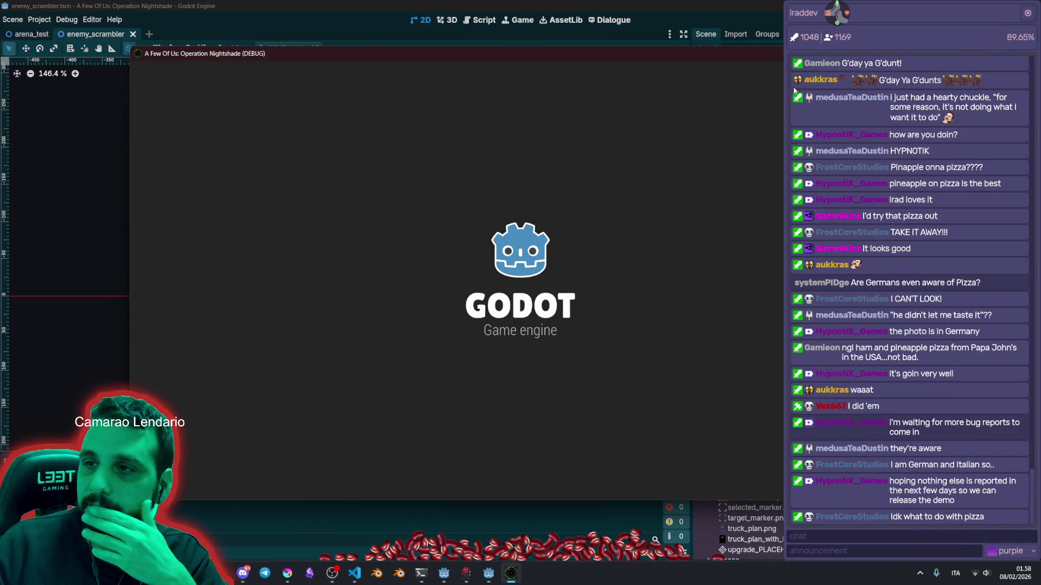
- Focus the game, enter 'test' at the title screen, and walk to the monitor wall
click(1027, 13)
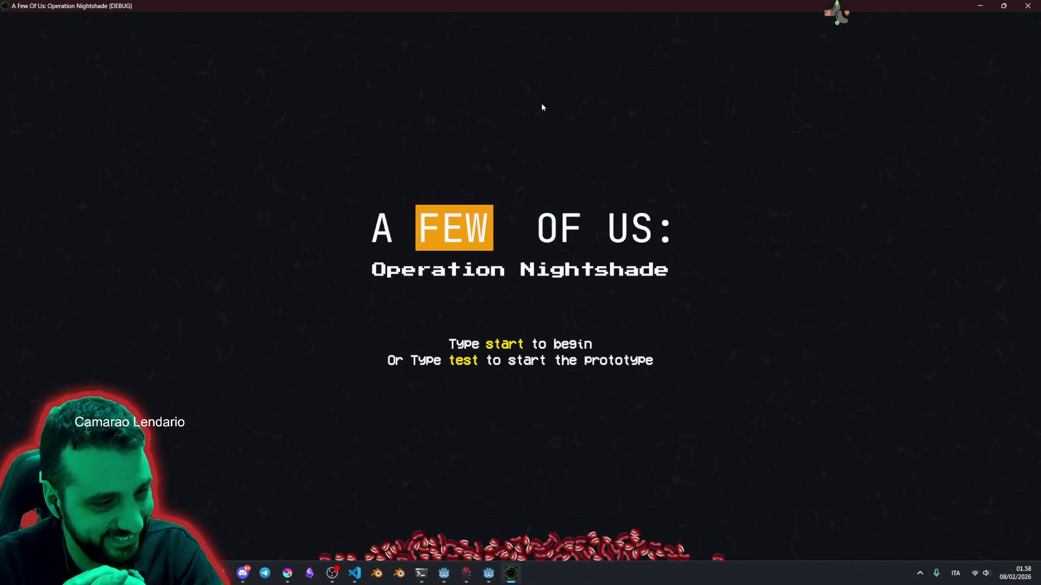
text(test)
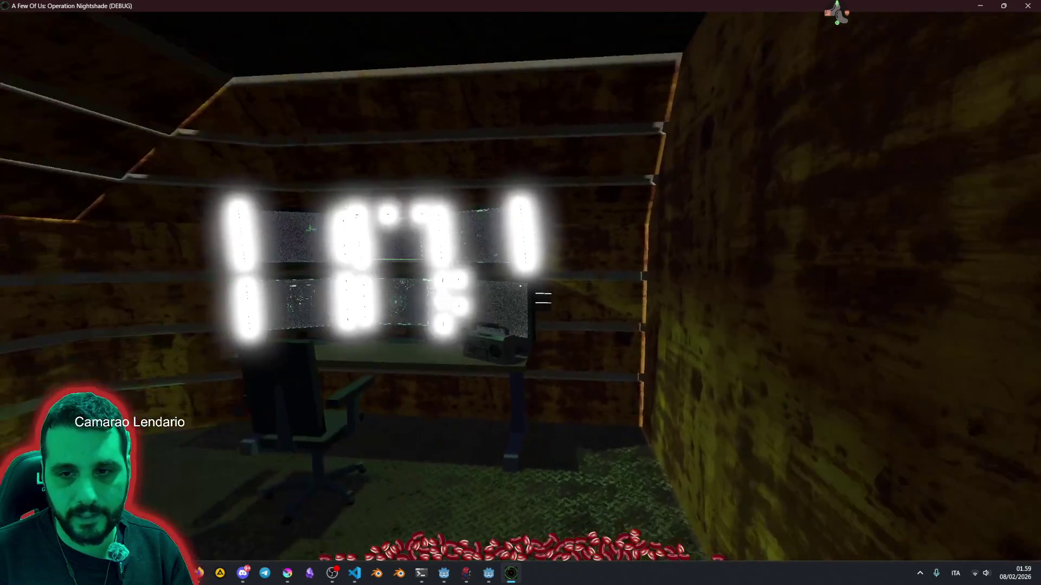
key(w)
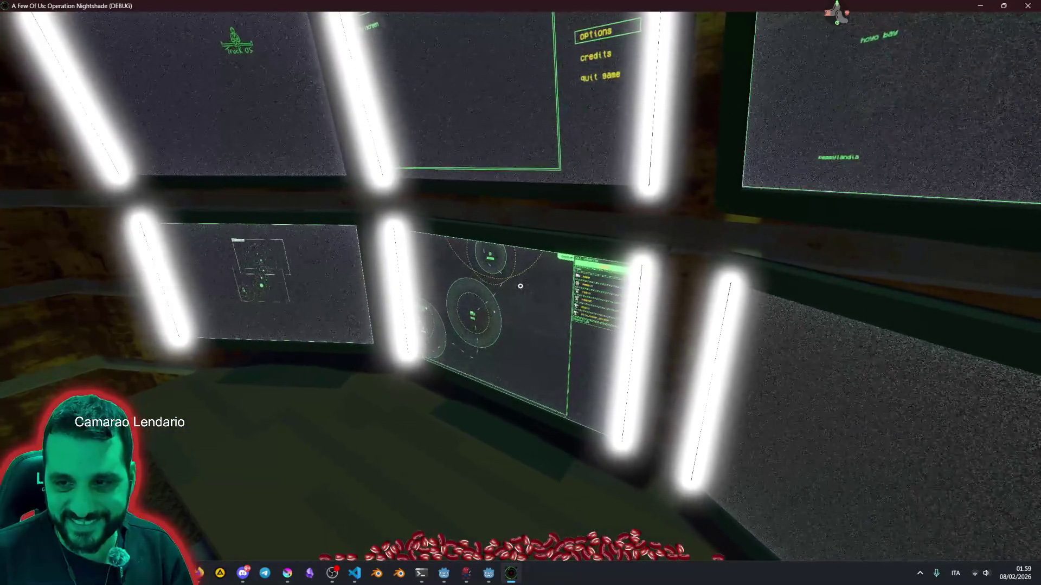
- Focus the tactical map monitor, swap between monitors, then close the debug game
click(520, 286)
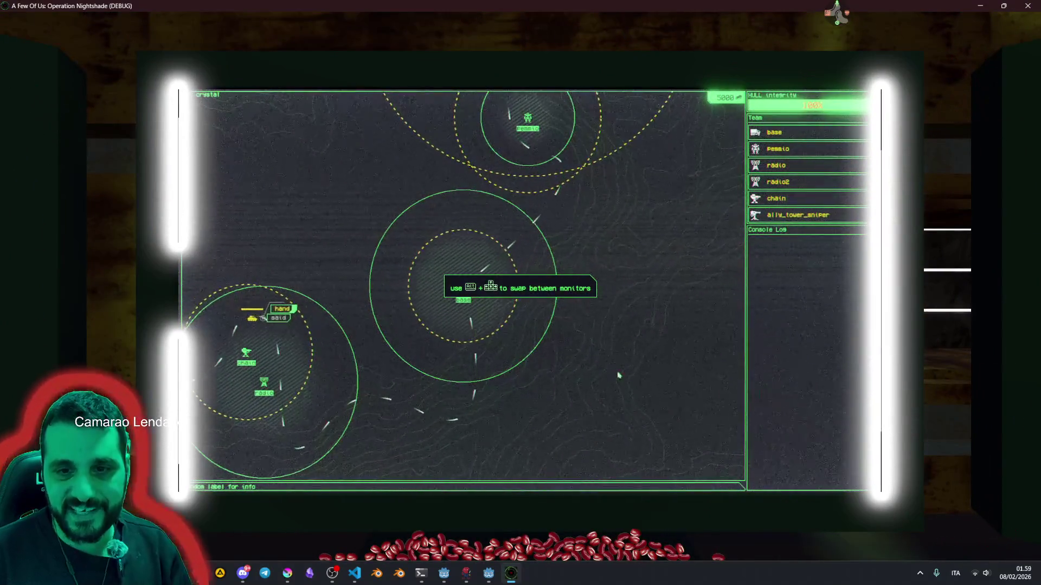
key(alt+Left)
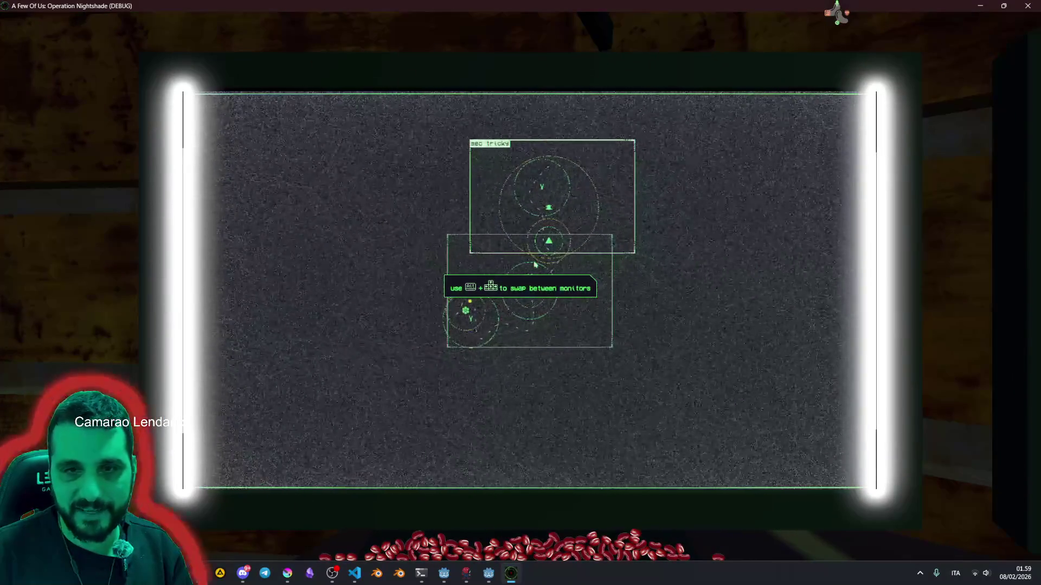
key(alt+Right)
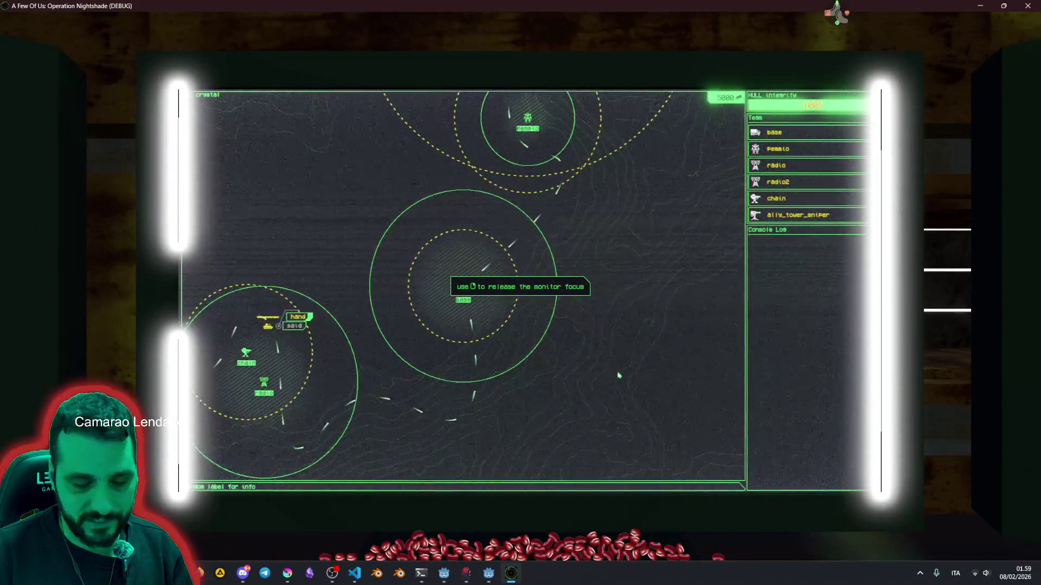
key(alt+F4)
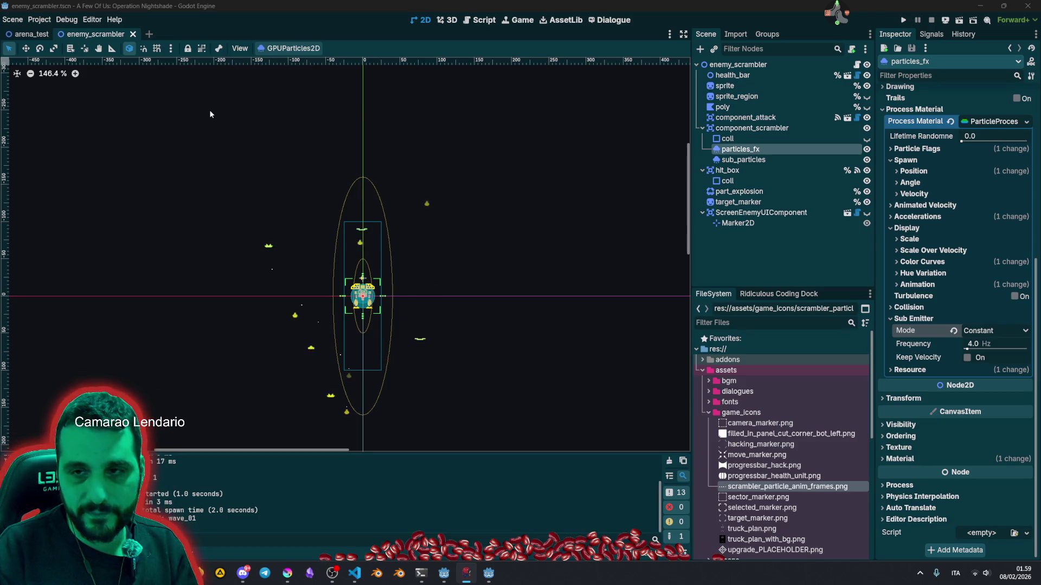
click(1018, 20)
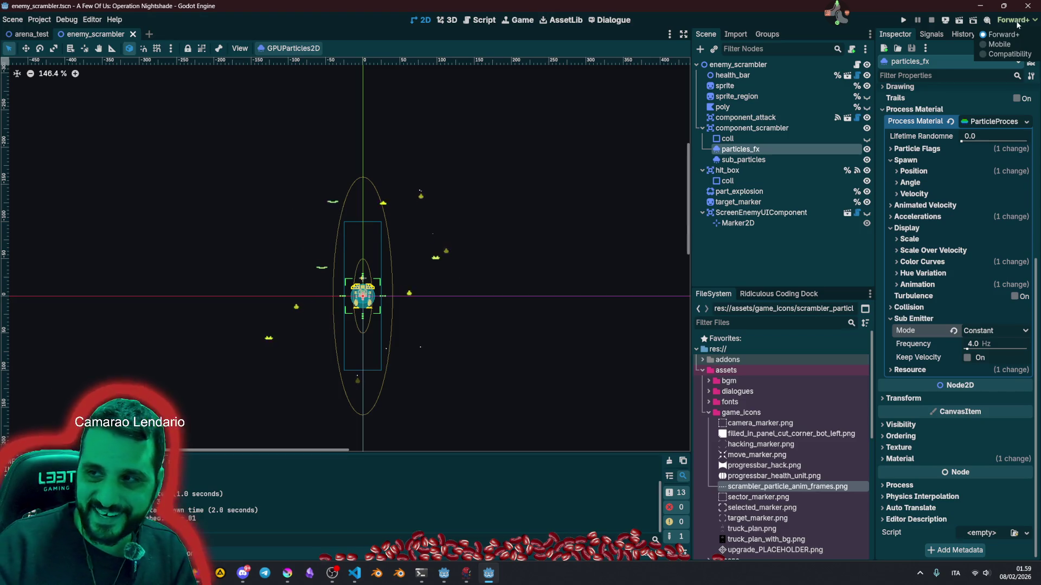
click(1017, 24)
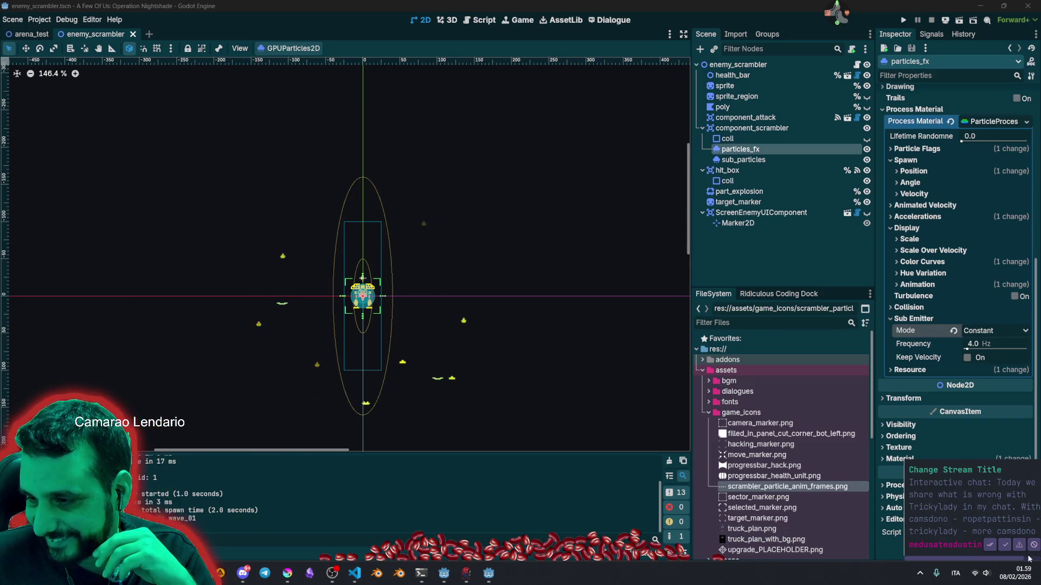
click(1010, 546)
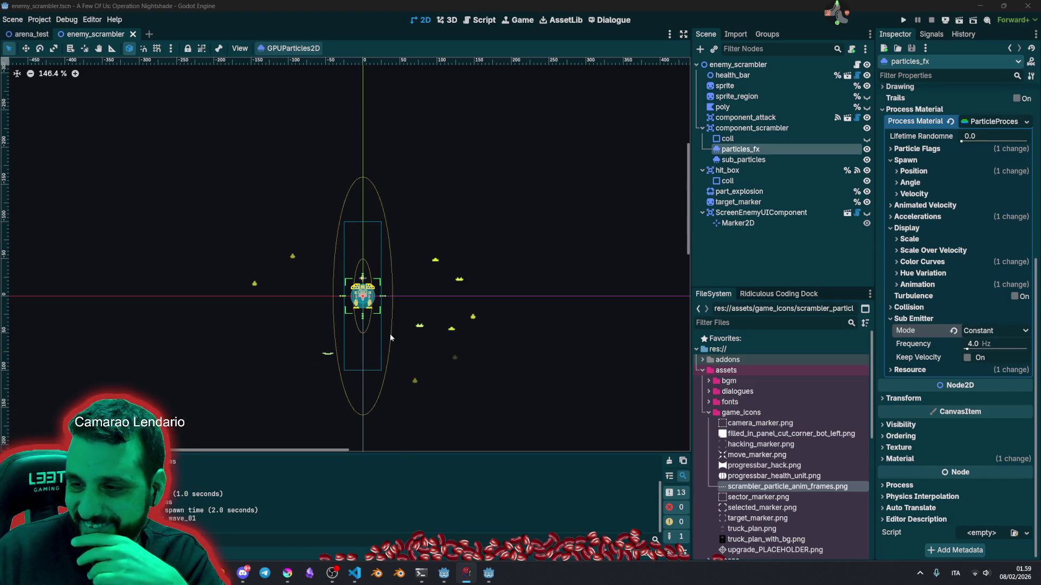
key(f)
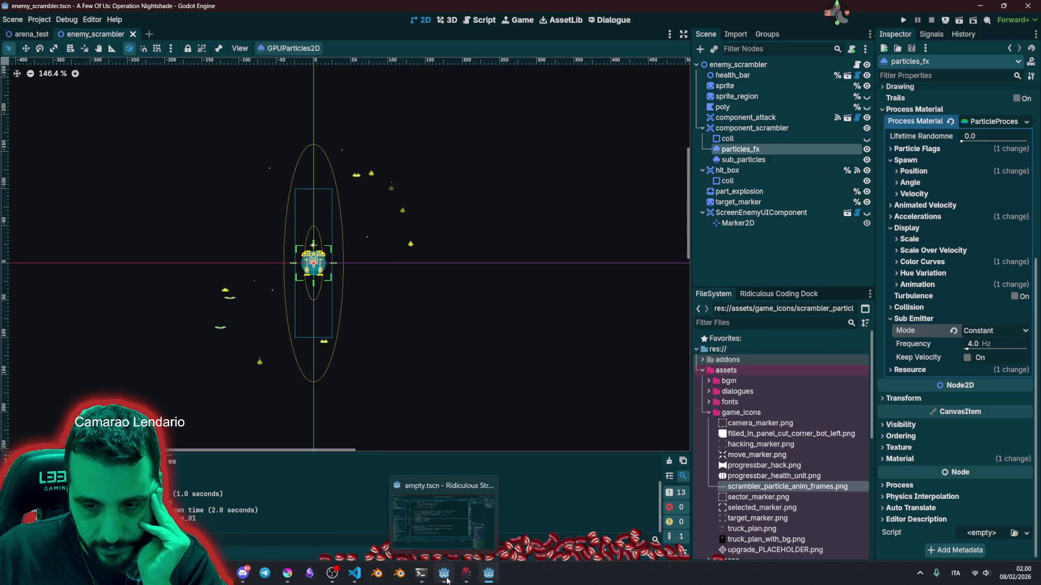
click(467, 573)
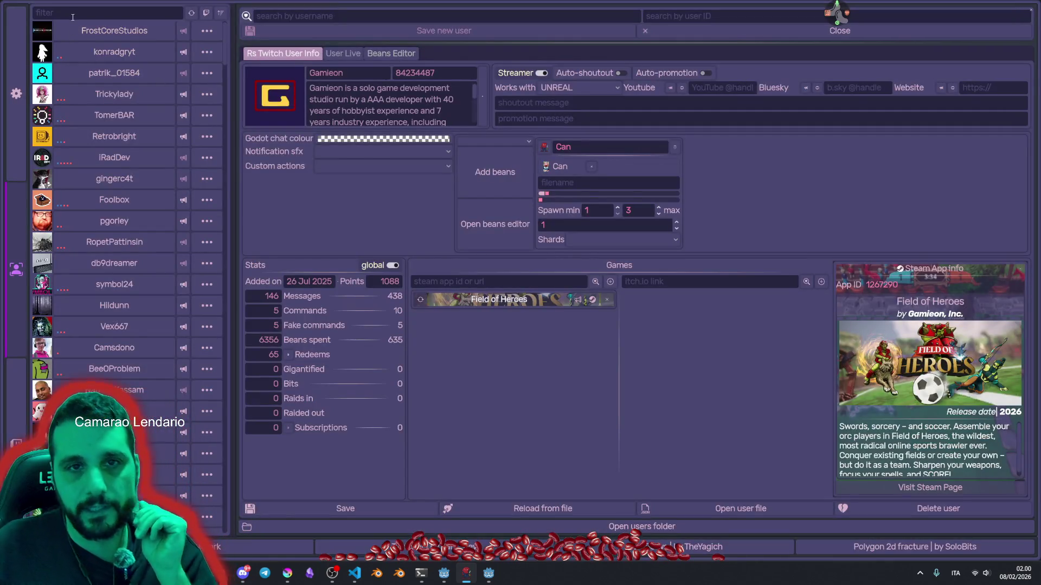
- Filter users by 'hy', open the streamer's profile, and follow the Bobble Shop Simulator Steam link
click(73, 13)
text(h)
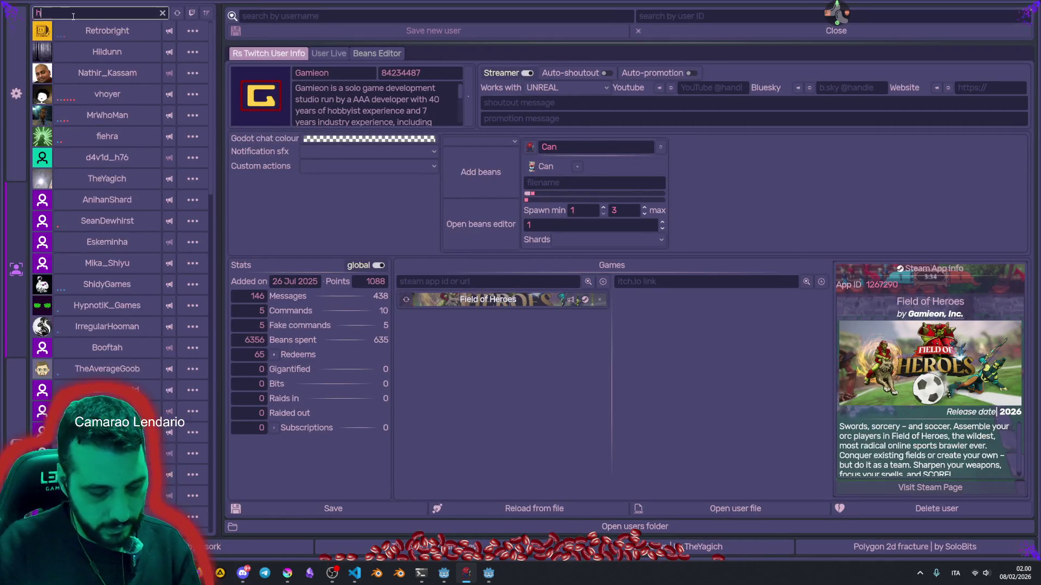
text(y)
click(97, 31)
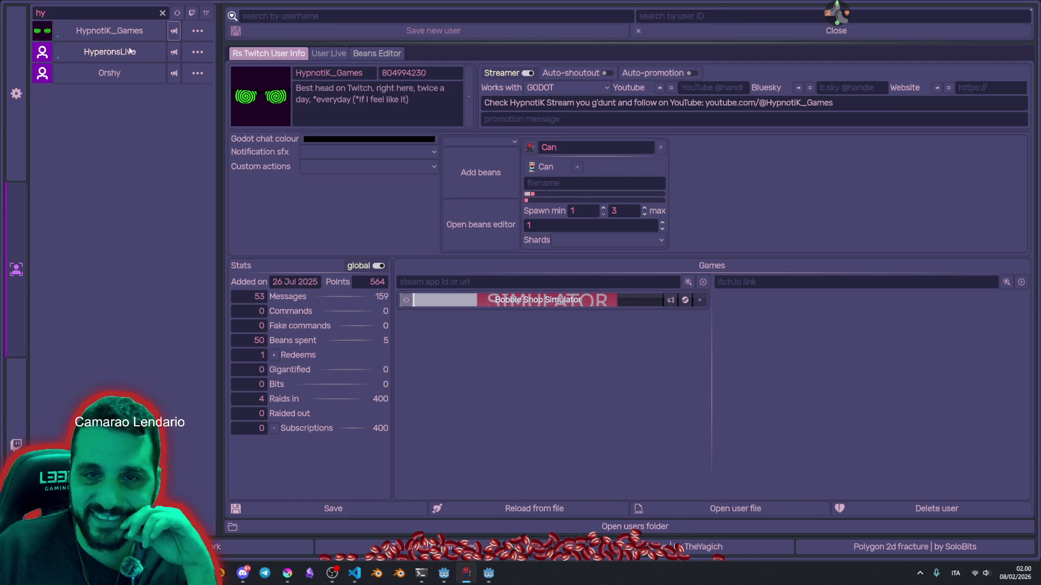
click(432, 299)
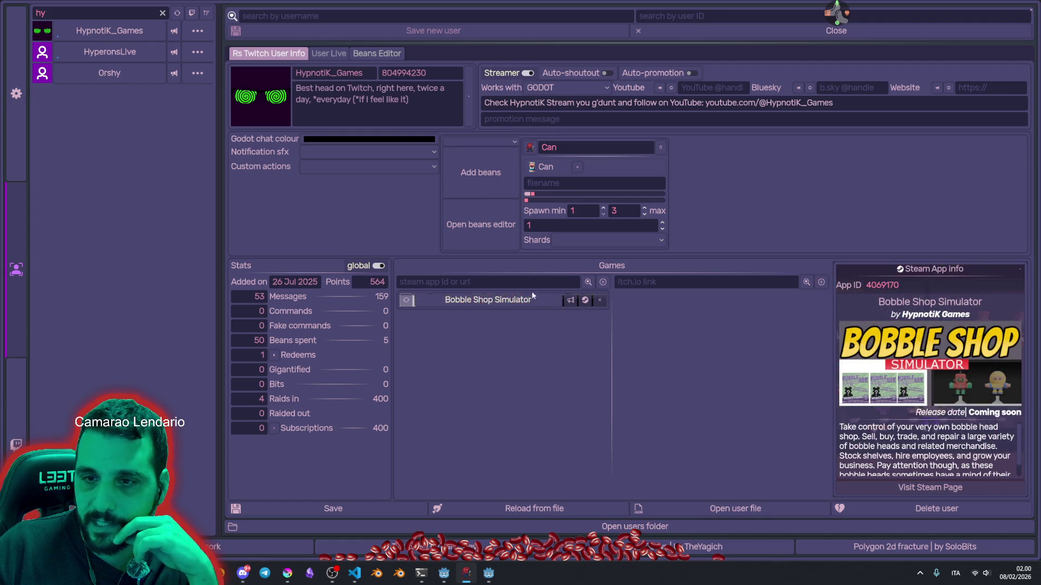
click(584, 303)
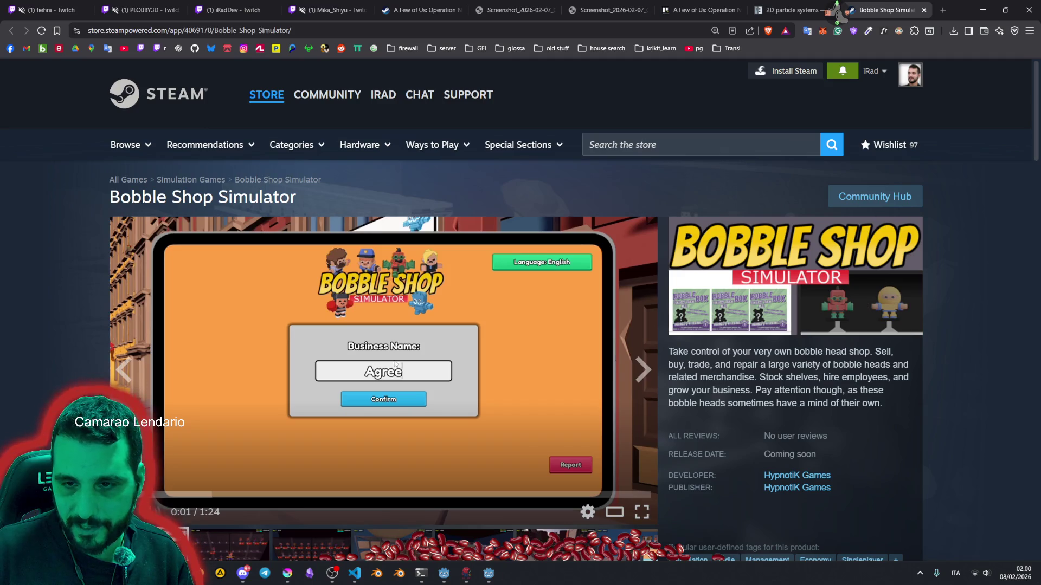
- Play the Bobble Shop Simulator trailer full screen through its shelf-stocking scenes
click(641, 512)
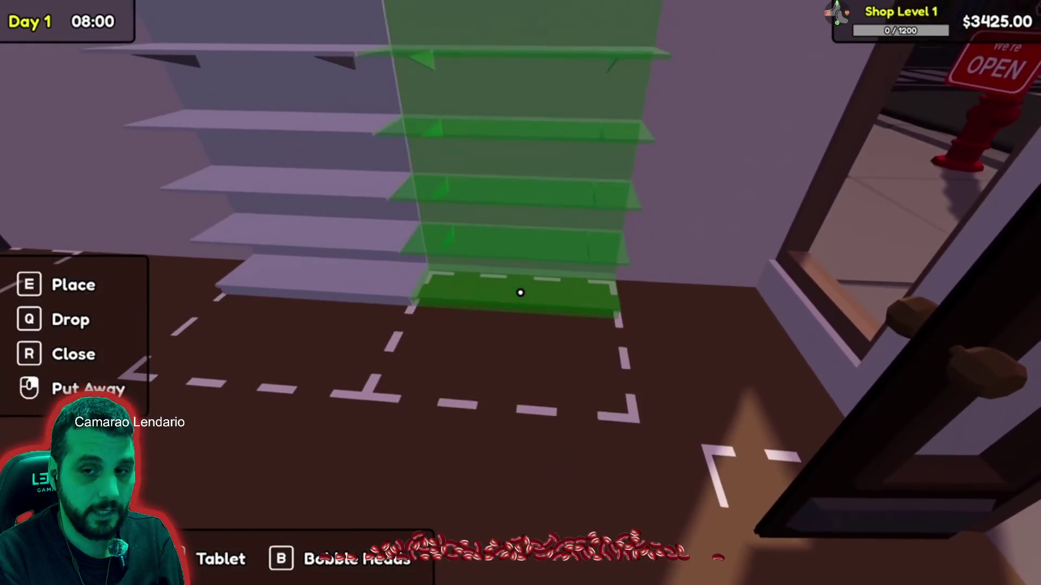
key(e)
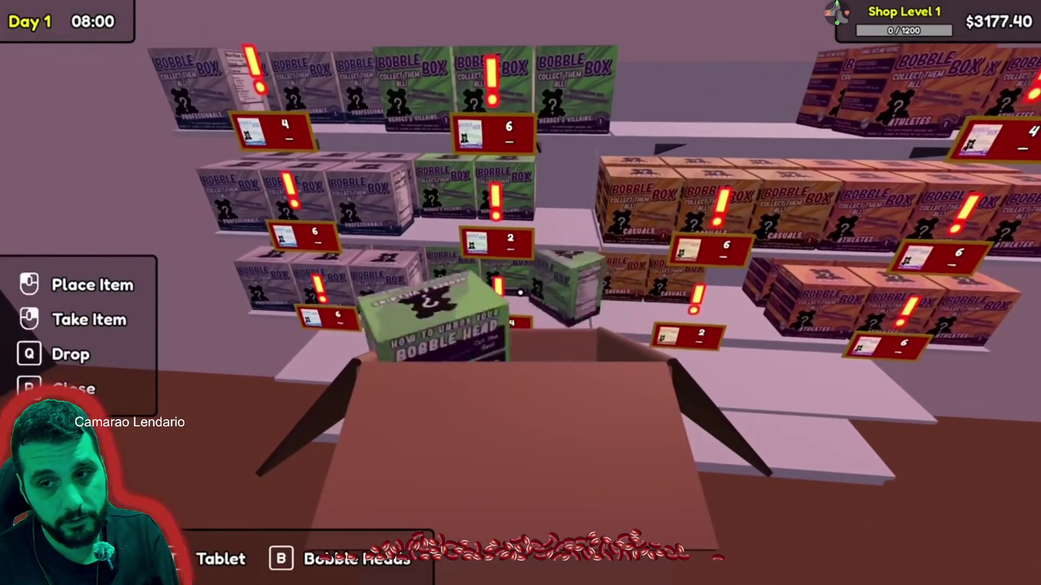
click(520, 292)
click(520, 293)
click(520, 292)
click(520, 292)
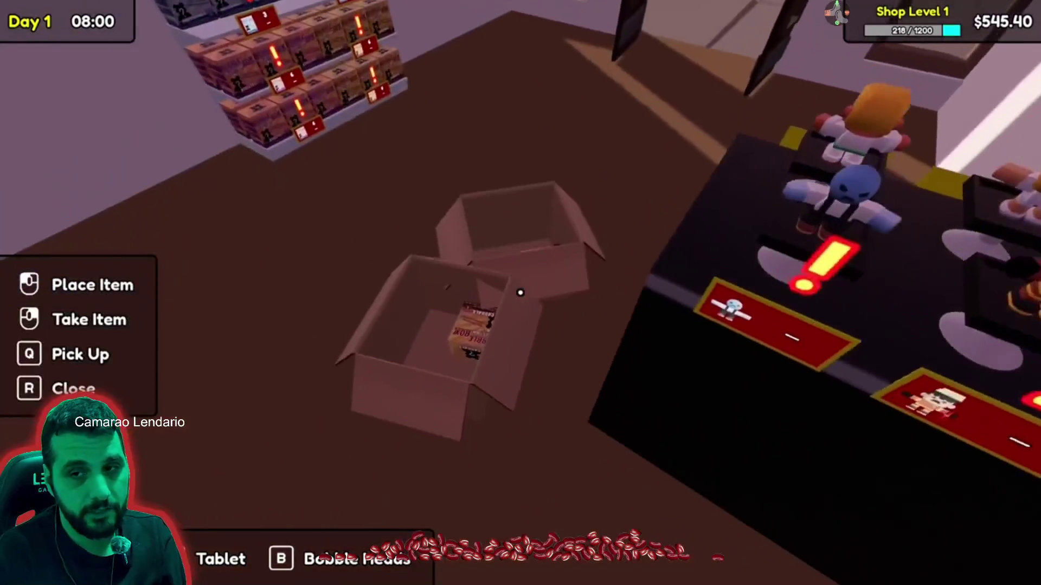
right_click(520, 293)
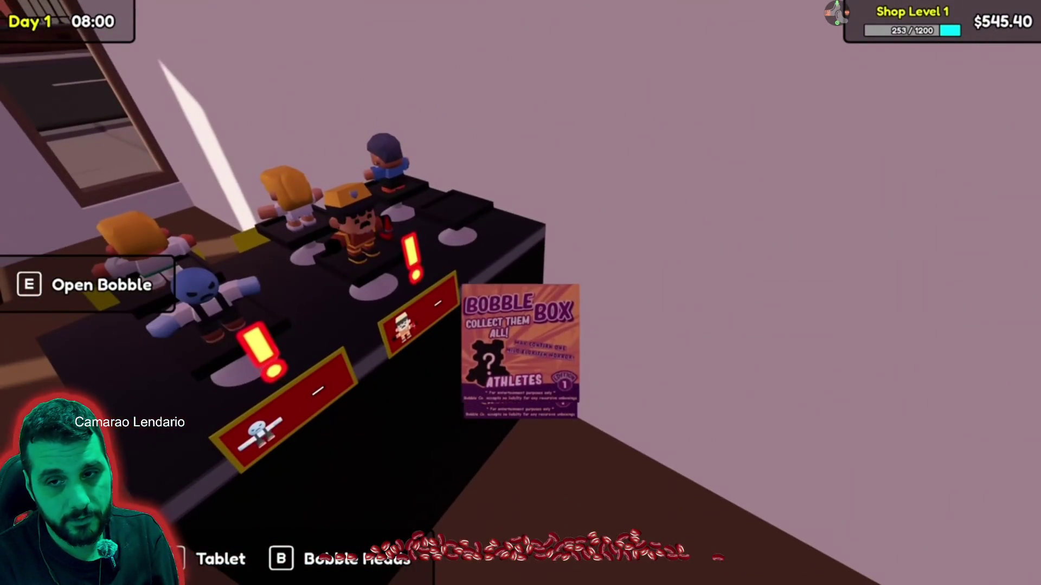
right_click(520, 293)
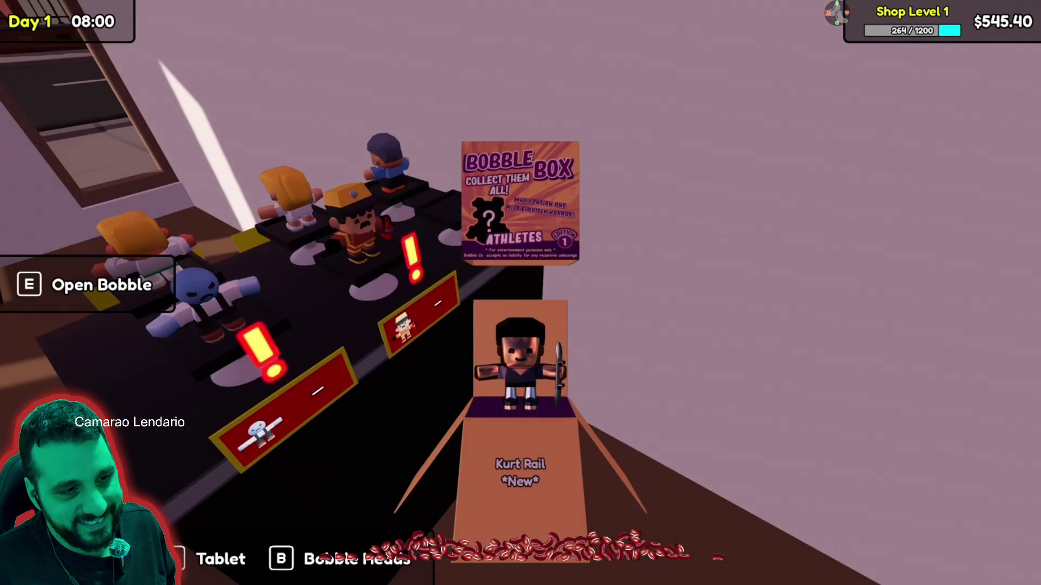
click(520, 293)
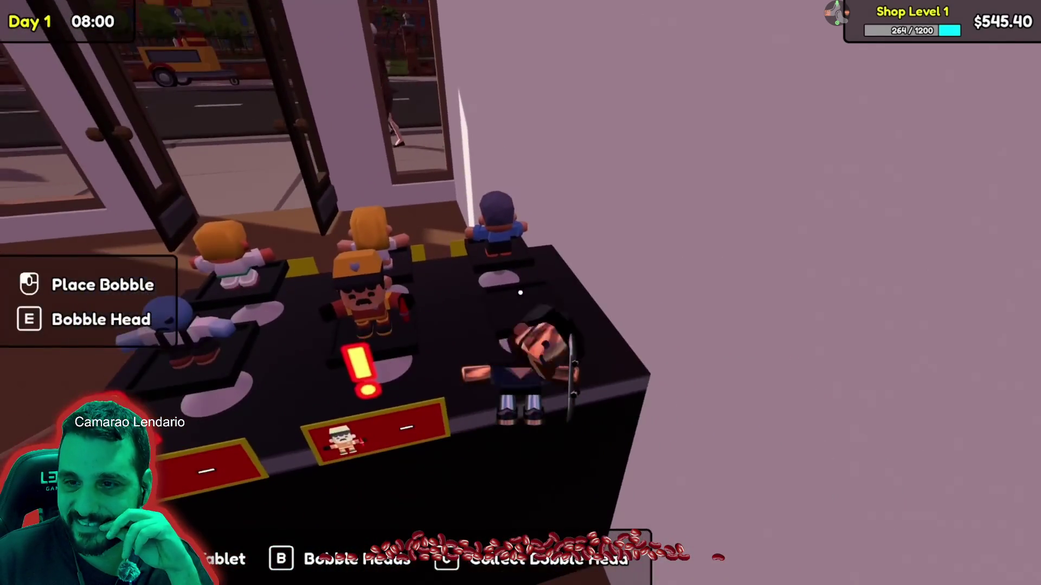
- Click around the full-screen trailer further, then exit back to the store page
right_click(520, 293)
click(653, 398)
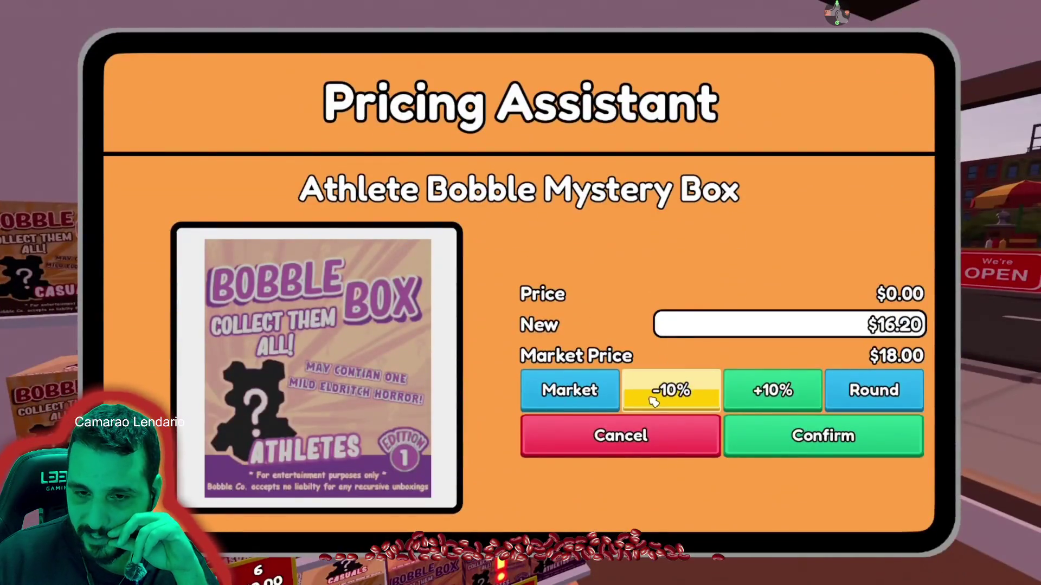
click(873, 390)
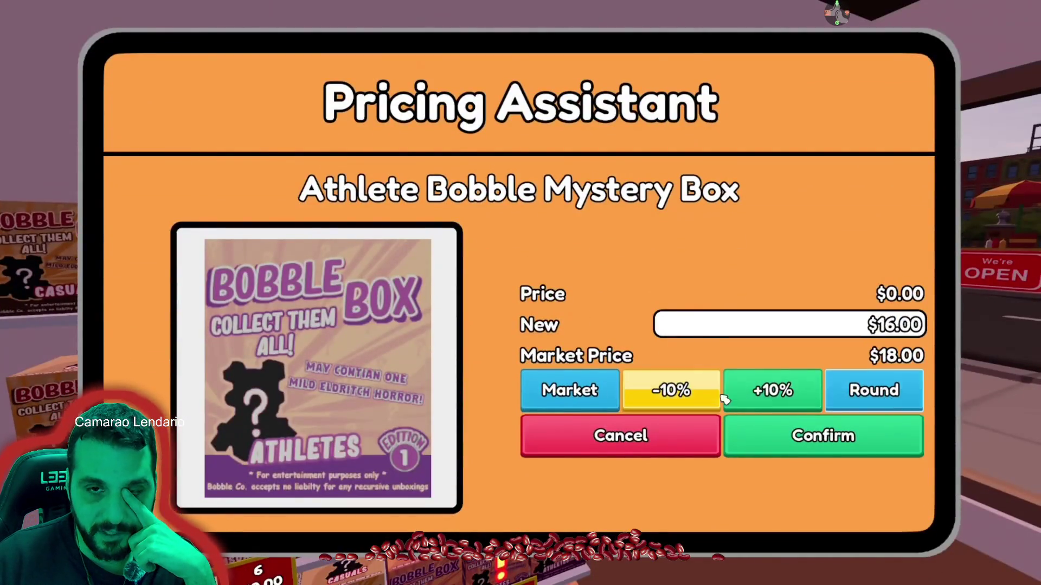
click(595, 392)
click(840, 441)
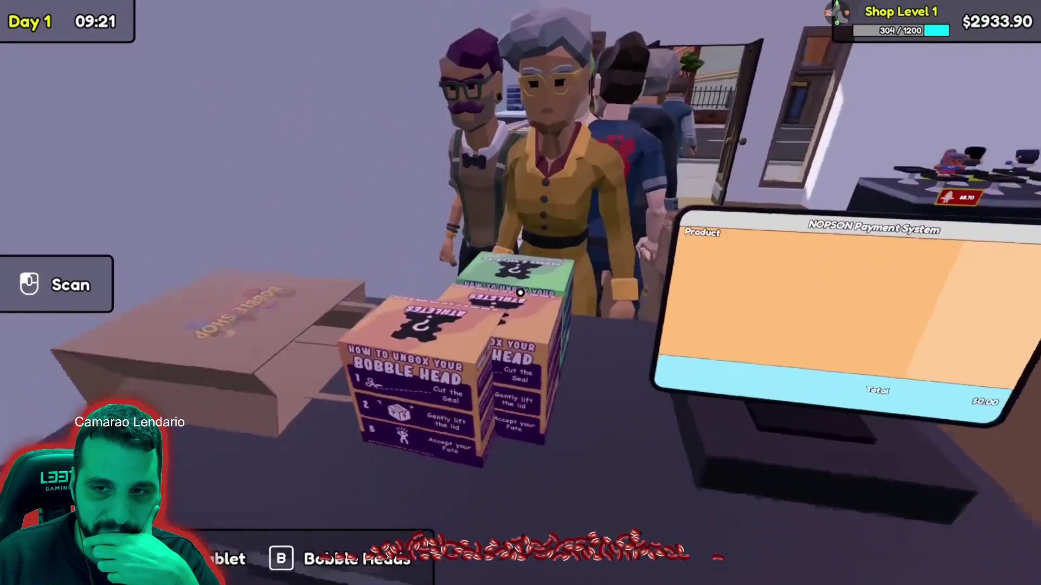
click(520, 293)
click(520, 293)
click(520, 293)
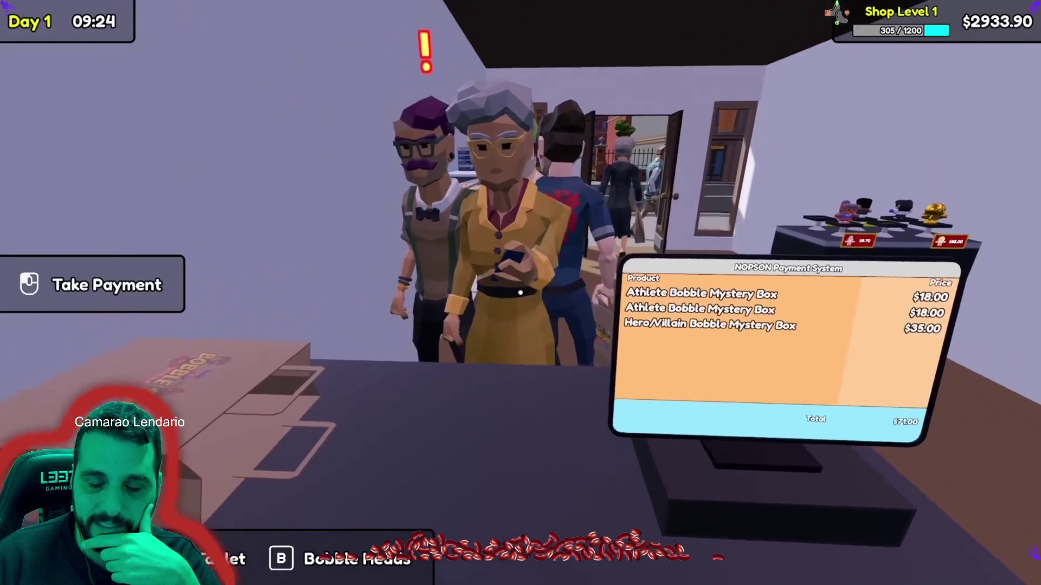
click(519, 293)
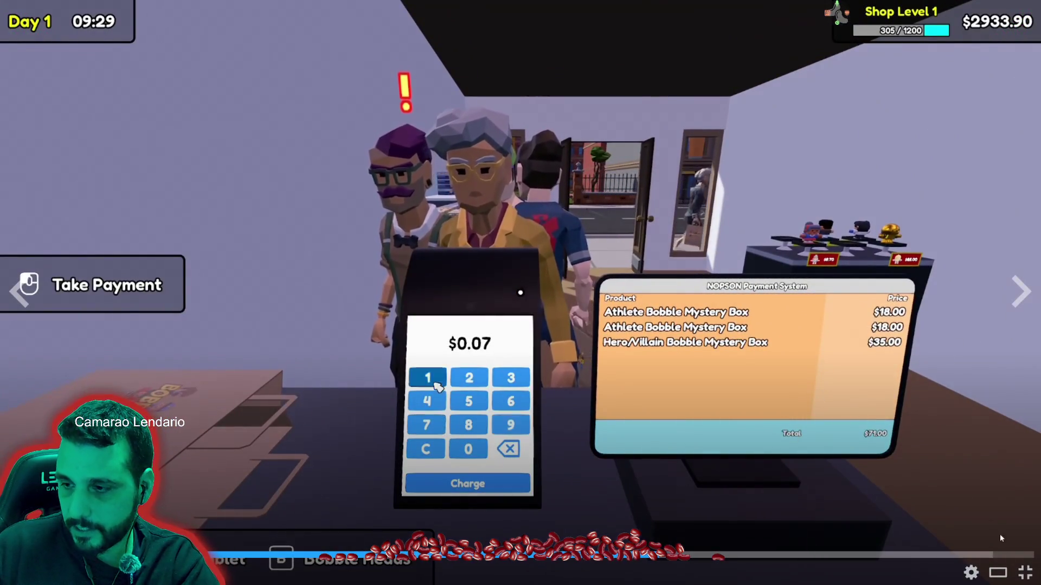
key(Escape)
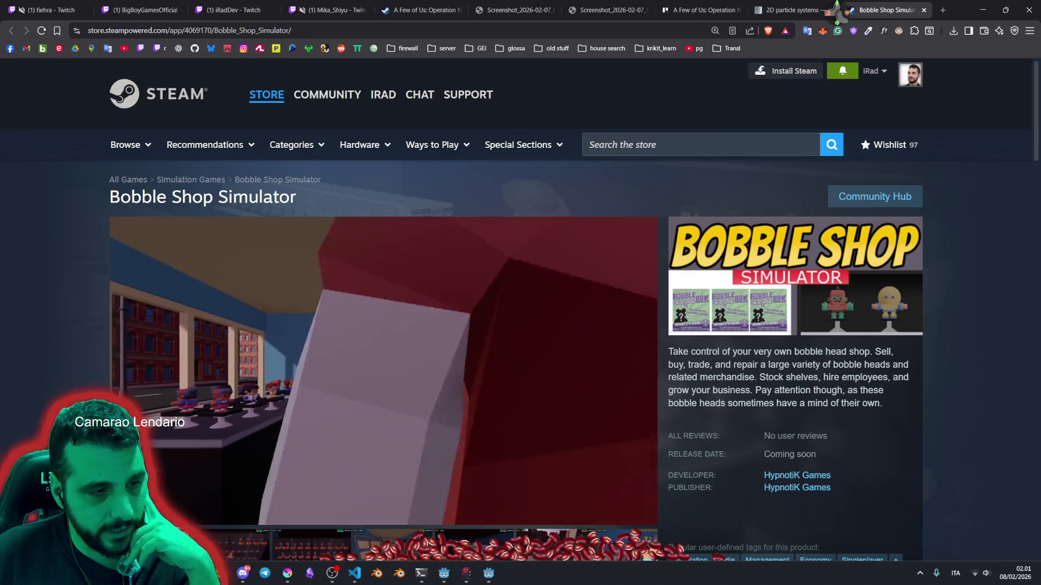
- Browse the Bobble Shop Simulator gallery and page, checking its Coming soon release date
mouse_move(413, 355)
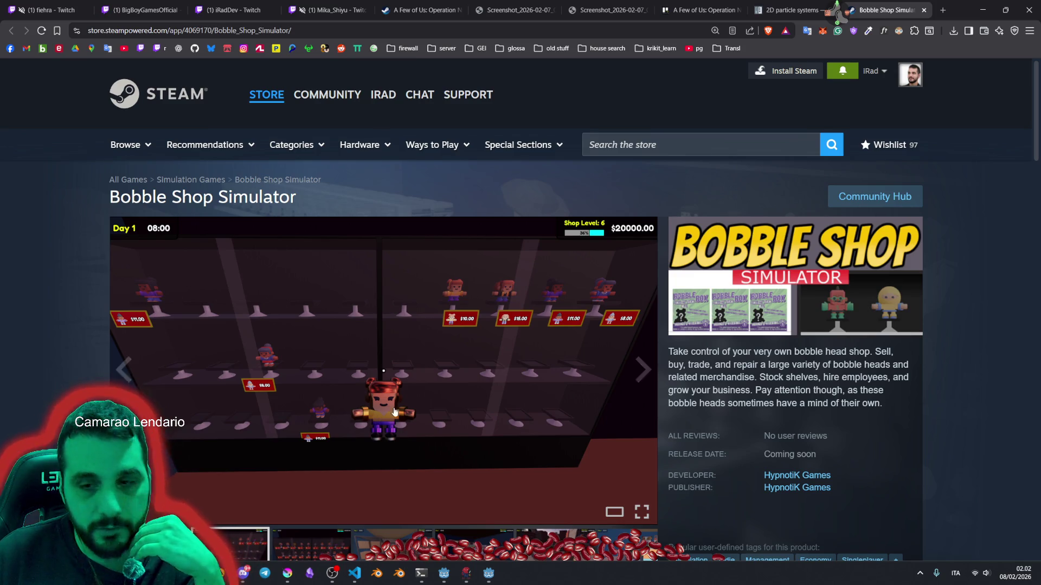
click(643, 373)
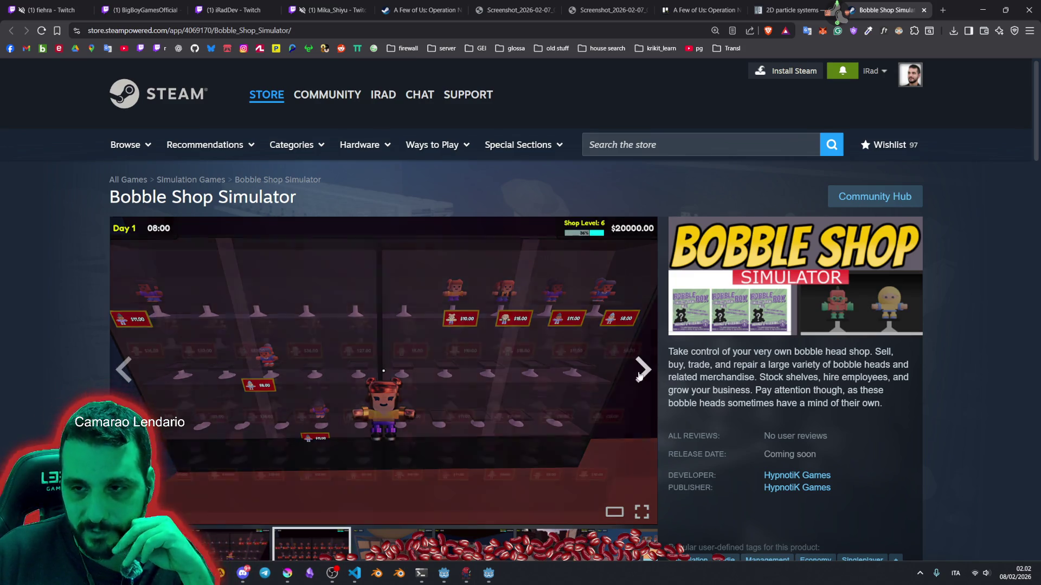
scroll(628, 445, down, 10)
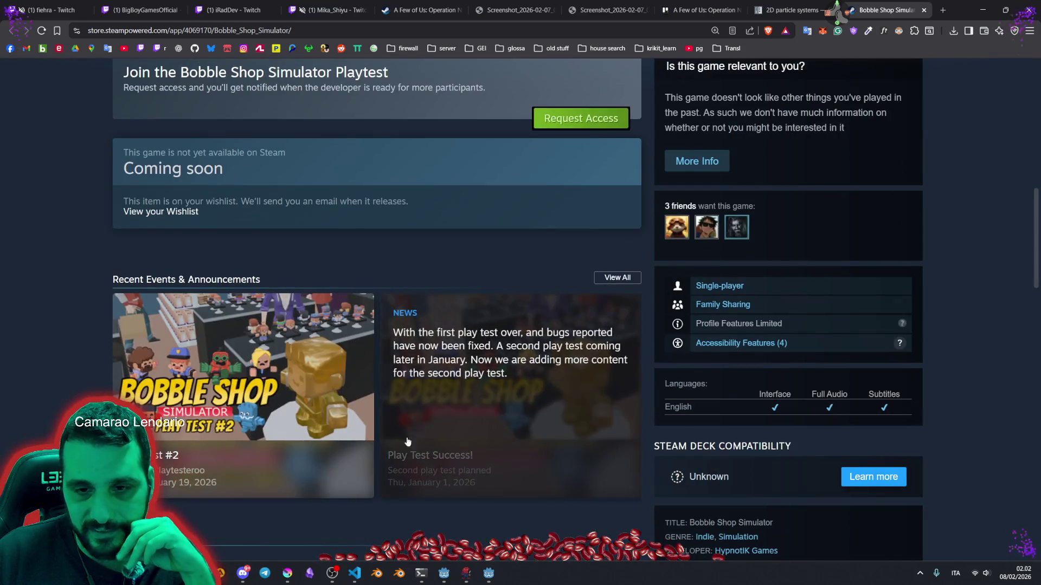
scroll(378, 396, down, 3)
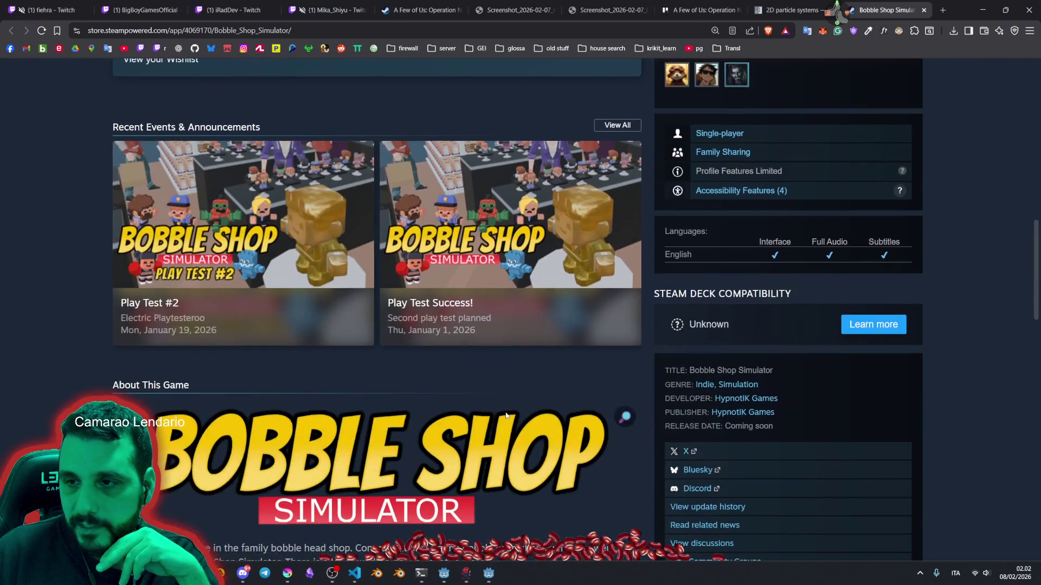
scroll(762, 282, up, 8)
scroll(762, 283, up, 3)
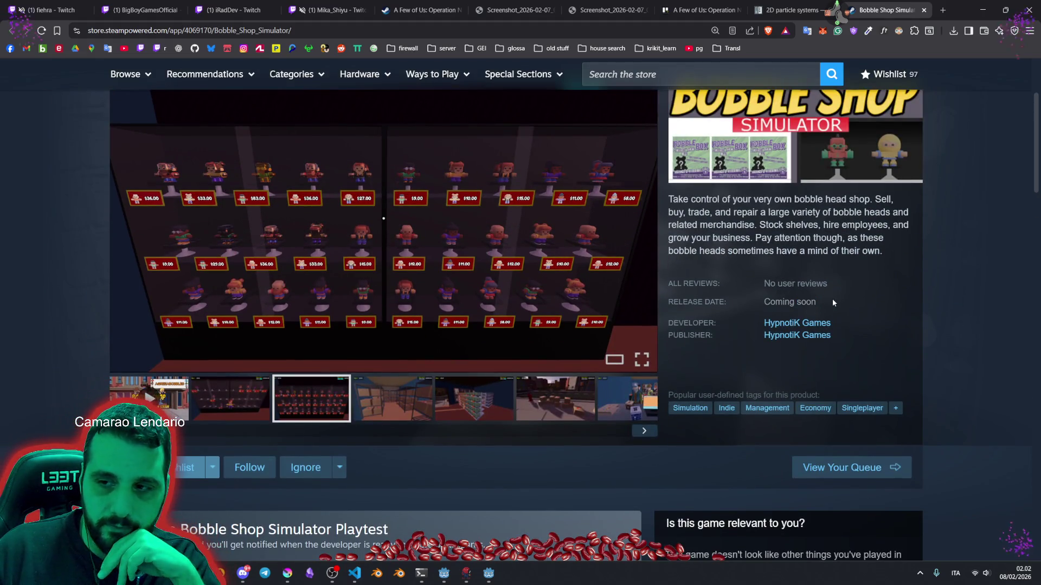
drag(831, 298, 749, 307)
click(802, 303)
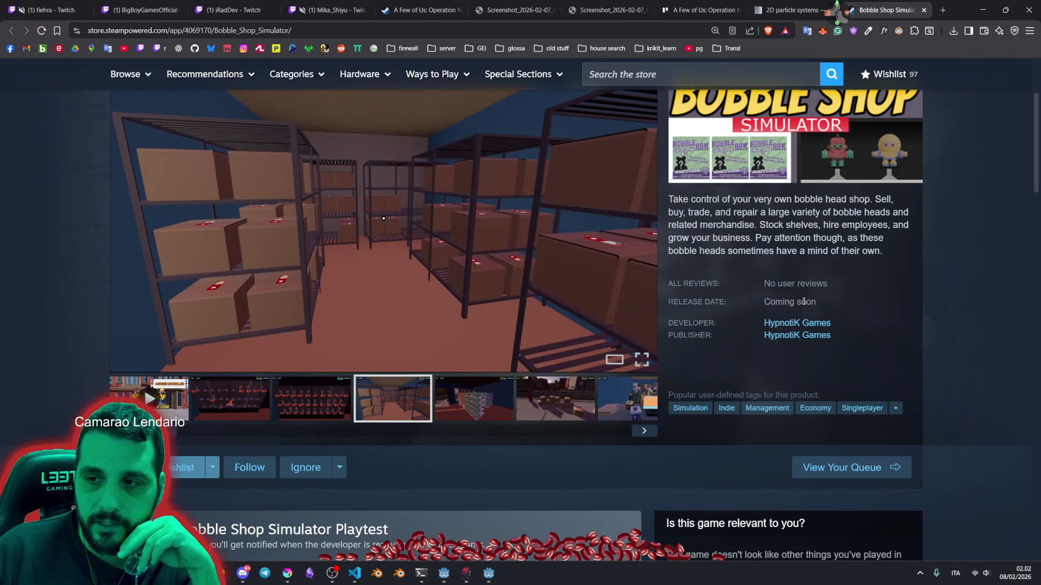
scroll(702, 321, up, 3)
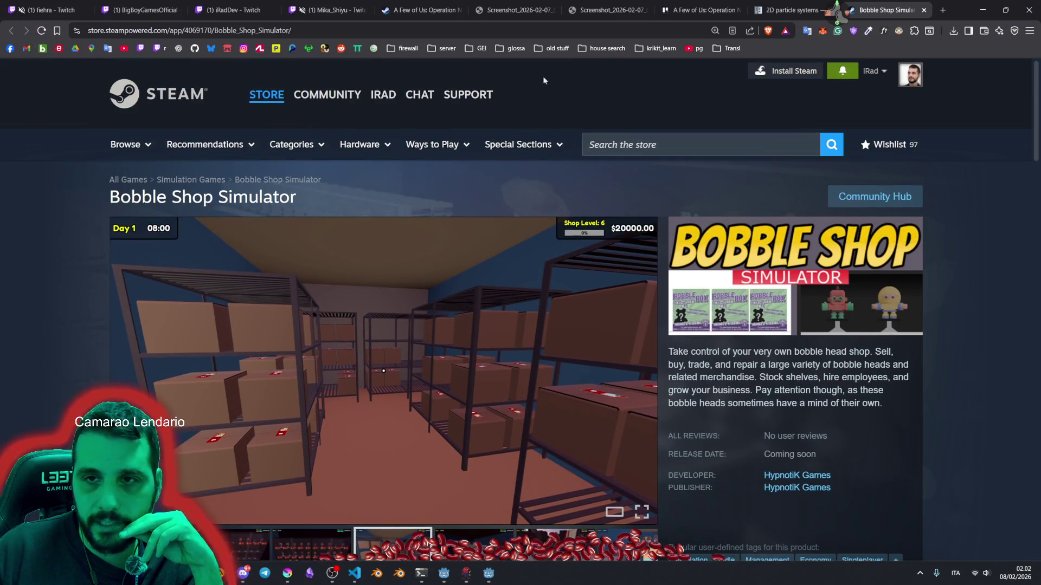
- Switch to the A Few of Us demo page, check its reviews, and open a new tab
click(437, 13)
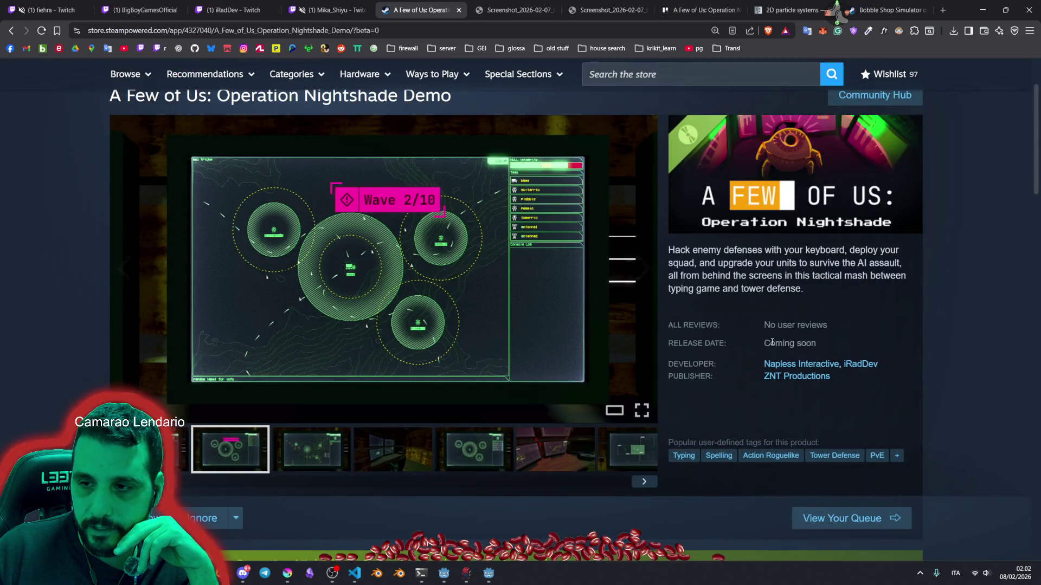
click(819, 328)
scroll(728, 393, up, 15)
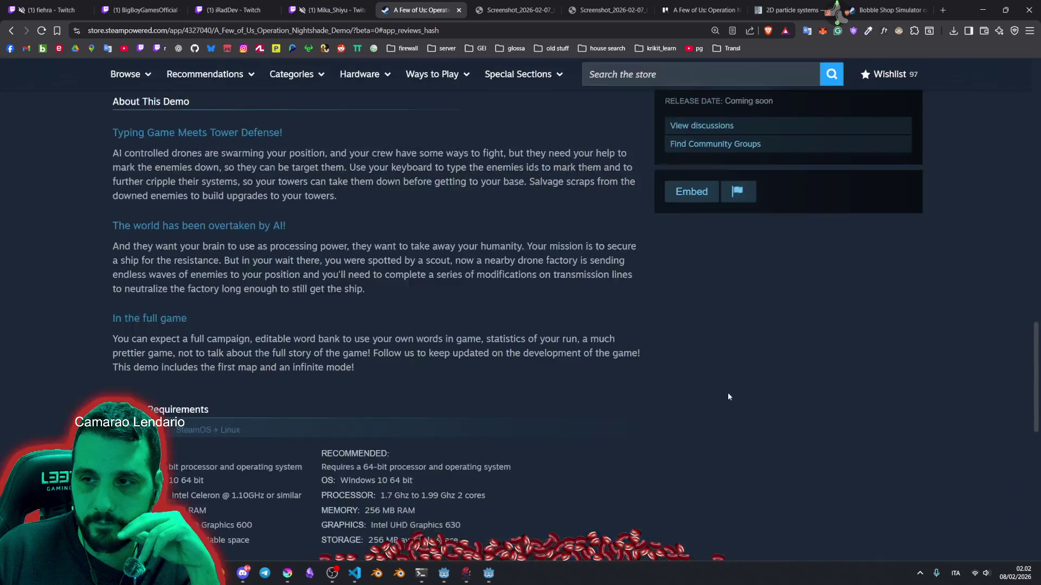
scroll(728, 395, up, 1)
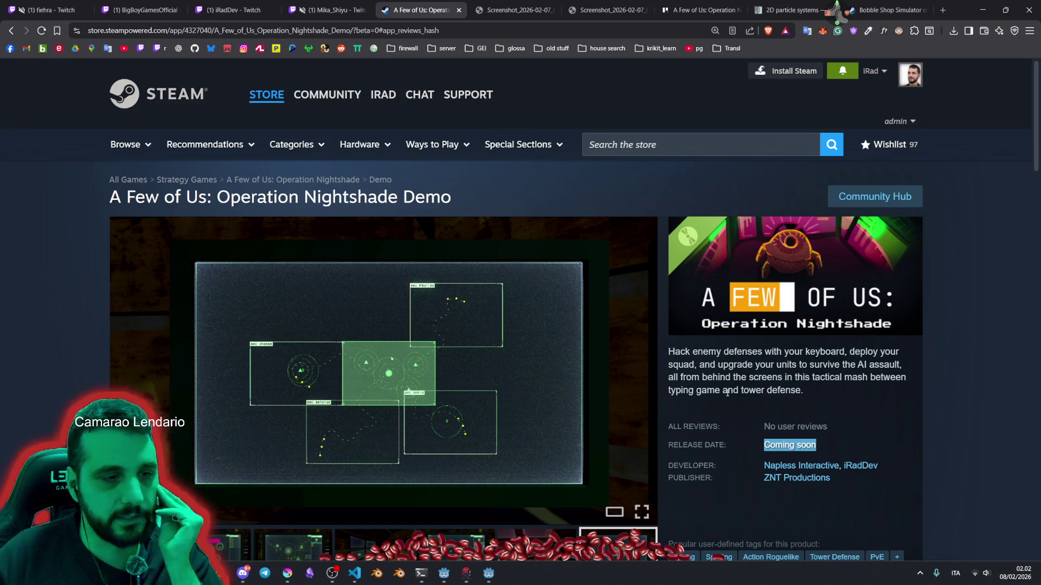
click(941, 10)
- Search for 'TGC shop simulator' and browse the TCG Card Shop Simulator store page
text(TGC shop)
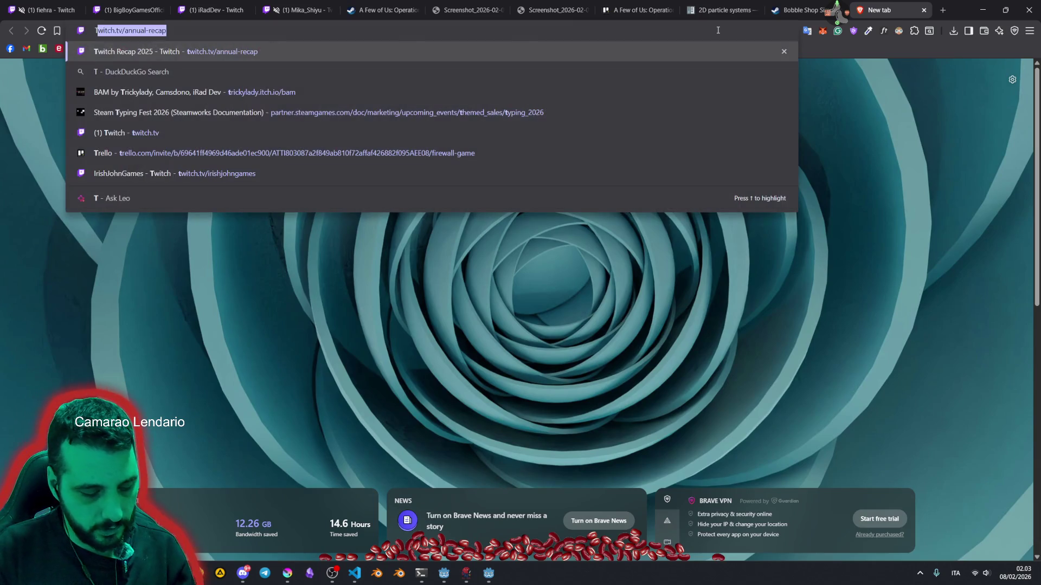
text( simulator)
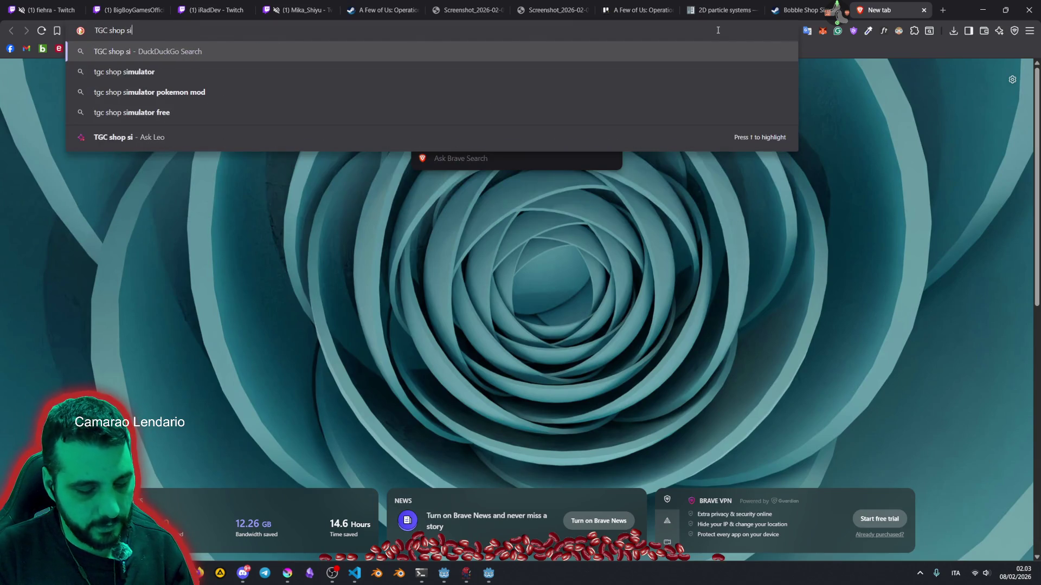
key(Return)
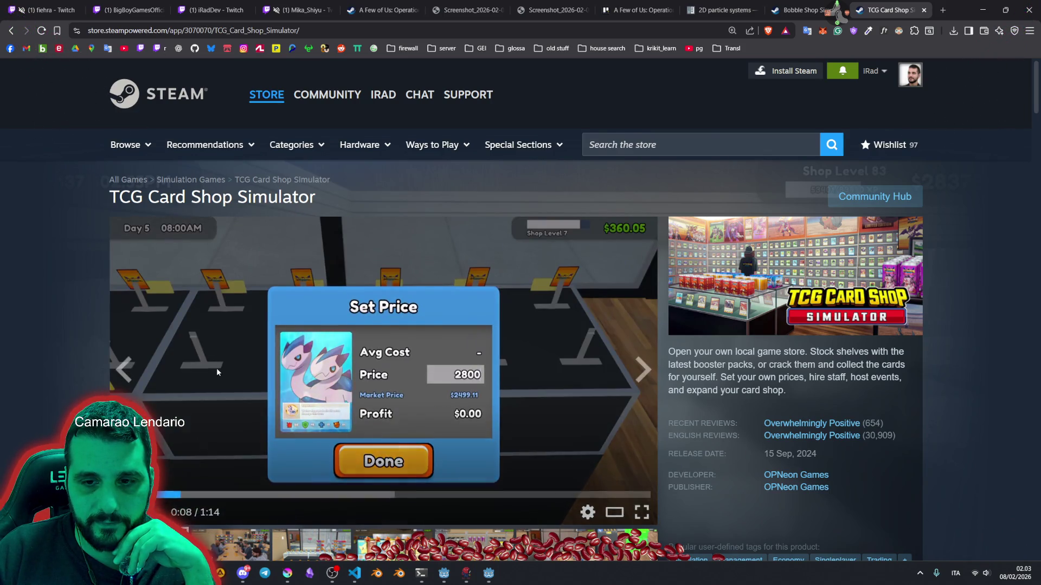
scroll(216, 368, down, 2)
scroll(186, 360, up, 1)
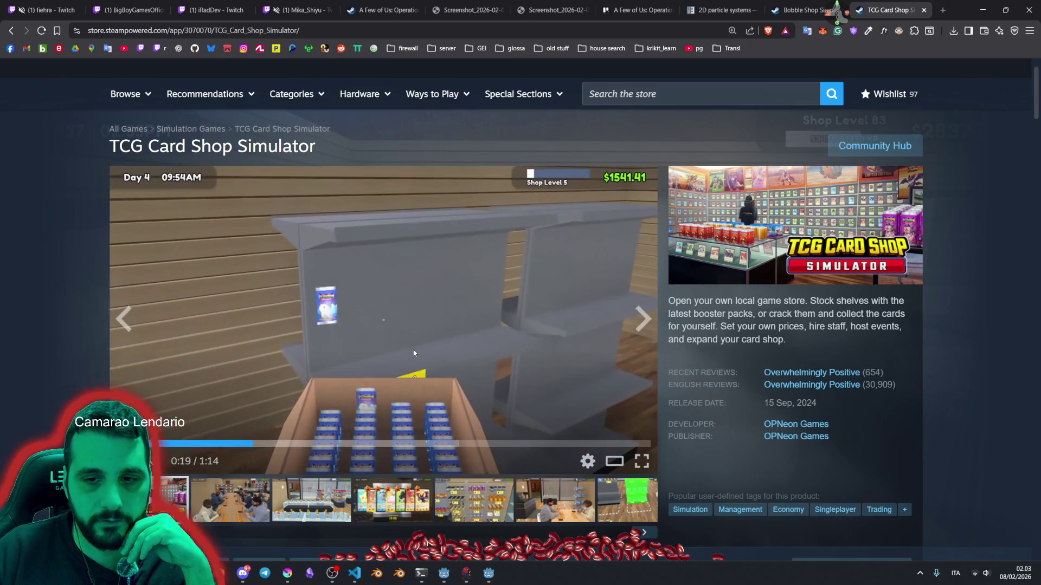
- Close the TCG Card Shop Simulator tab and browse the Bobble Shop Simulator screenshot gallery
click(924, 10)
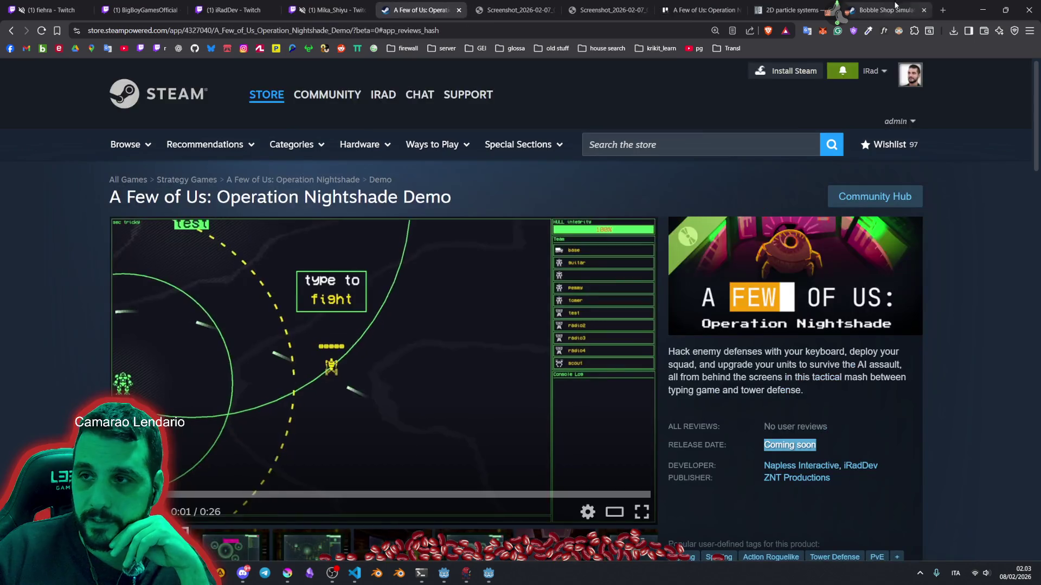
click(797, 10)
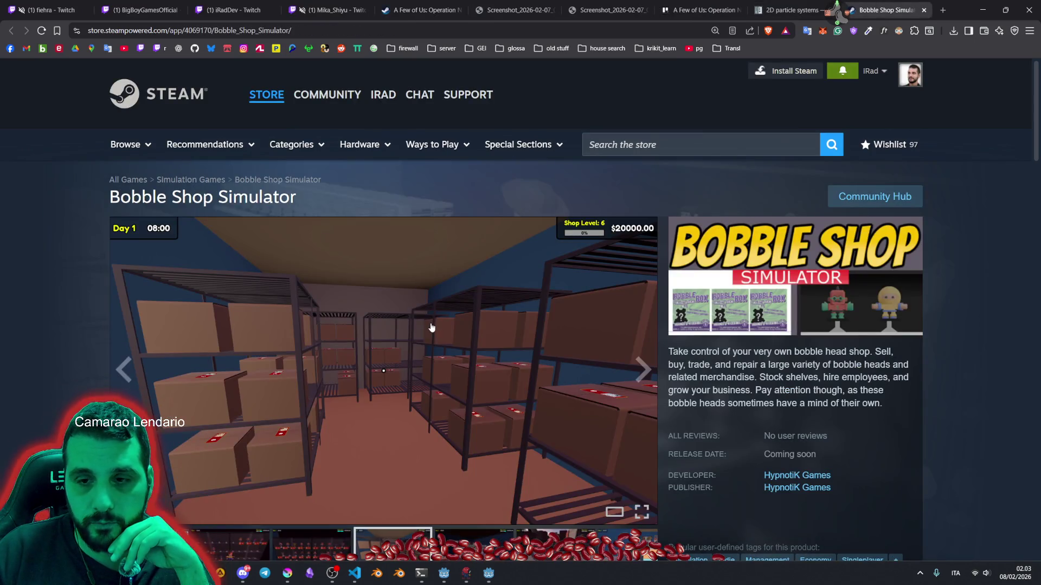
scroll(548, 379, down, 3)
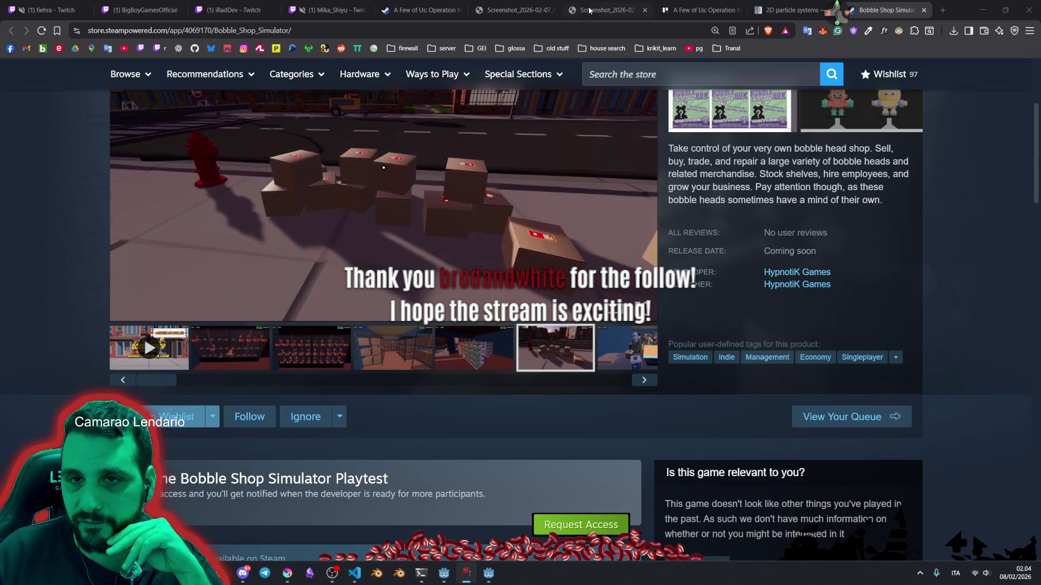
click(229, 9)
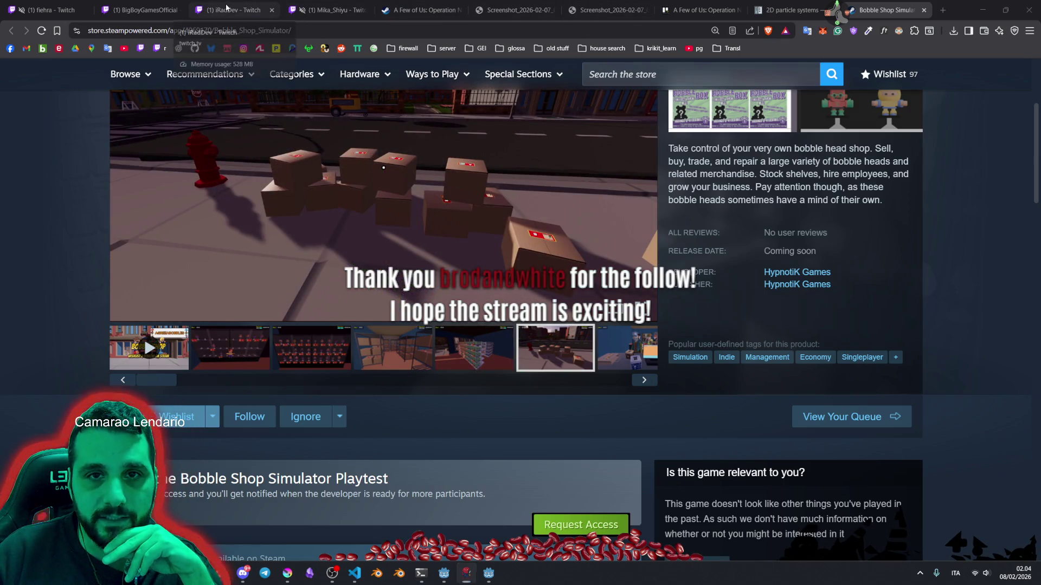
- Close the extra Twitch tab and switch to the raided game-developer channel's stream with chat
middle_click(229, 9)
click(229, 10)
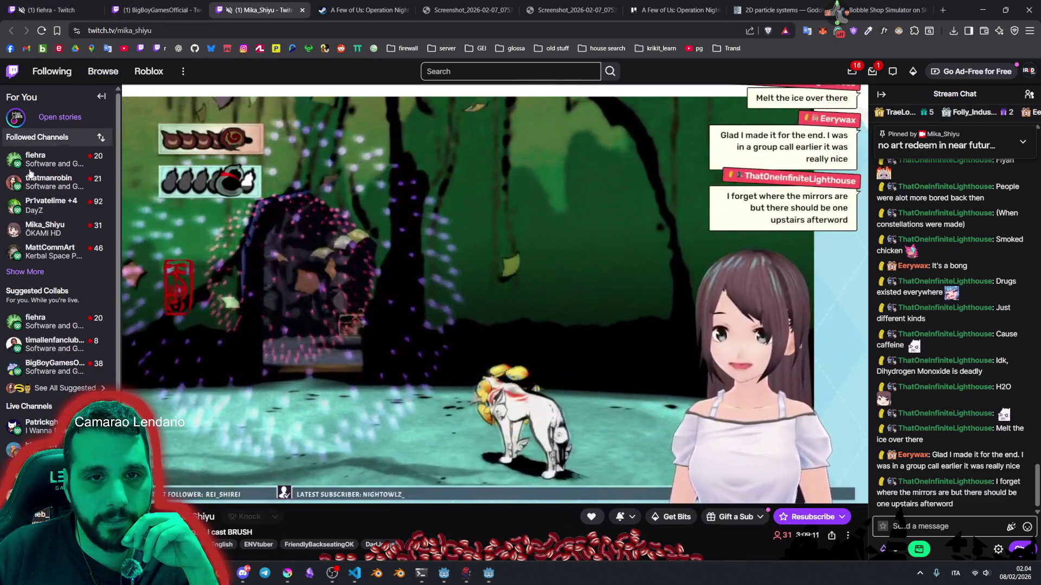
mouse_move(50, 252)
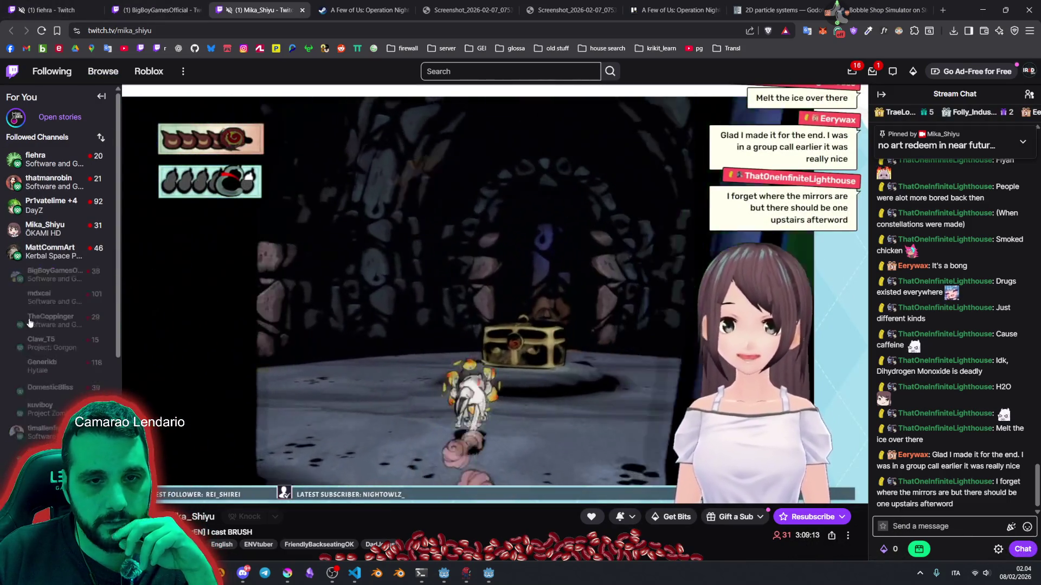
click(29, 273)
click(149, 4)
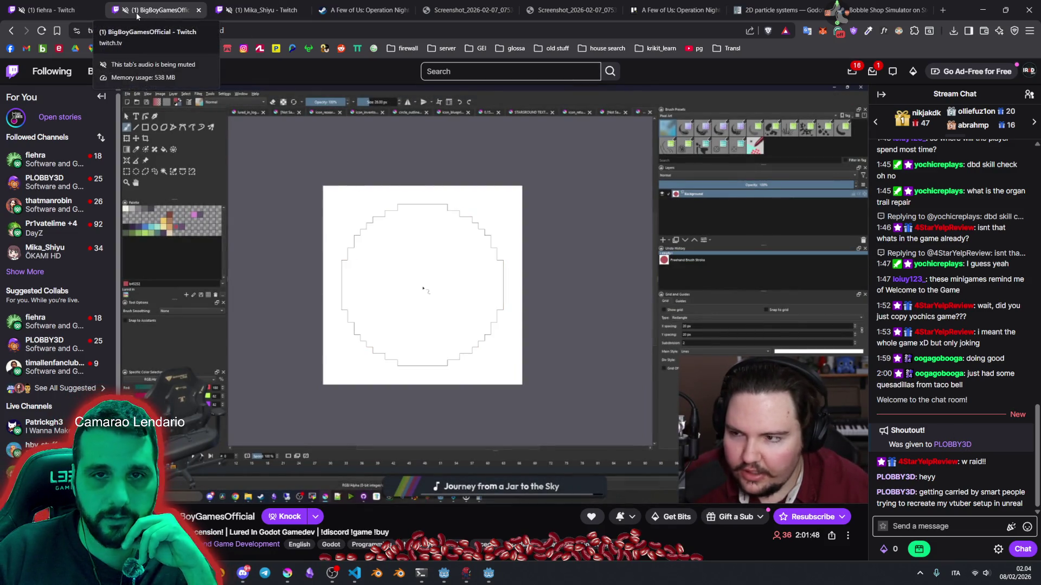
click(241, 5)
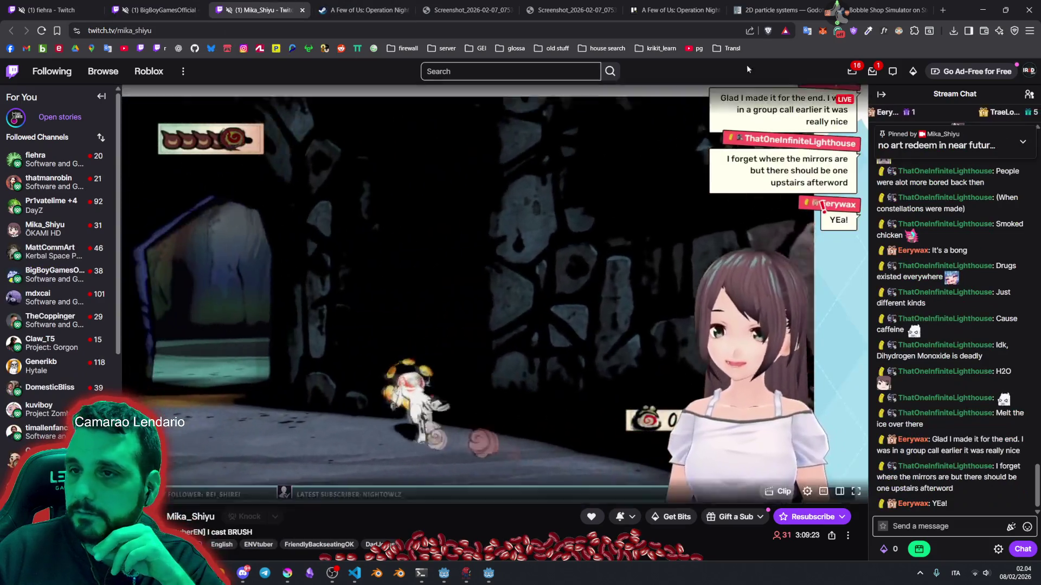
click(40, 5)
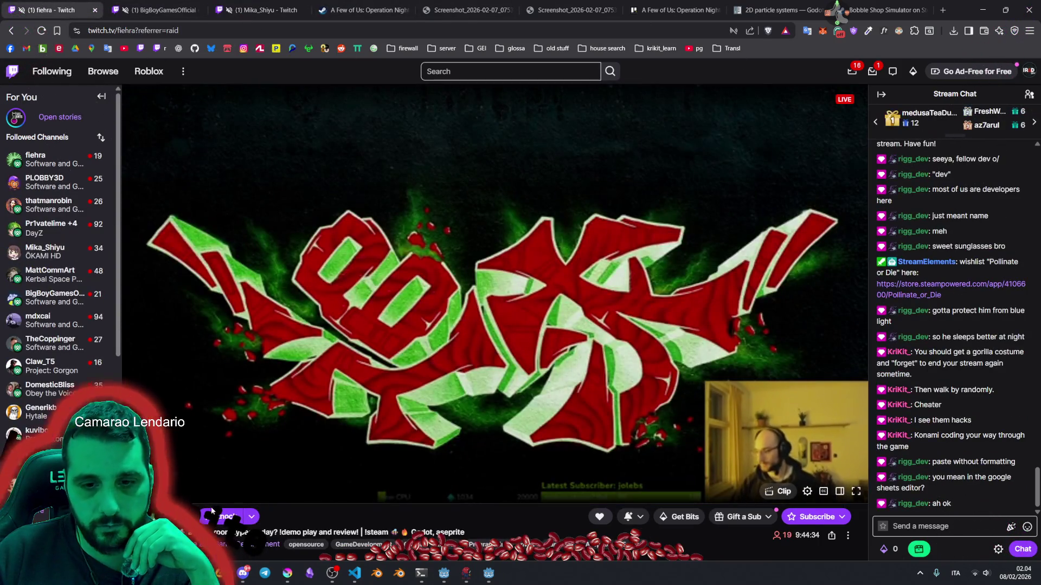
mouse_move(863, 398)
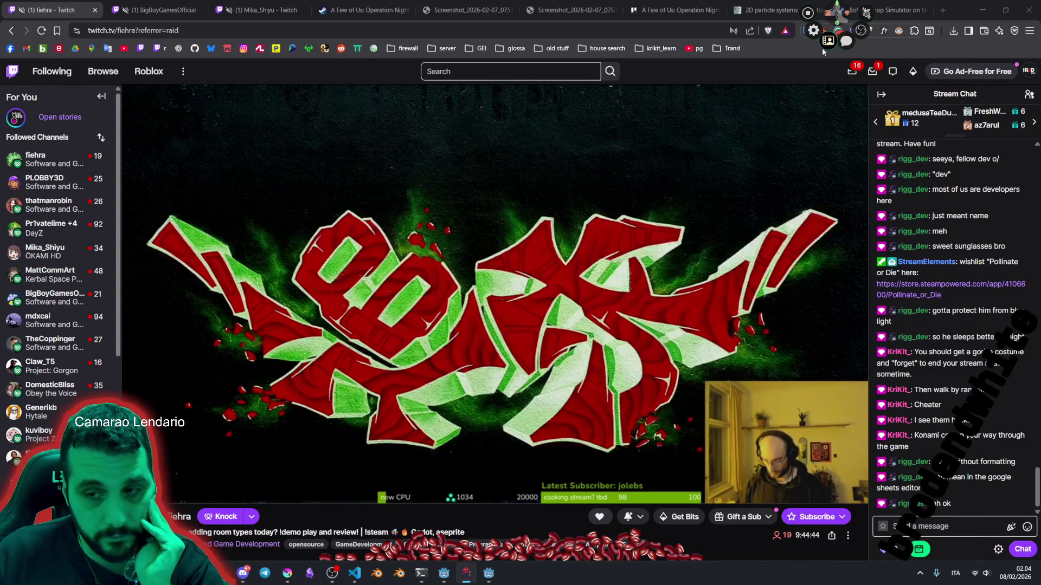
- Open the chat overlay over the stream and scroll back through older chat messages
click(854, 45)
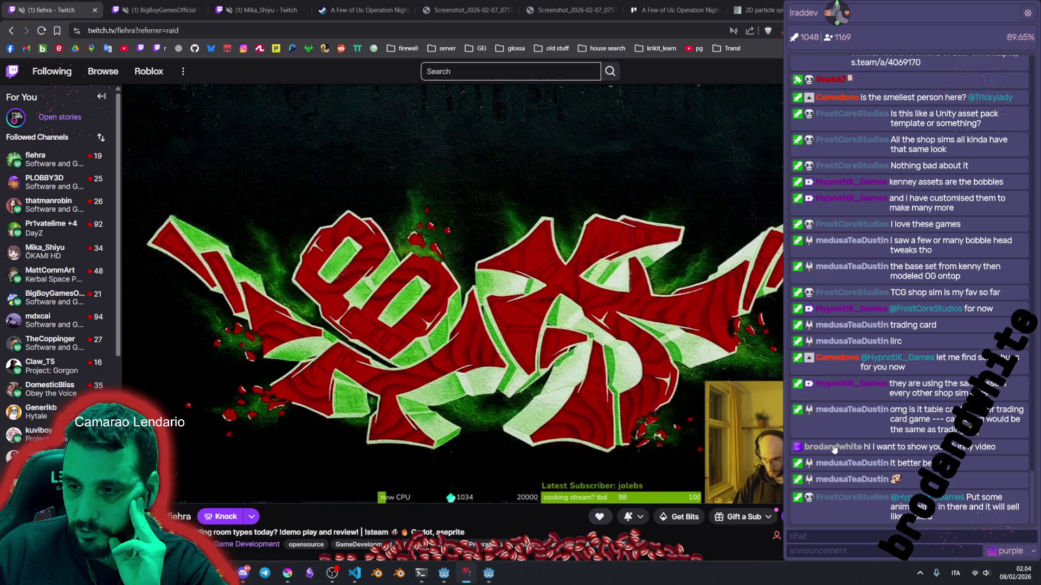
right_click(841, 480)
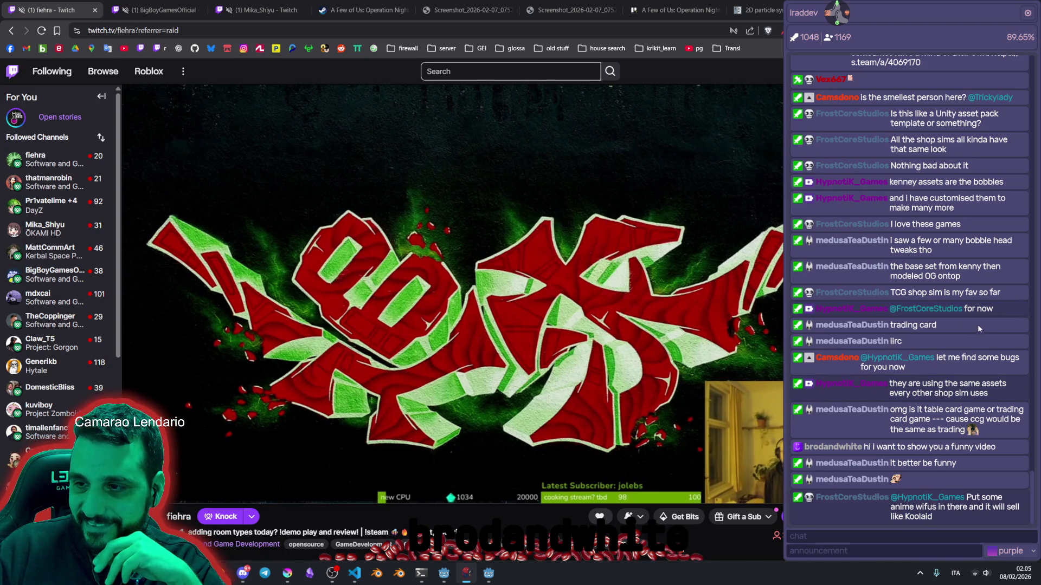
scroll(989, 321, up, 3)
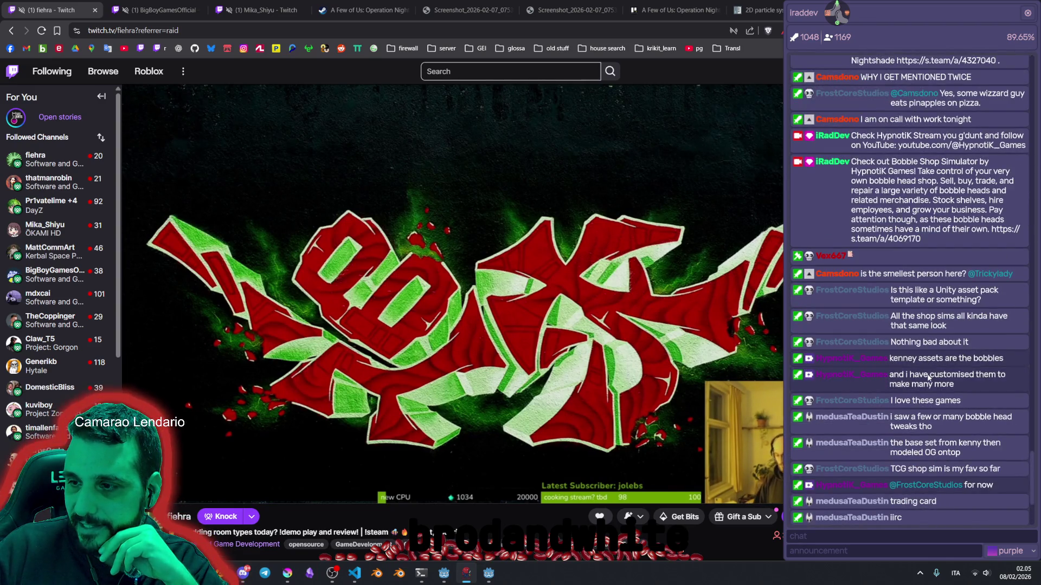
scroll(924, 336, up, 10)
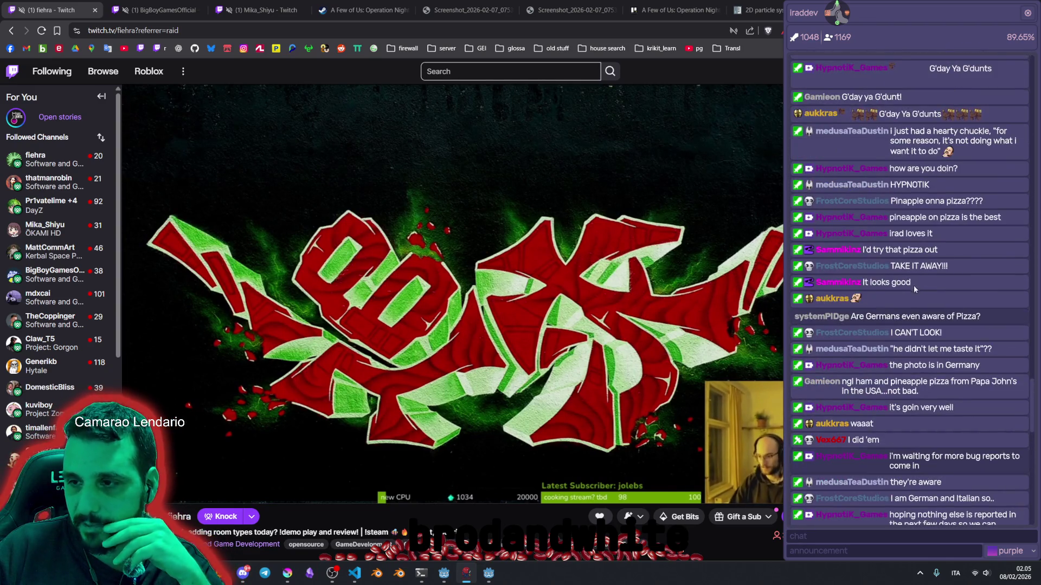
scroll(913, 329, up, 1)
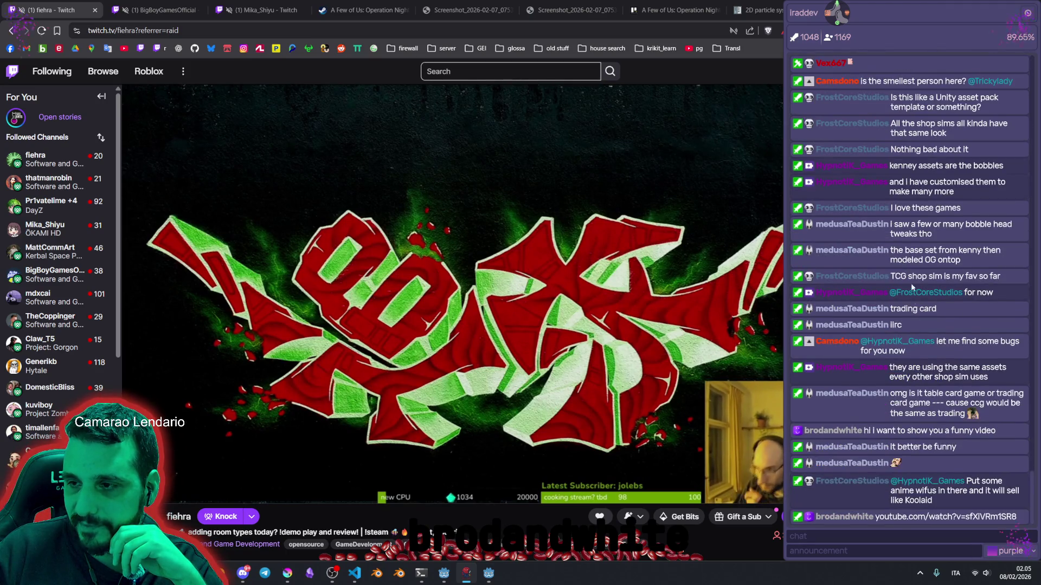
scroll(913, 233, up, 10)
scroll(913, 233, up, 5)
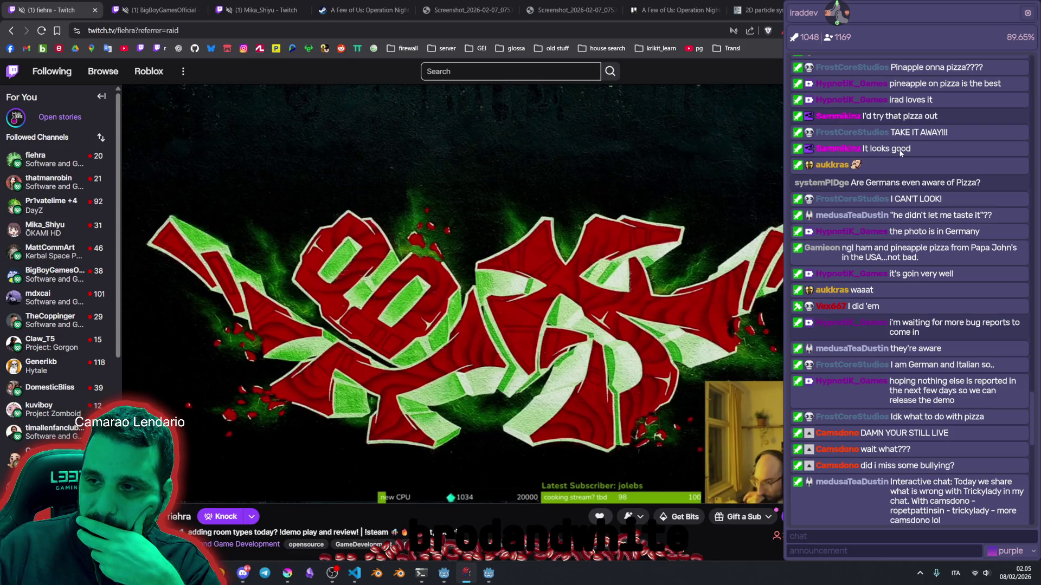
scroll(939, 193, up, 2)
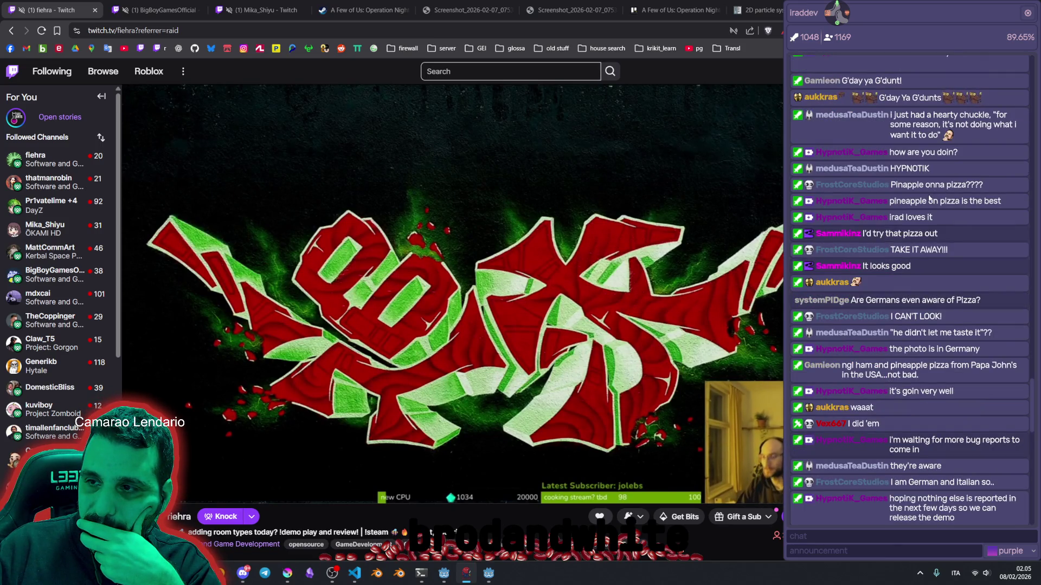
scroll(914, 217, down, 5)
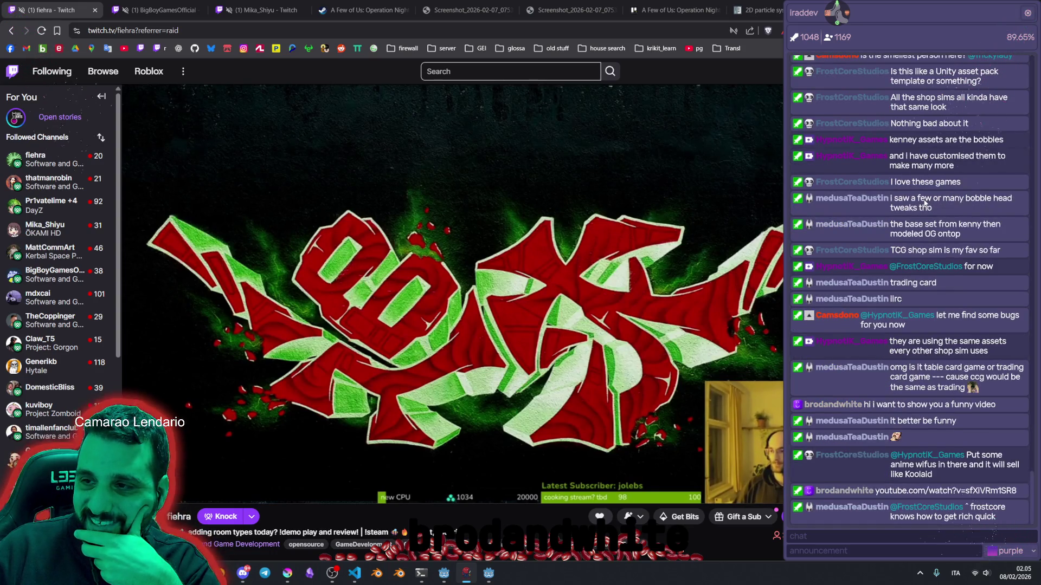
scroll(942, 239, up, 4)
scroll(942, 239, up, 4)
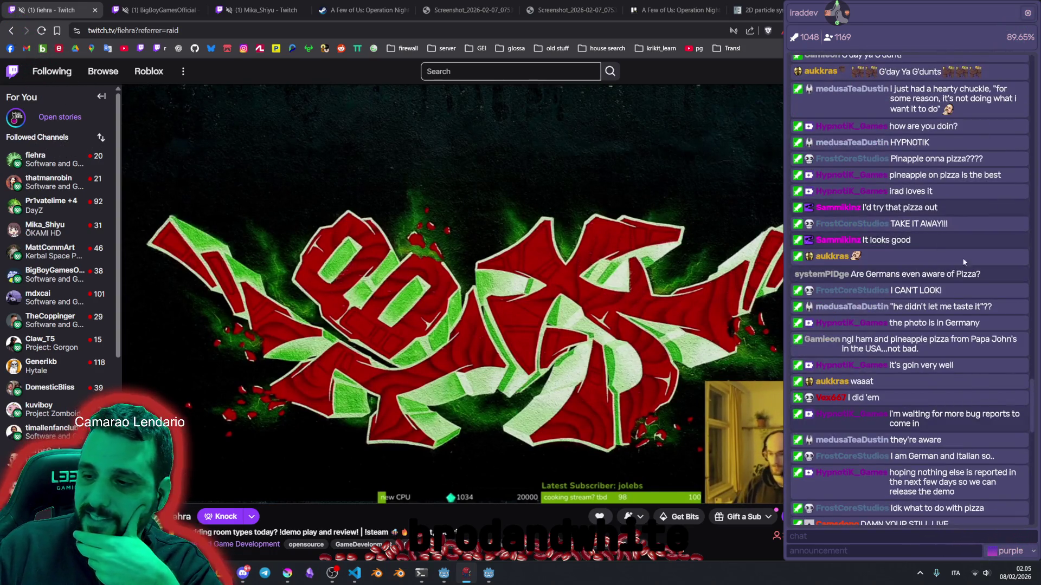
scroll(895, 275, up, 7)
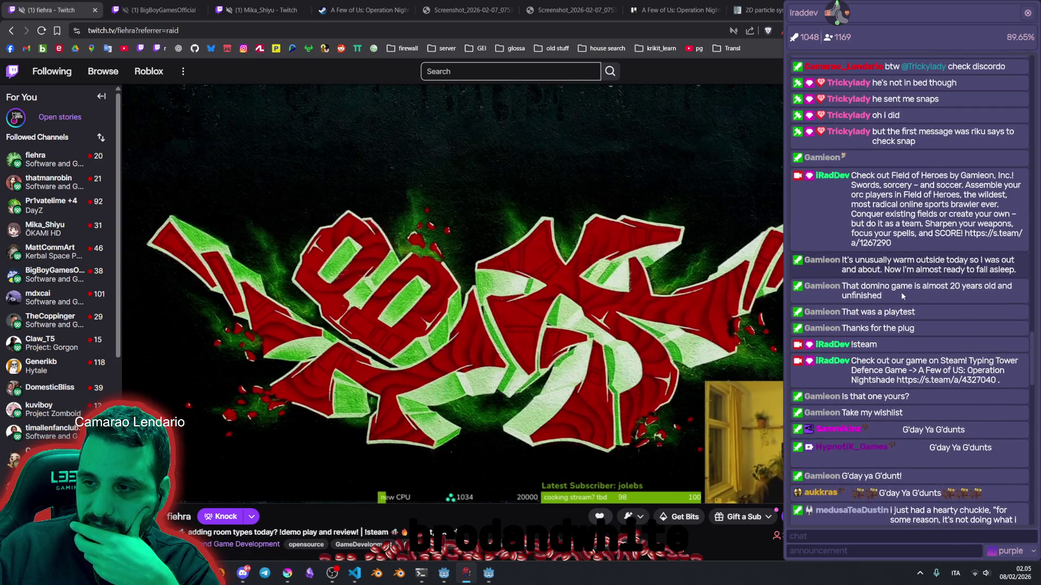
scroll(933, 269, down, 10)
scroll(932, 270, up, 10)
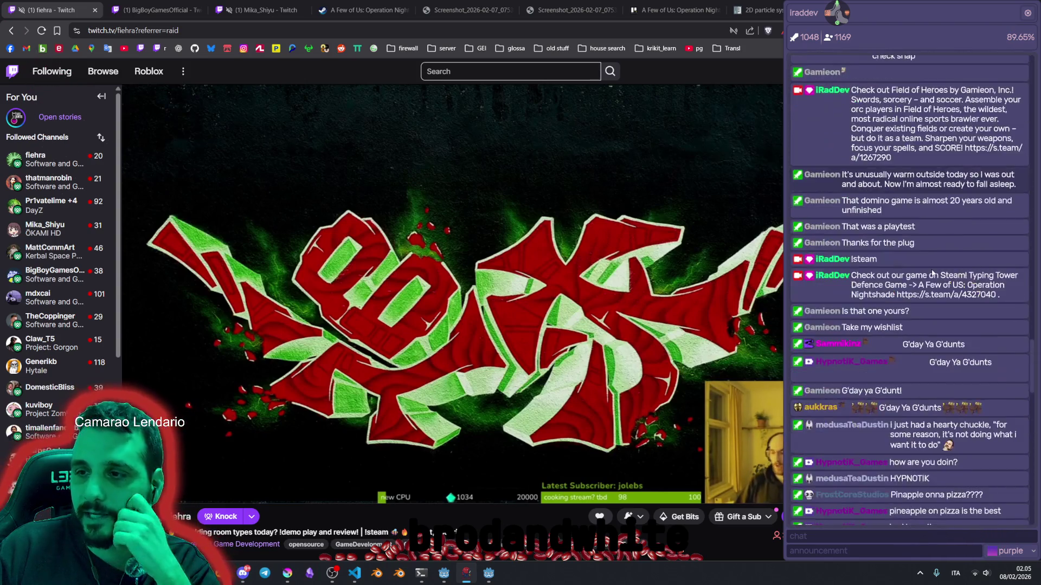
- Highlight phrases in chat messages, such as 'domino game is almost', to read them
drag(882, 182, 987, 186)
click(928, 185)
click(892, 183)
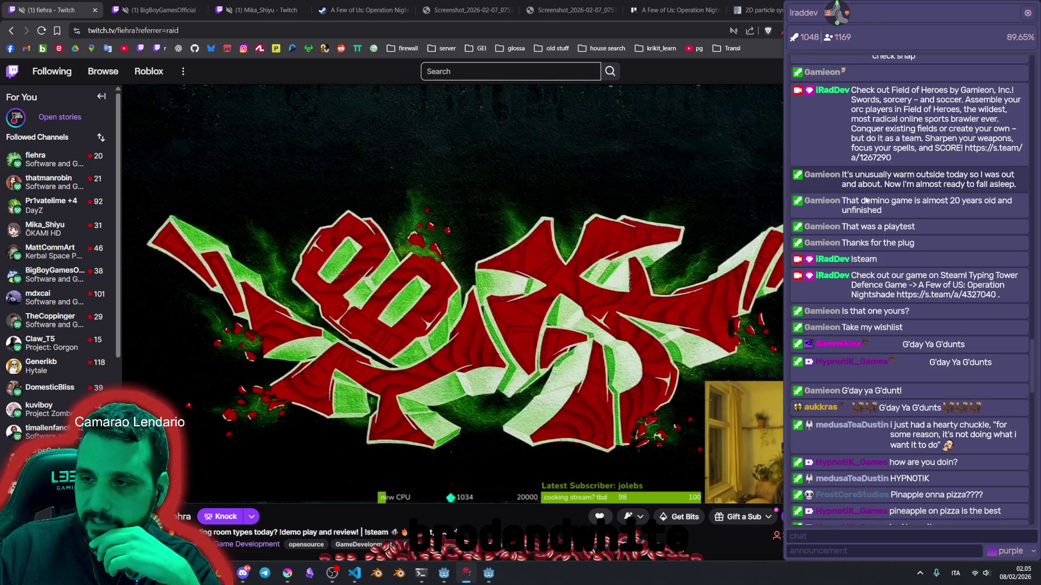
drag(867, 201, 947, 202)
click(878, 231)
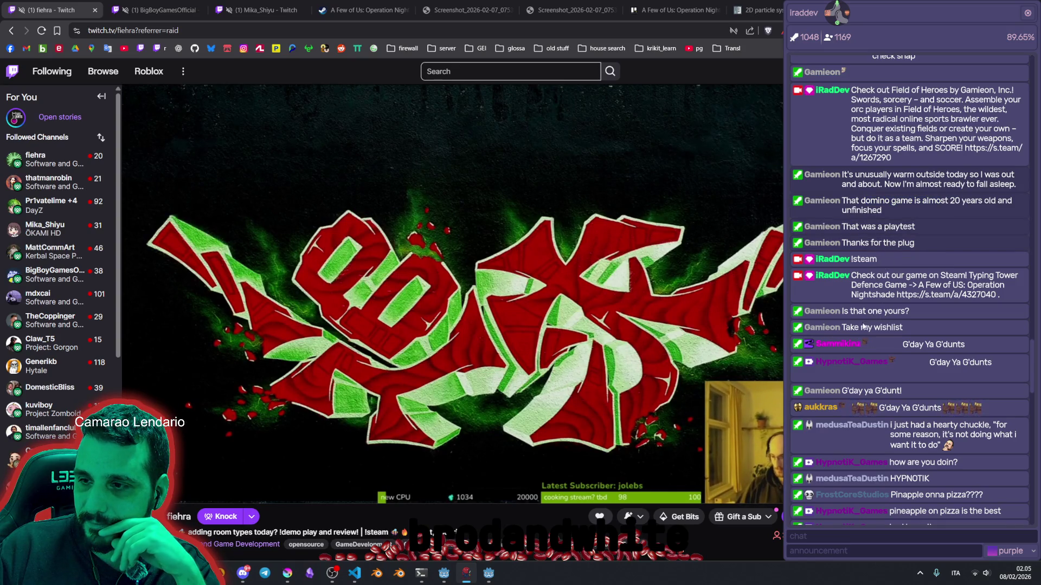
drag(885, 328, 861, 328)
scroll(925, 397, down, 3)
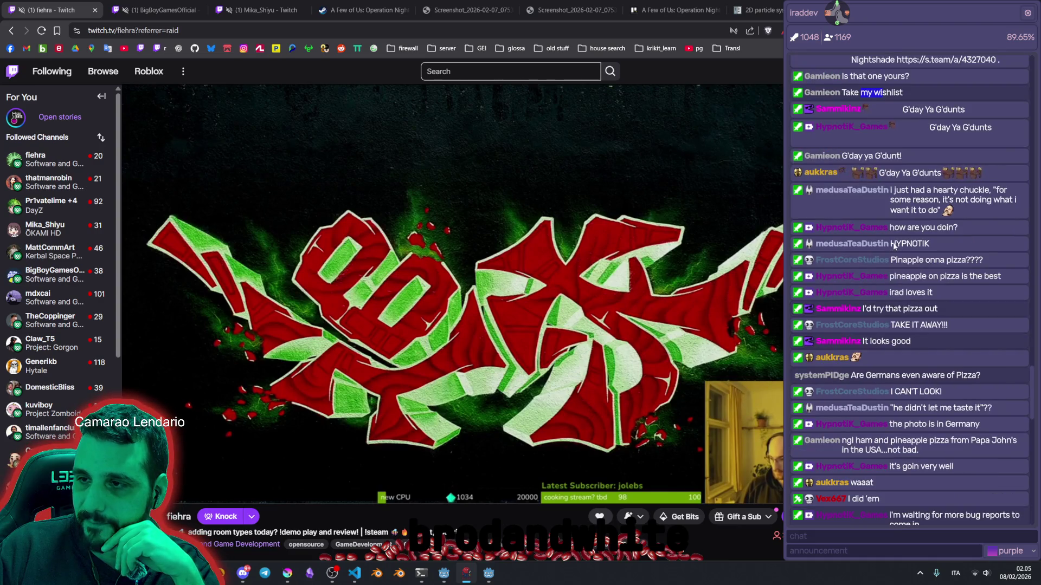
drag(928, 173, 901, 173)
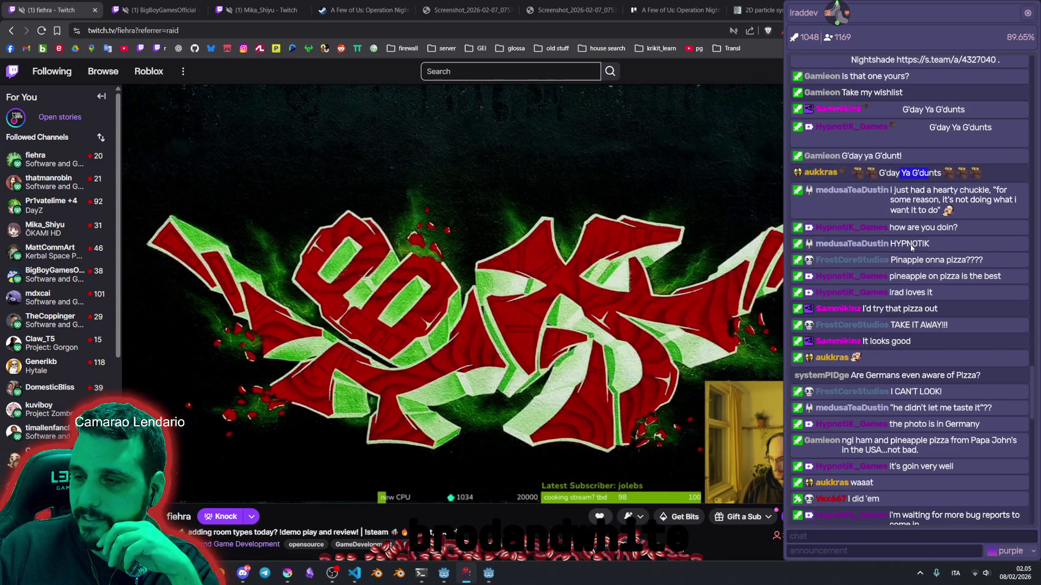
click(909, 244)
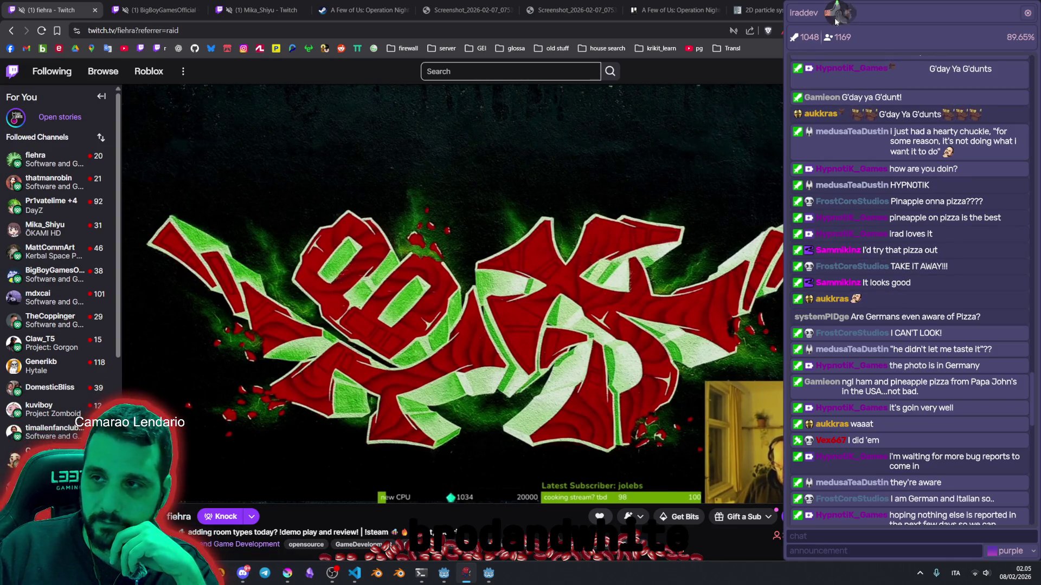
mouse_move(834, 14)
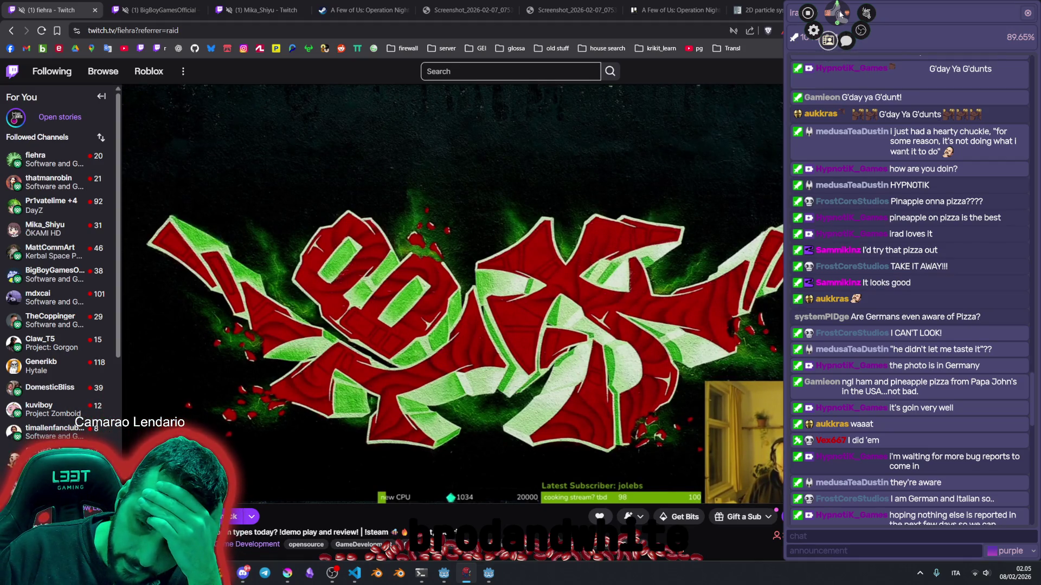
- Return to Godot, place the caret on line 361 of twitch_media_loader.gd, and run the project
click(443, 574)
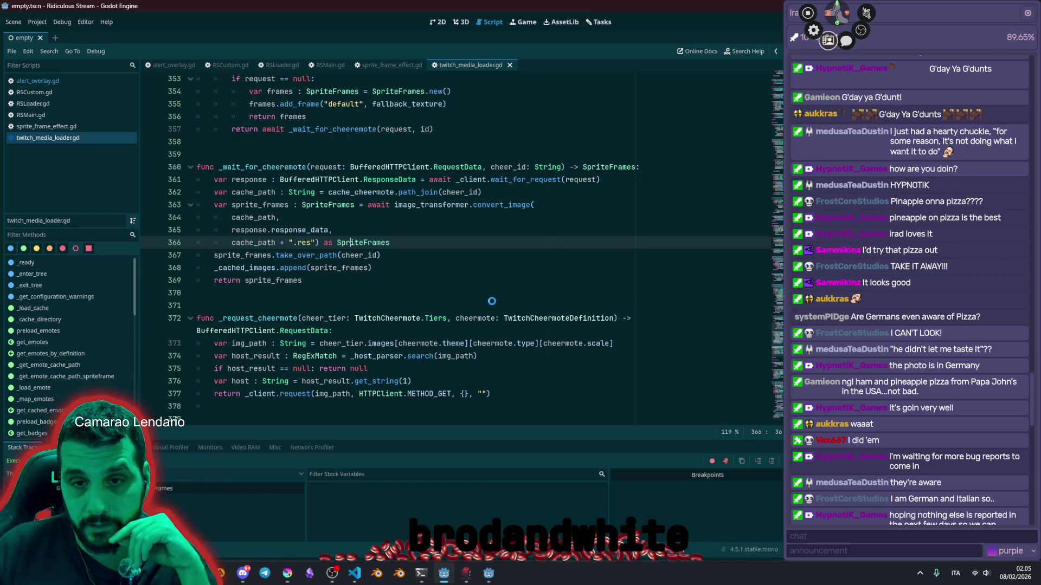
mouse_move(447, 579)
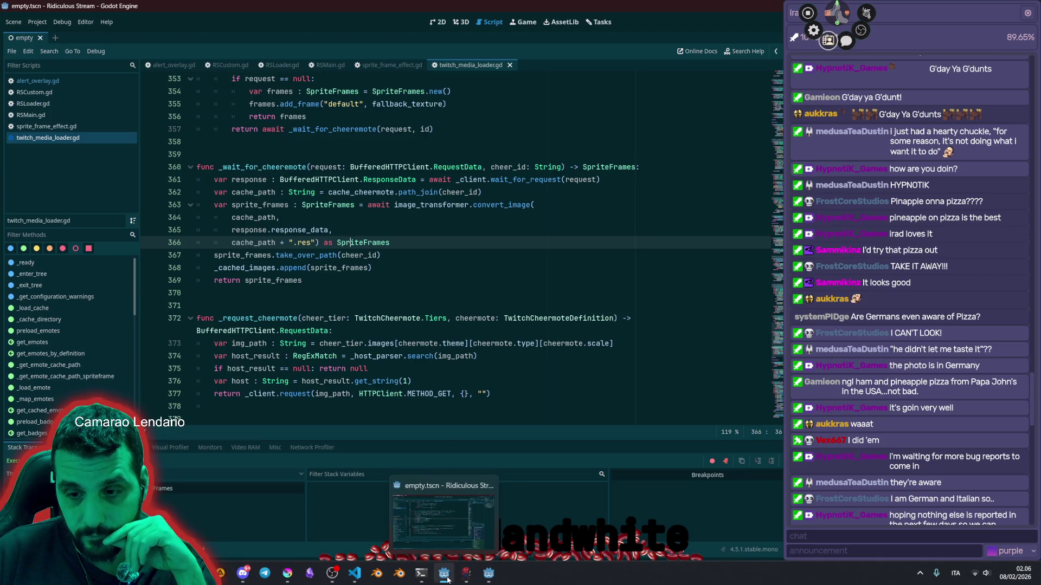
click(448, 578)
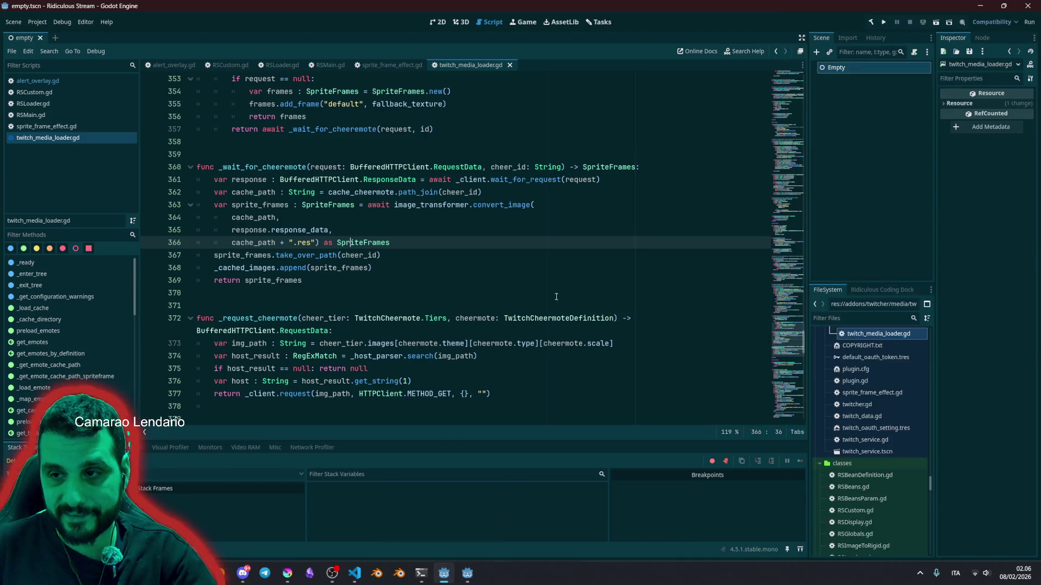
click(594, 179)
click(888, 24)
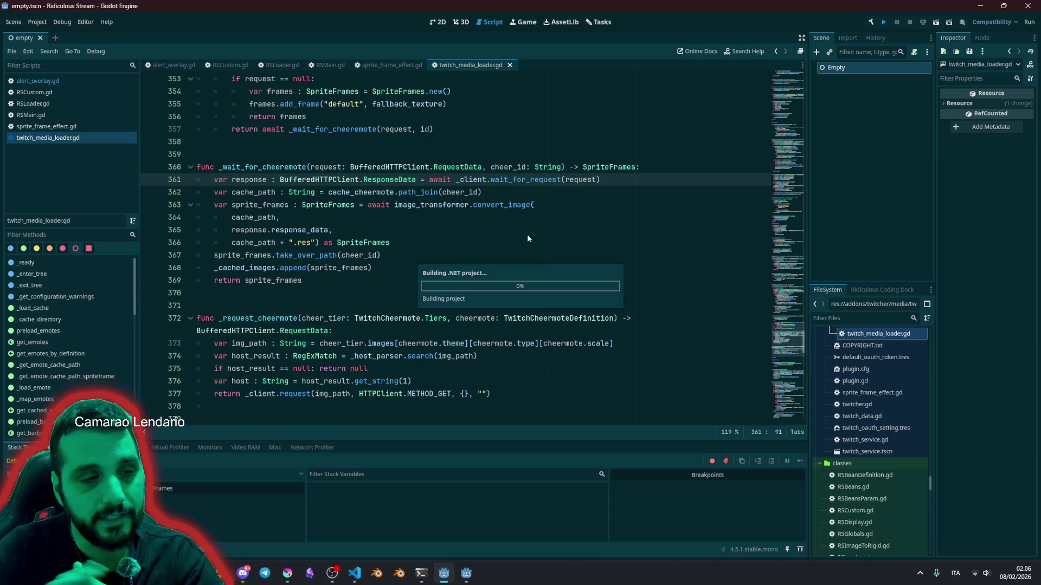
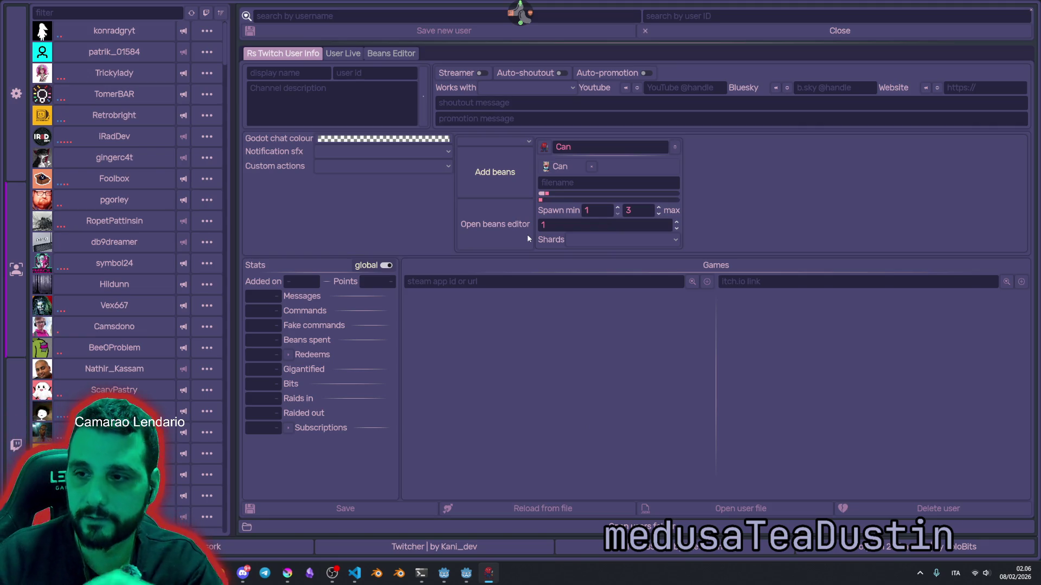
- View the Hemomancer developer's profile and its Steam app details in the Twitch bot
click(92, 32)
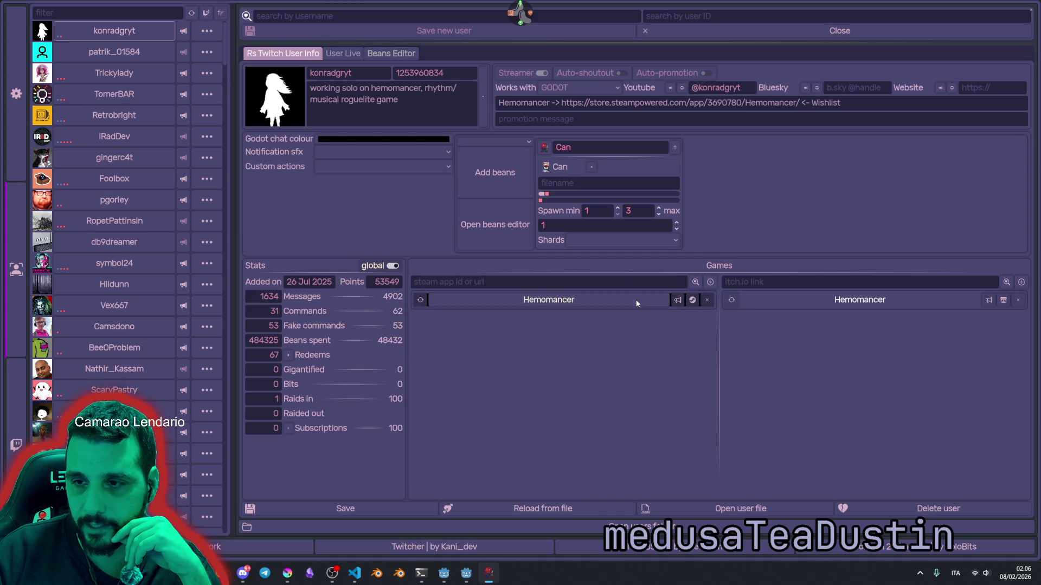
click(642, 302)
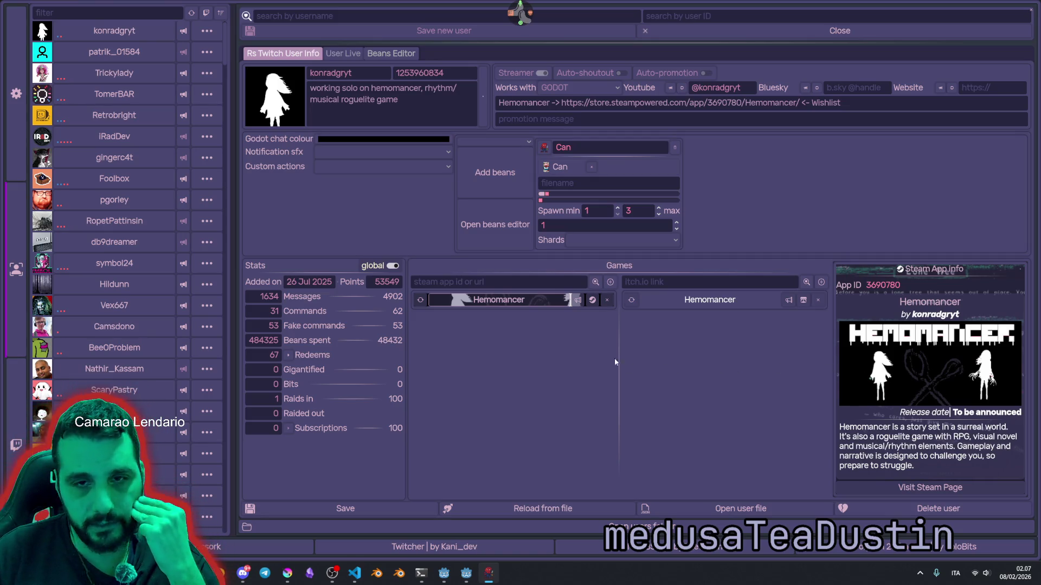
scroll(125, 278, down, 10)
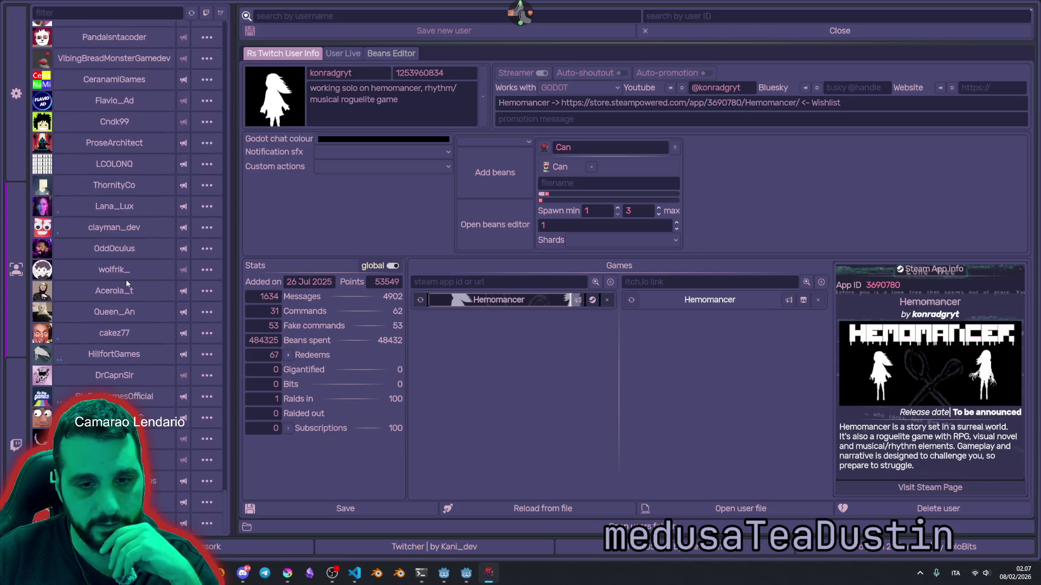
scroll(103, 323, up, 10)
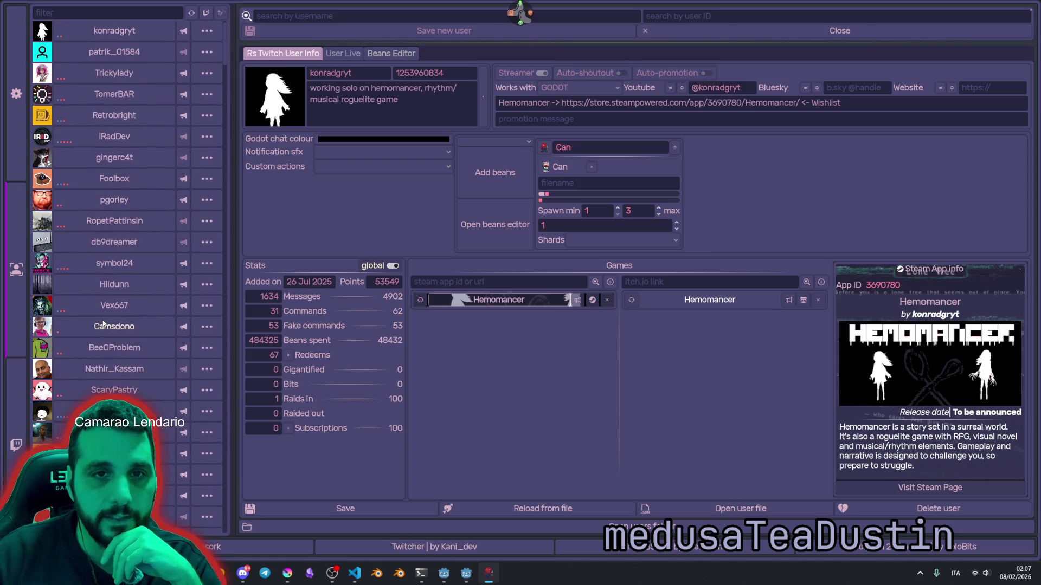
- Filter users by 'gami', open the Field of Heroes developer's Steam details and its store page
click(106, 12)
text(gami)
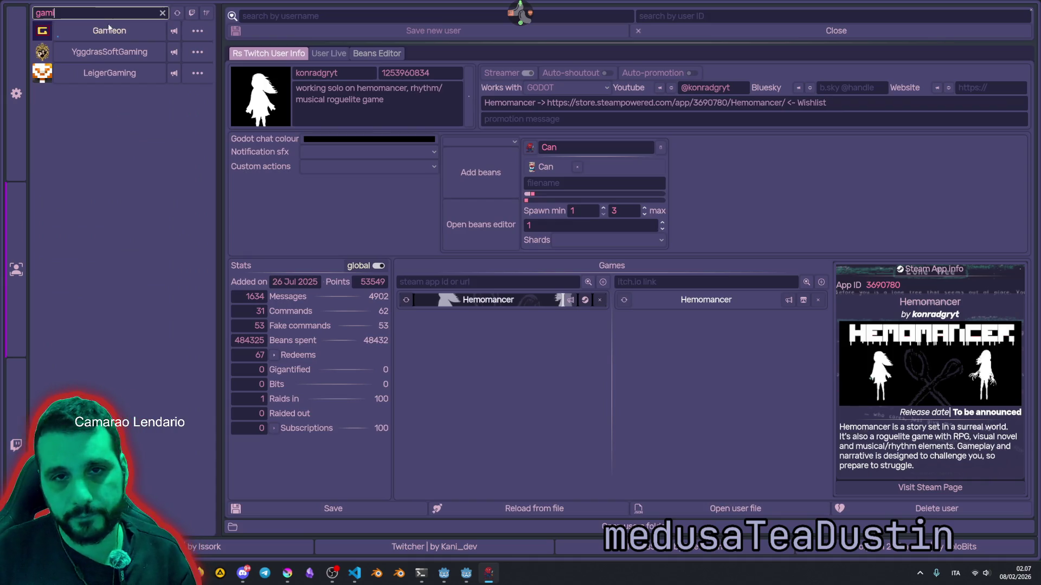
click(158, 32)
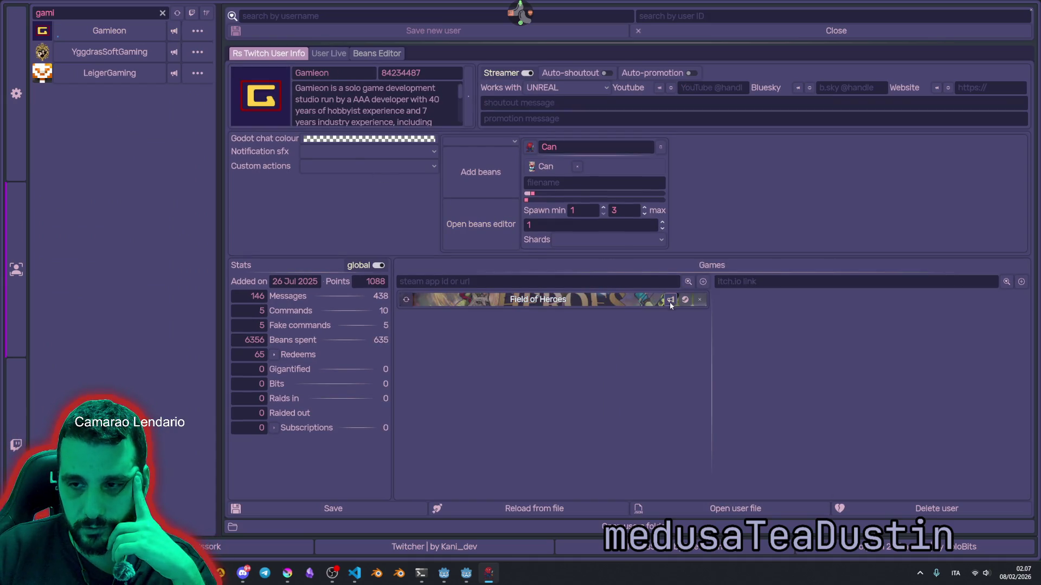
click(545, 302)
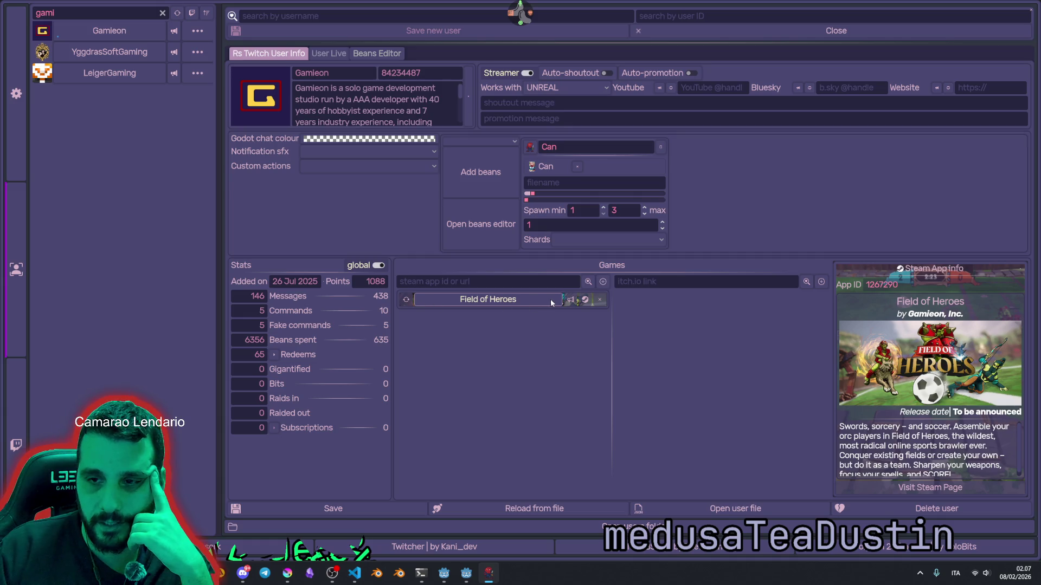
click(585, 300)
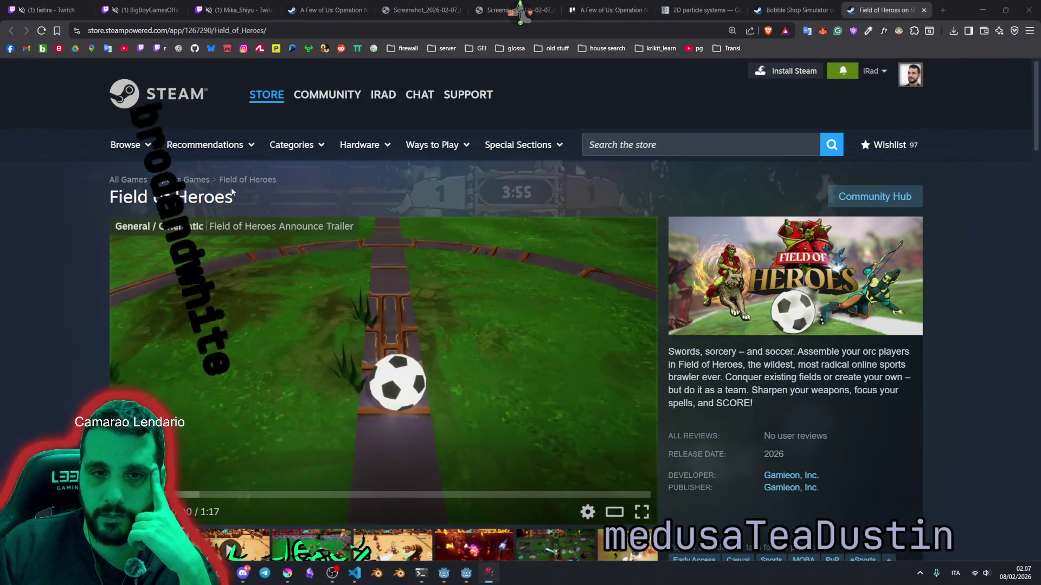
- Scroll through the Field of Heroes store page, briefly checking back on the Twitch bot
triple_click(148, 196)
scroll(759, 271, down, 3)
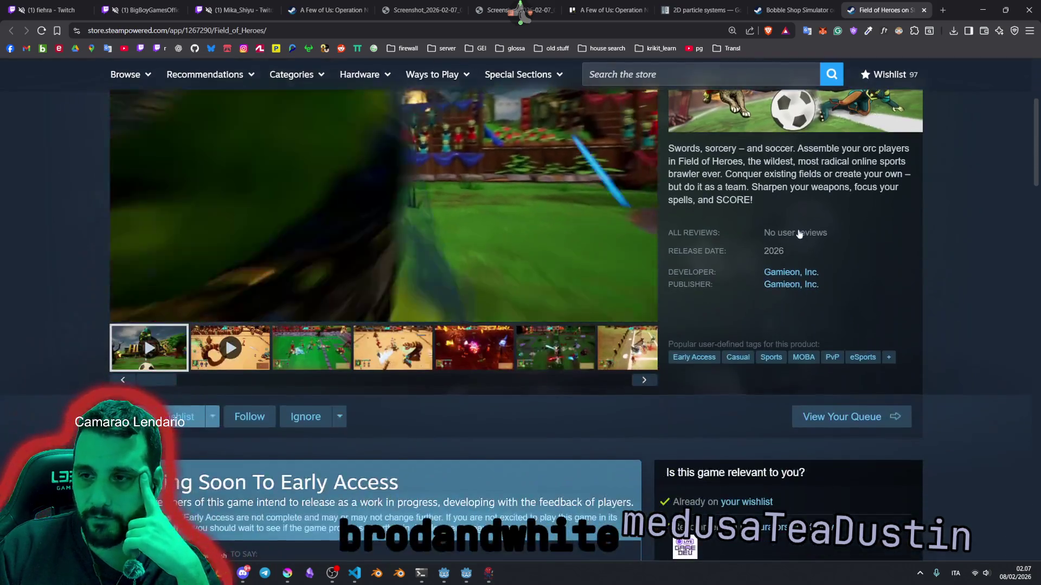
scroll(799, 234, up, 2)
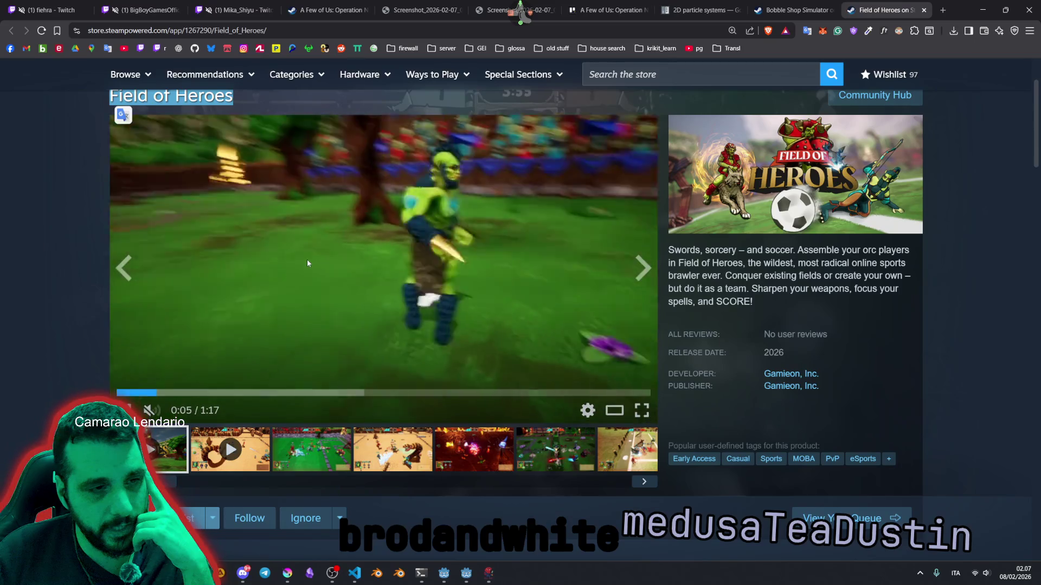
scroll(307, 264, down, 2)
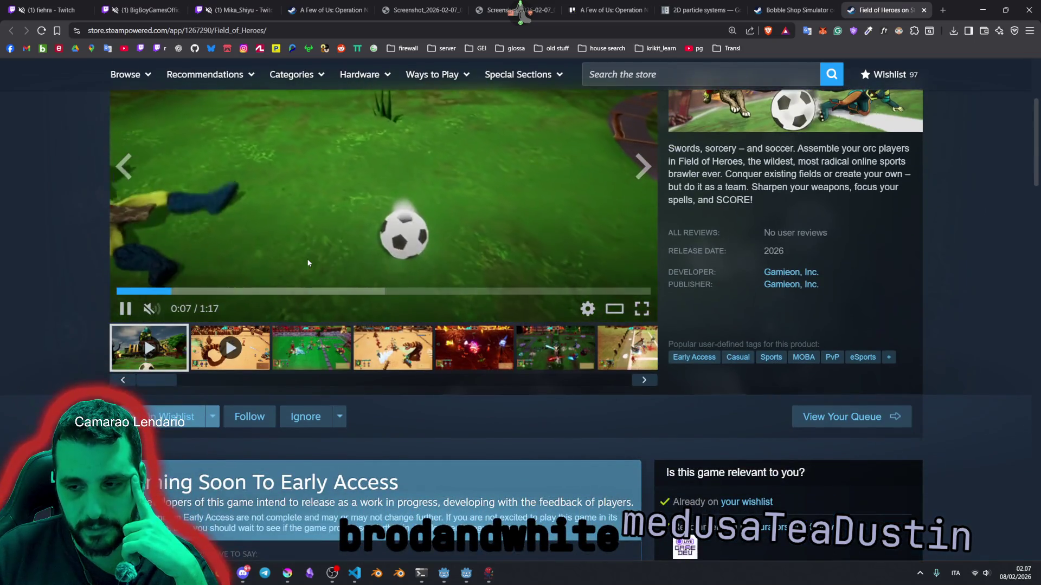
scroll(454, 372, down, 3)
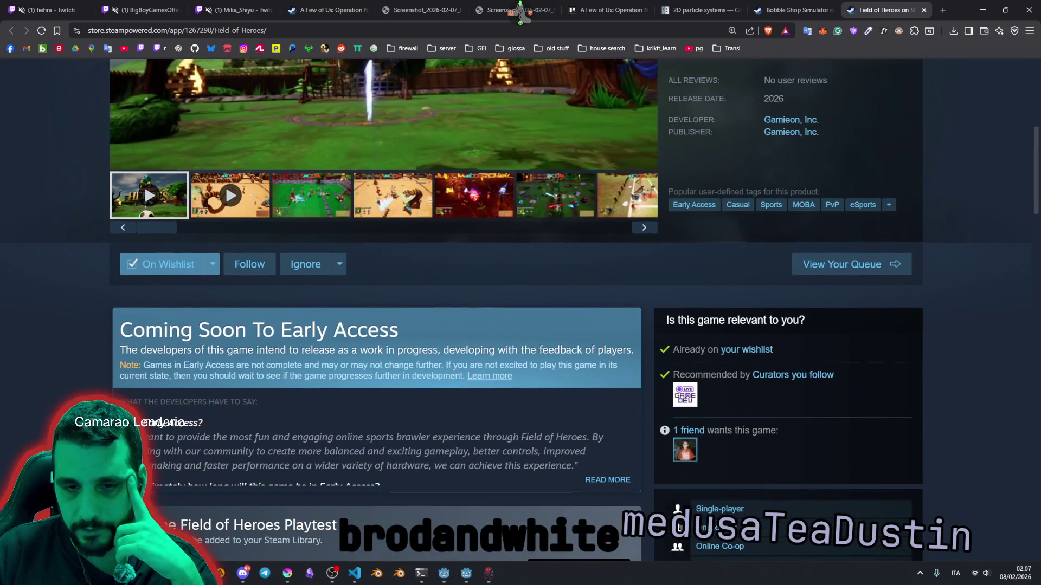
scroll(453, 372, up, 5)
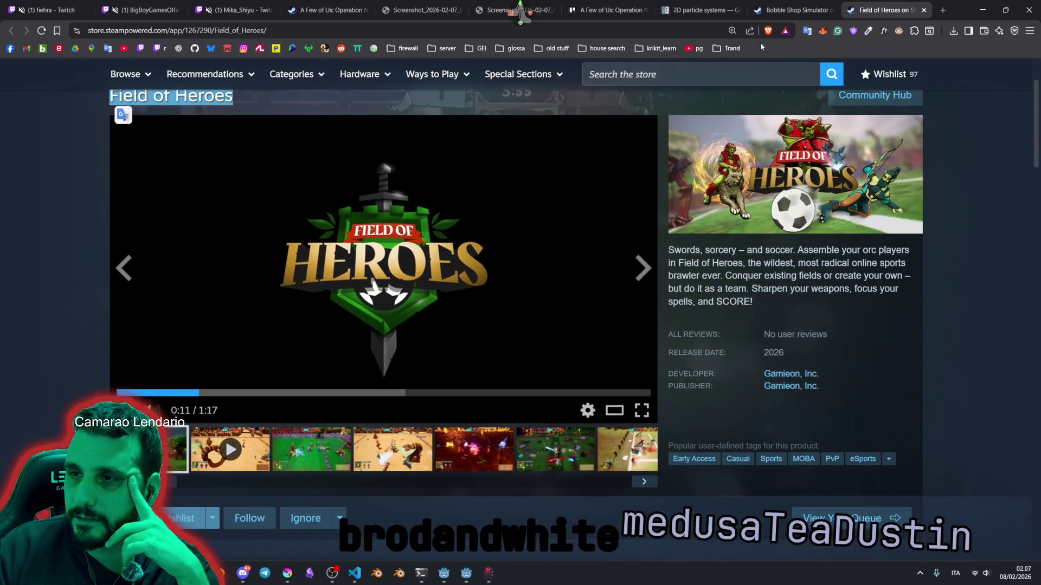
key(alt+Tab)
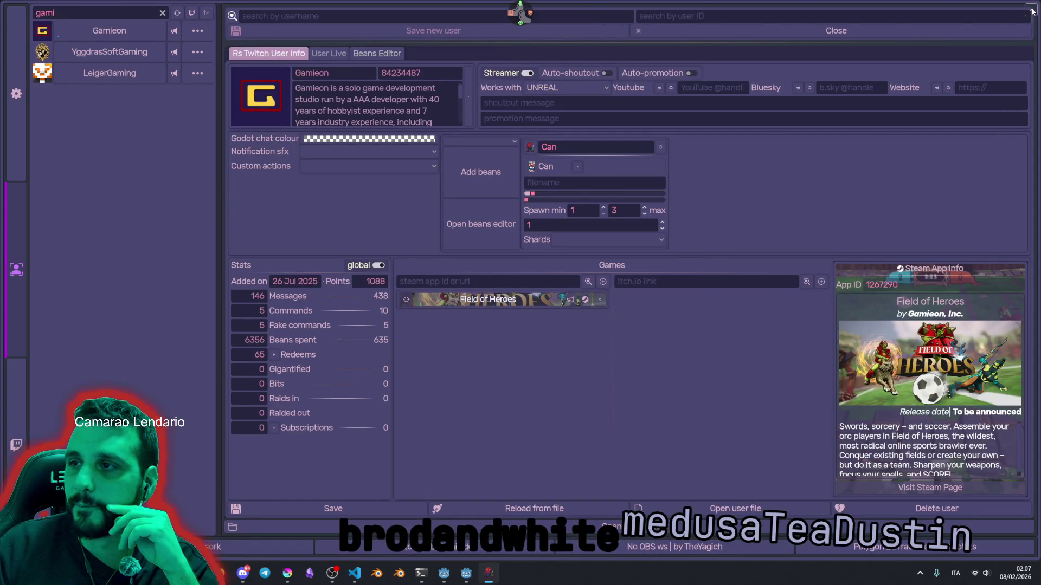
click(1031, 11)
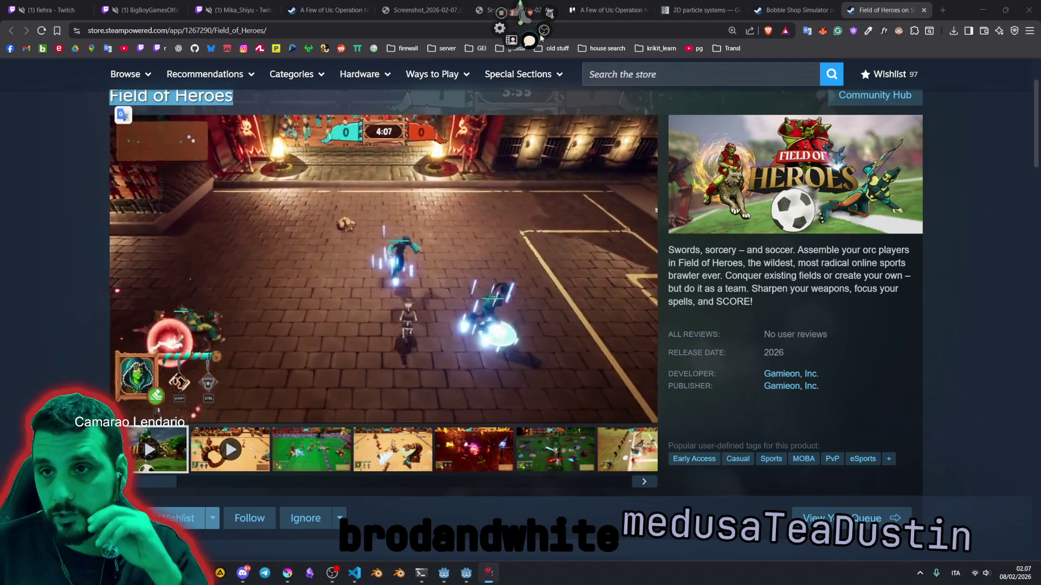
- Toggle the Twitch chat overlay, select the game name in the address, then switch to Trello
click(531, 42)
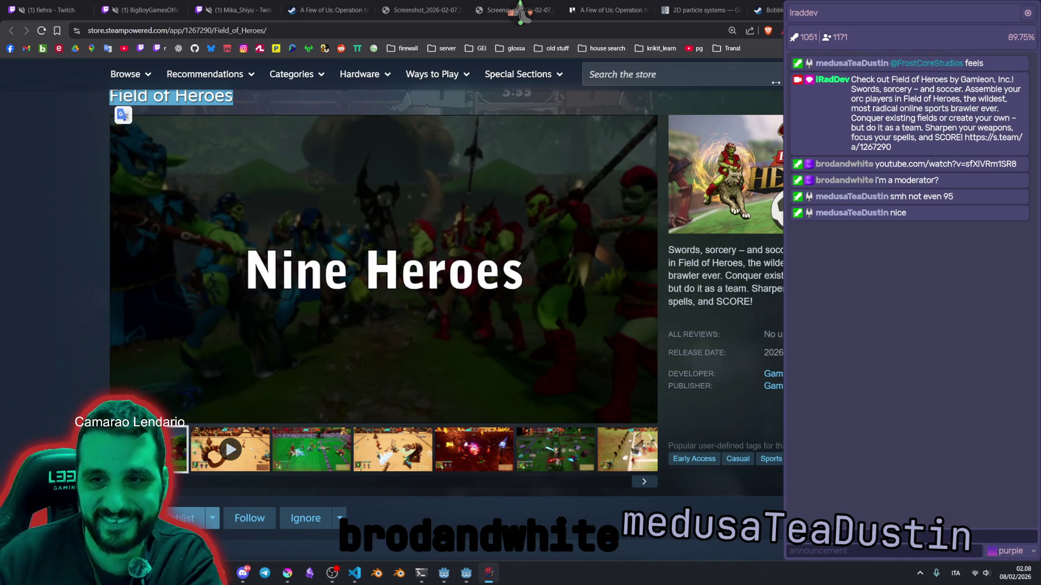
click(1027, 12)
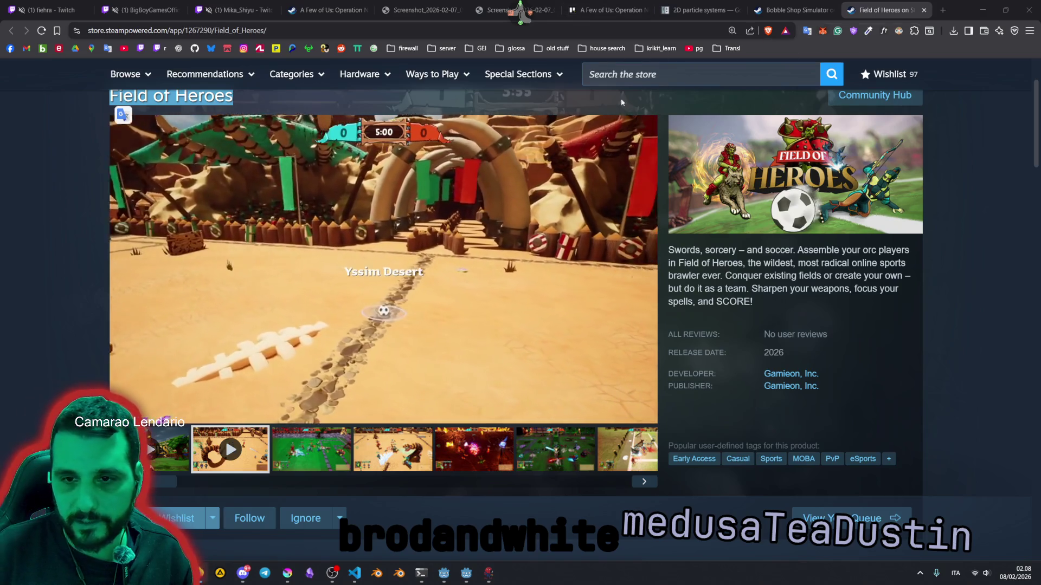
scroll(384, 244, down, 1)
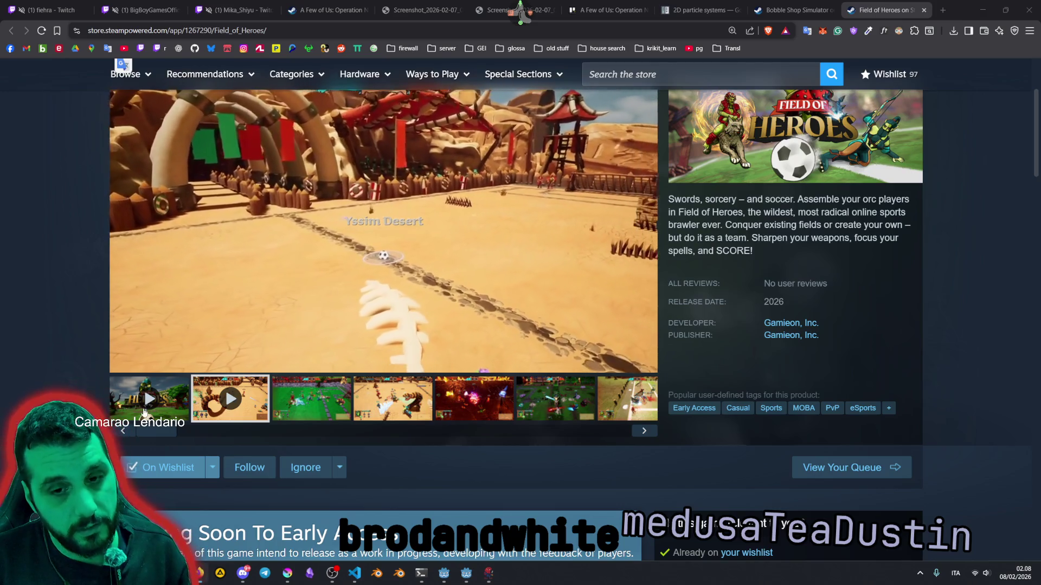
scroll(145, 412, down, 1)
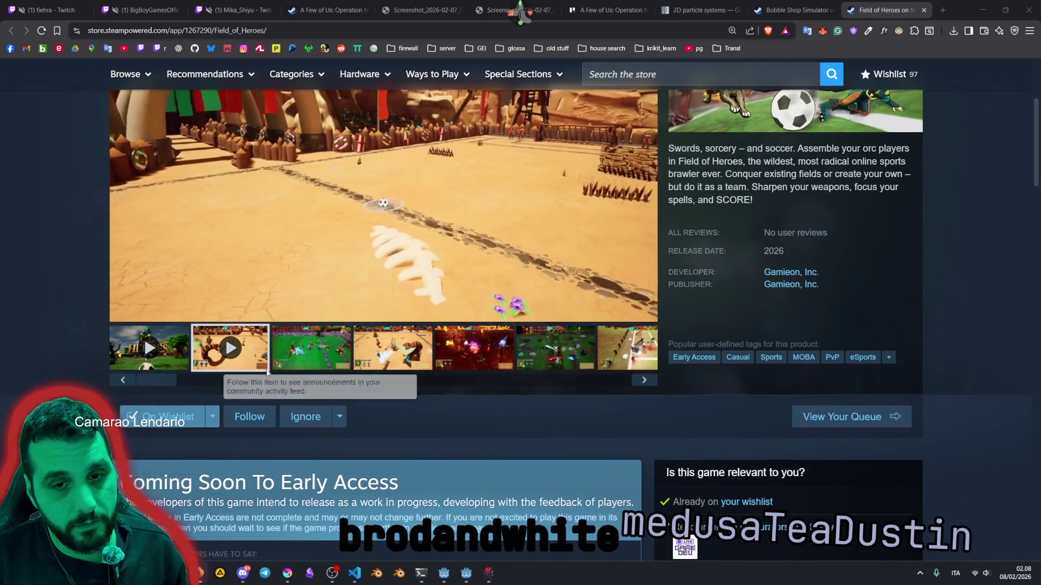
scroll(223, 108, up, 3)
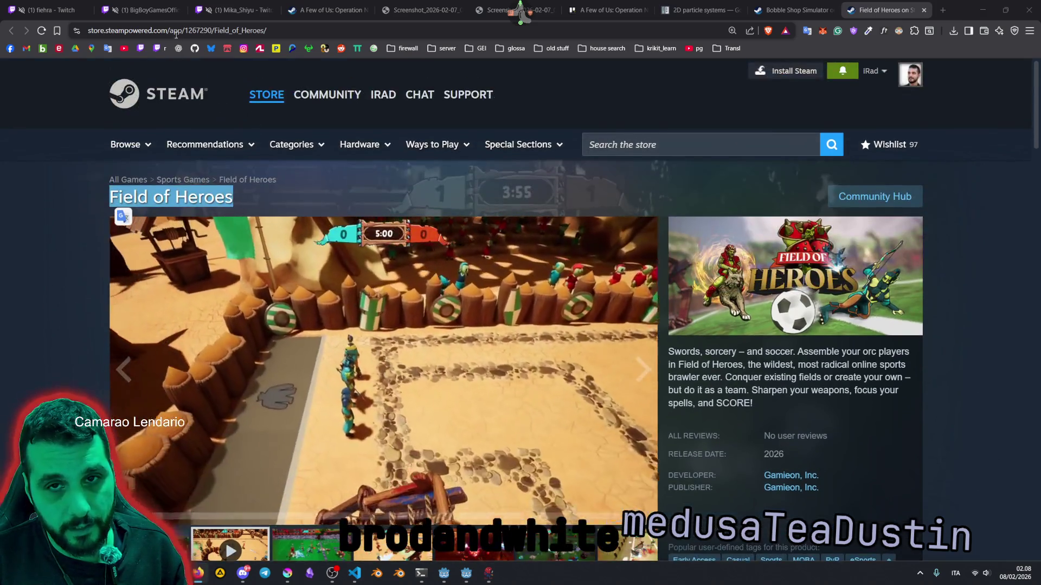
double_click(262, 30)
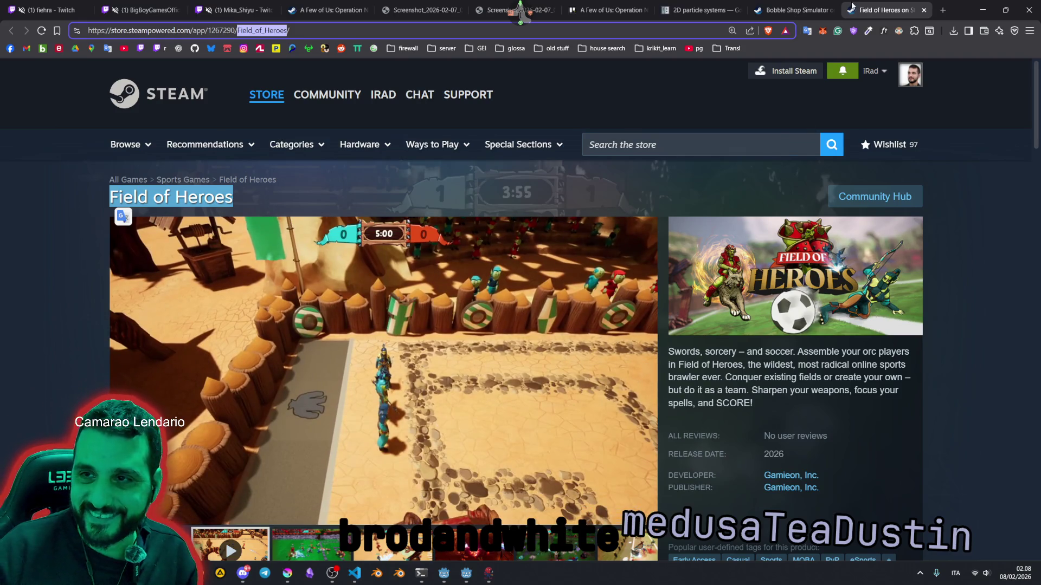
click(711, 7)
- Load the YouTube link shared in chat in a new tab and watch it full screen
click(613, 9)
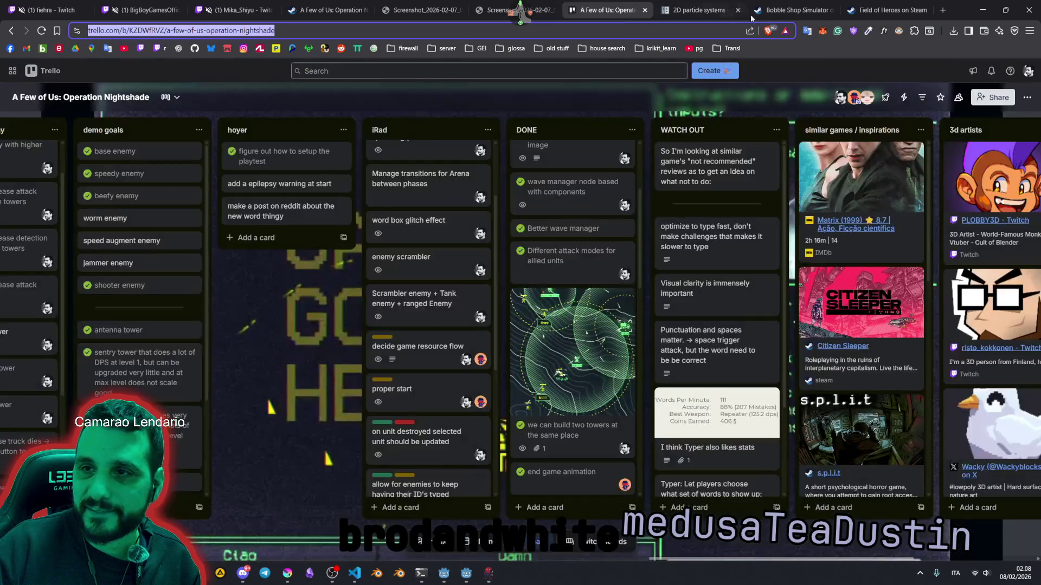
key(ctrl+t)
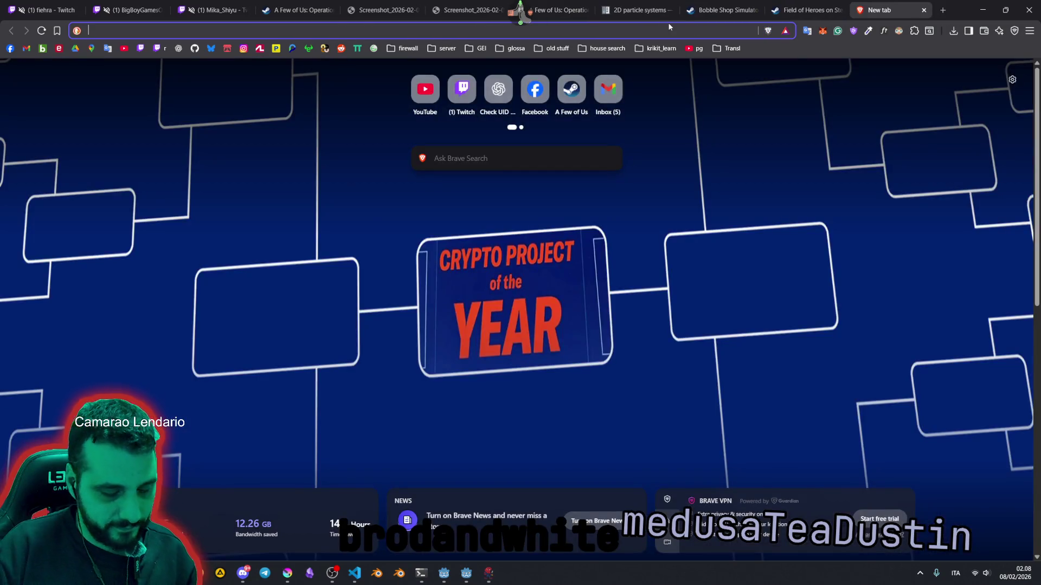
text(https://www.youtube.com/watch?v=sfXiVRm1SR8)
key(Return)
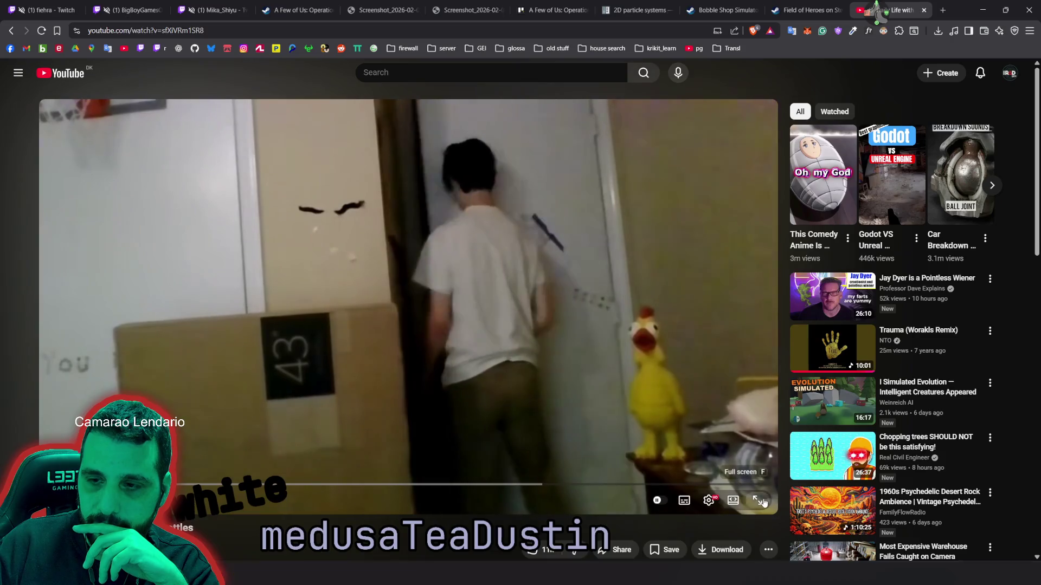
key(f)
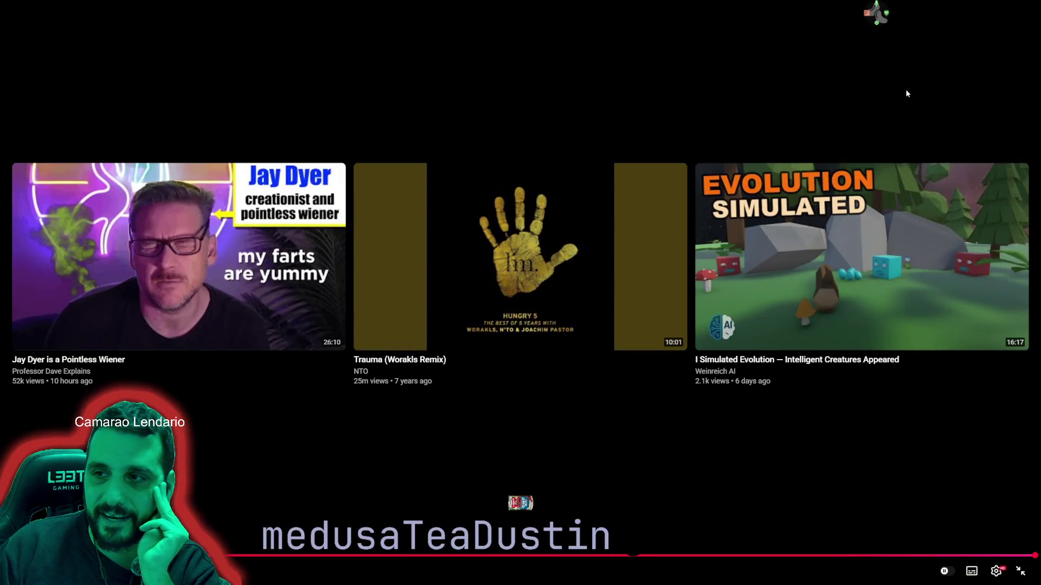
- Exit full screen, close the YouTube tab and switch to the Twitch Stream Manager
key(Escape)
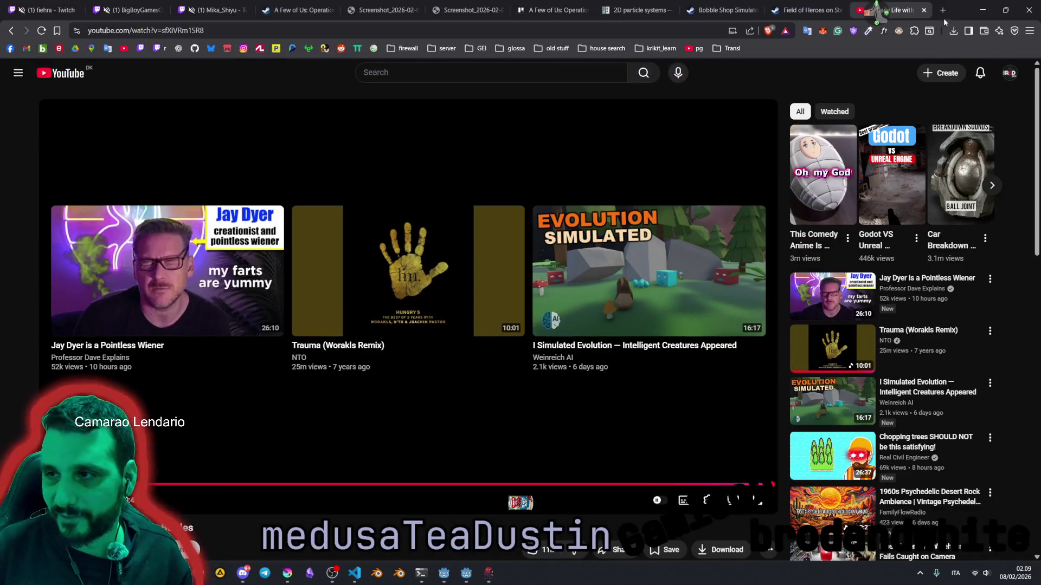
click(924, 10)
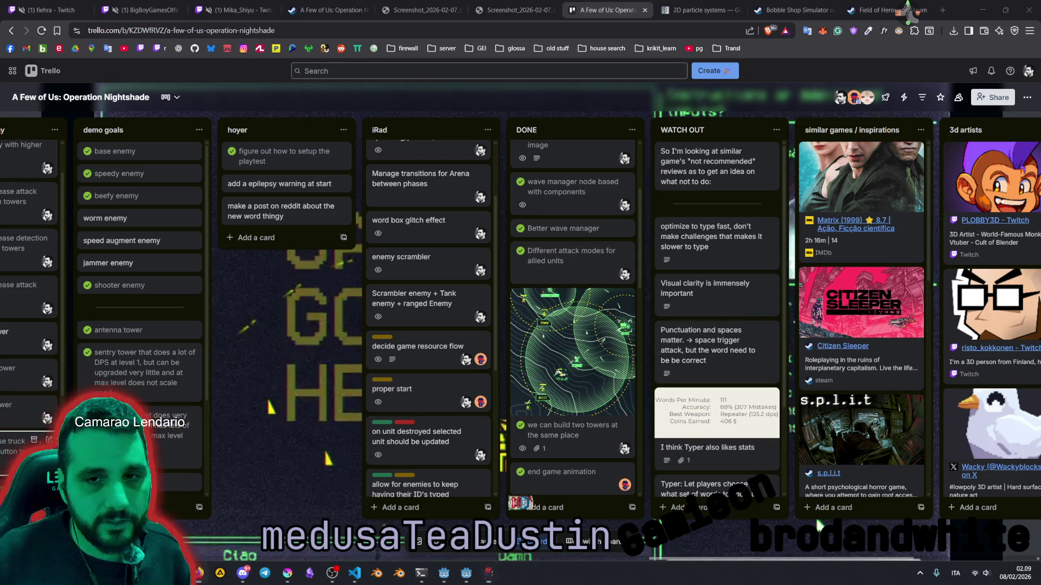
key(alt+Tab)
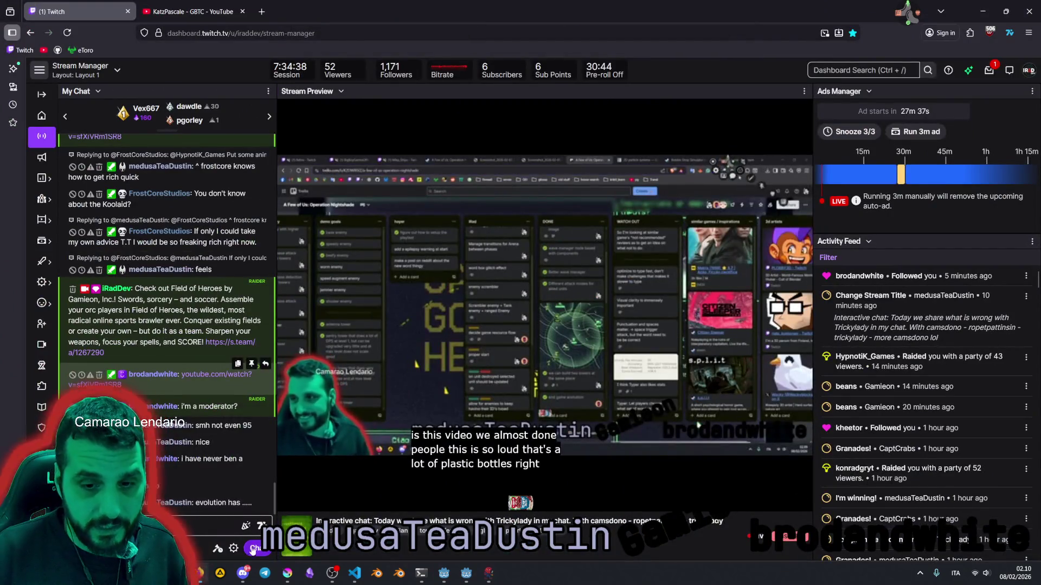
- Open the channel-point reward request queue and position it over the dashboard
click(233, 549)
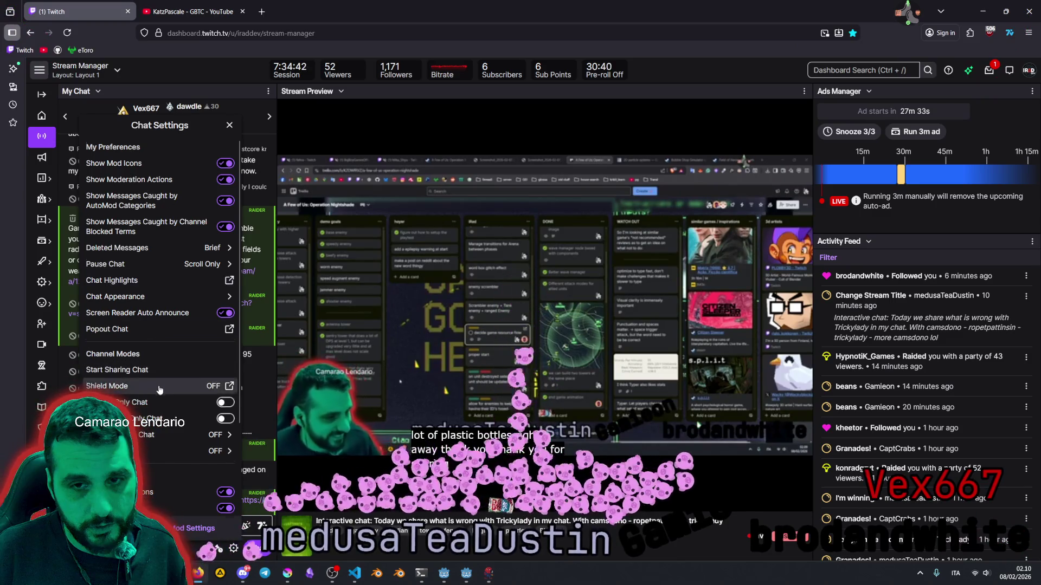
scroll(143, 464, down, 2)
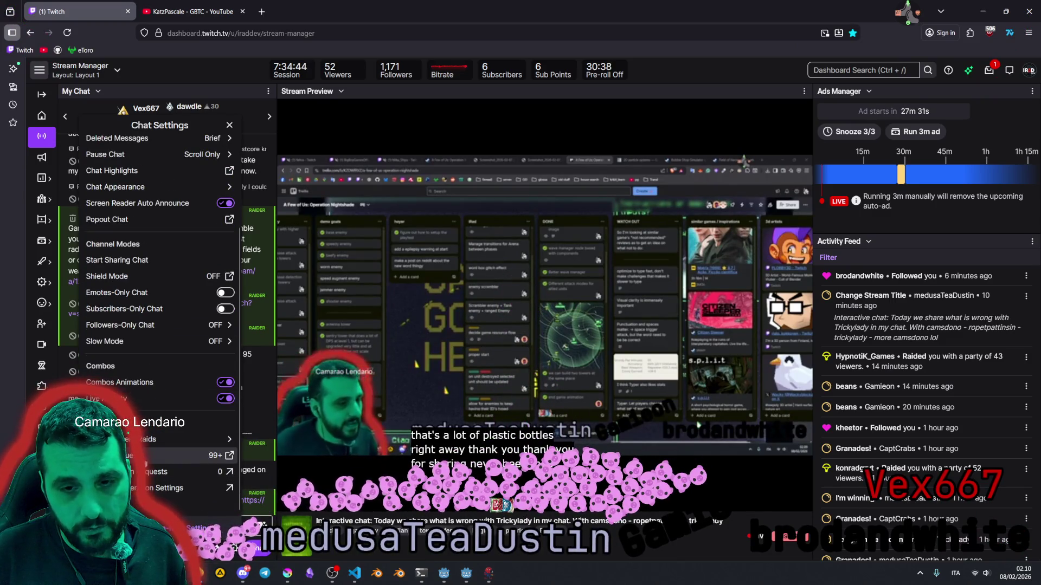
click(154, 472)
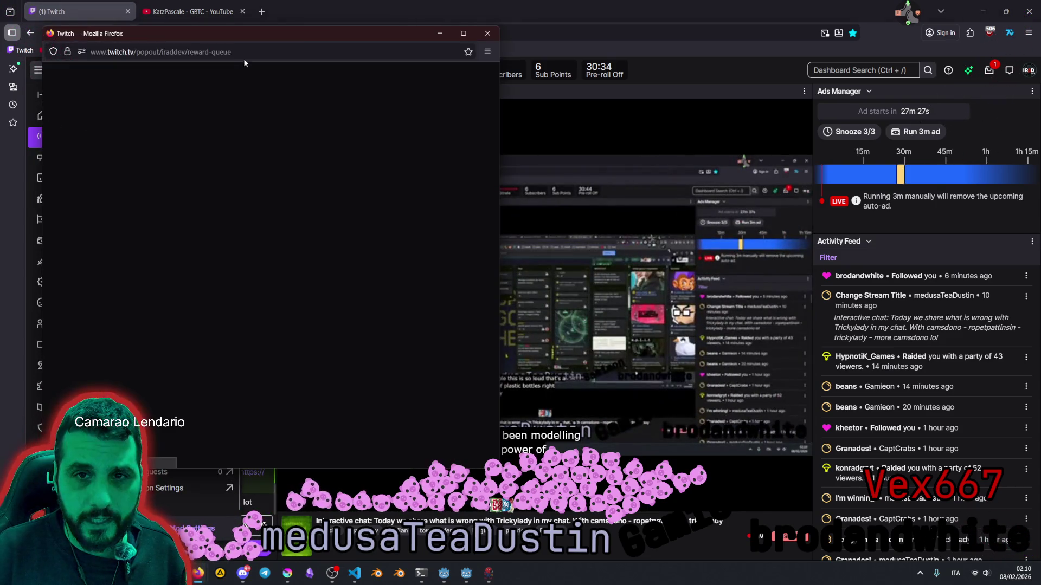
mouse_move(251, 36)
mouse_down()
mouse_move(284, 53)
mouse_move(563, 58)
mouse_up()
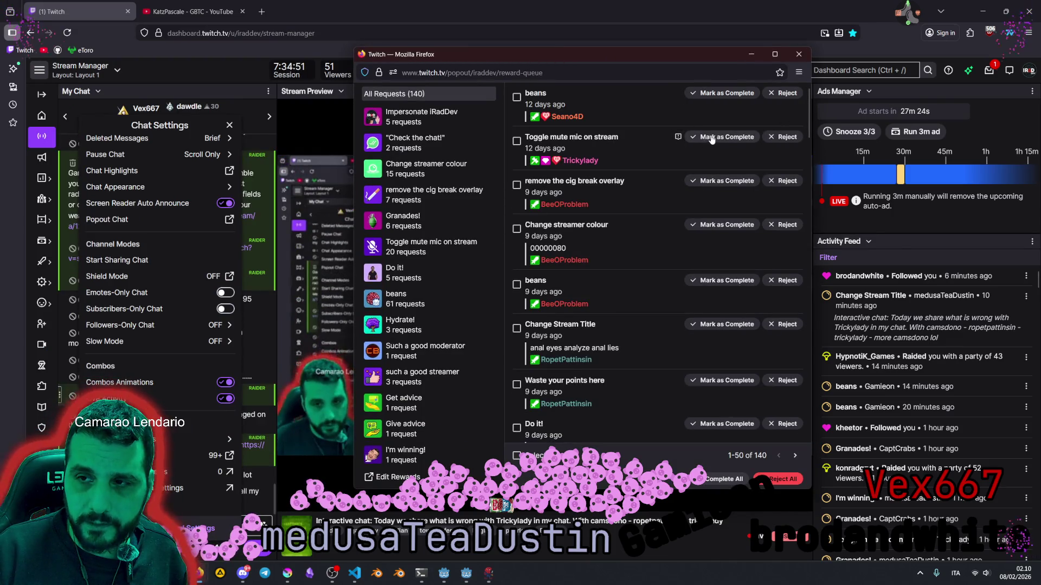
- Reject the mute mic request, reject and refund all 139 remaining requests, and close the queue
drag(550, 137, 618, 137)
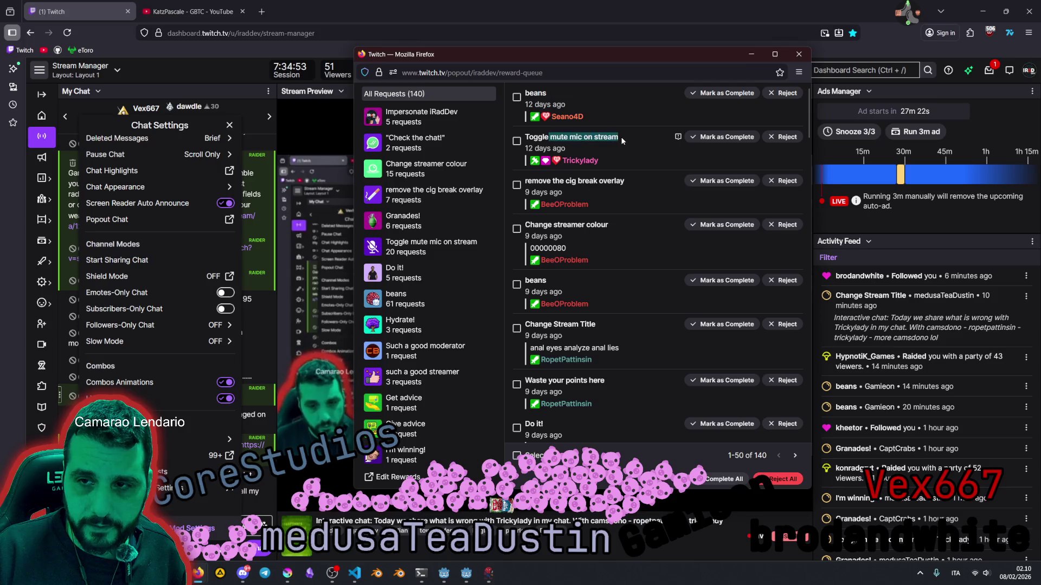
double_click(570, 160)
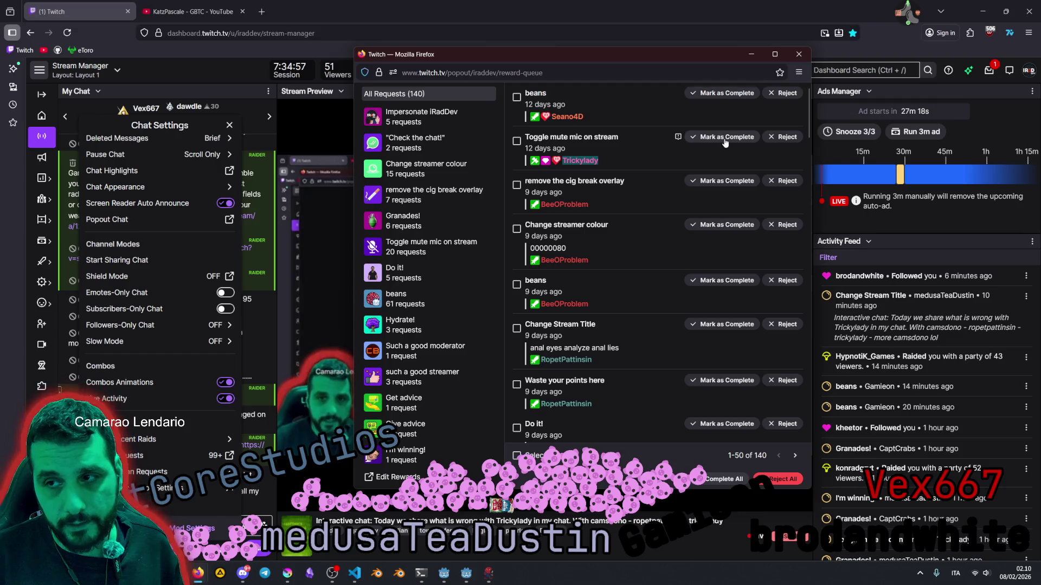
click(784, 138)
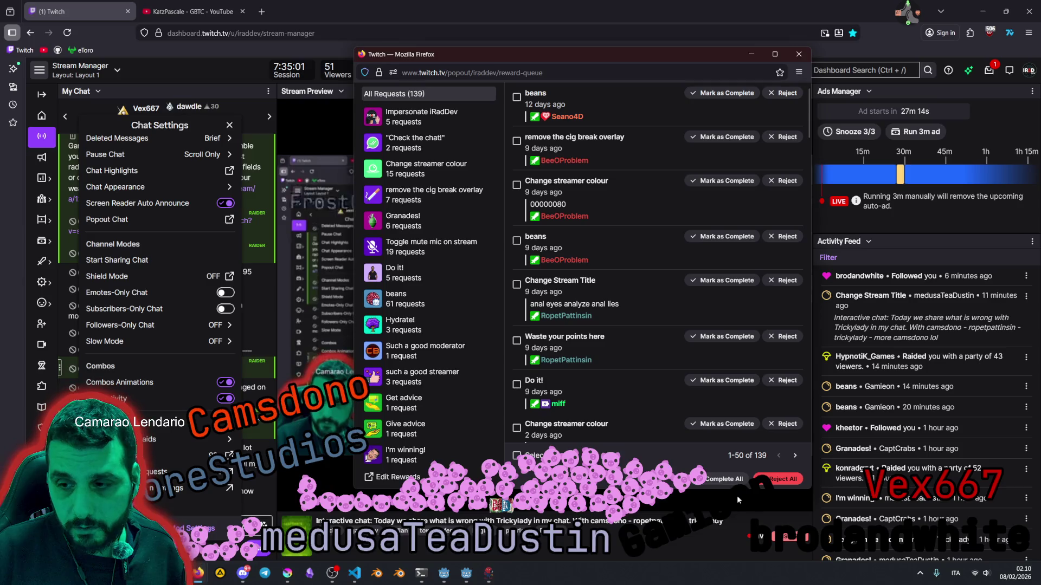
click(780, 479)
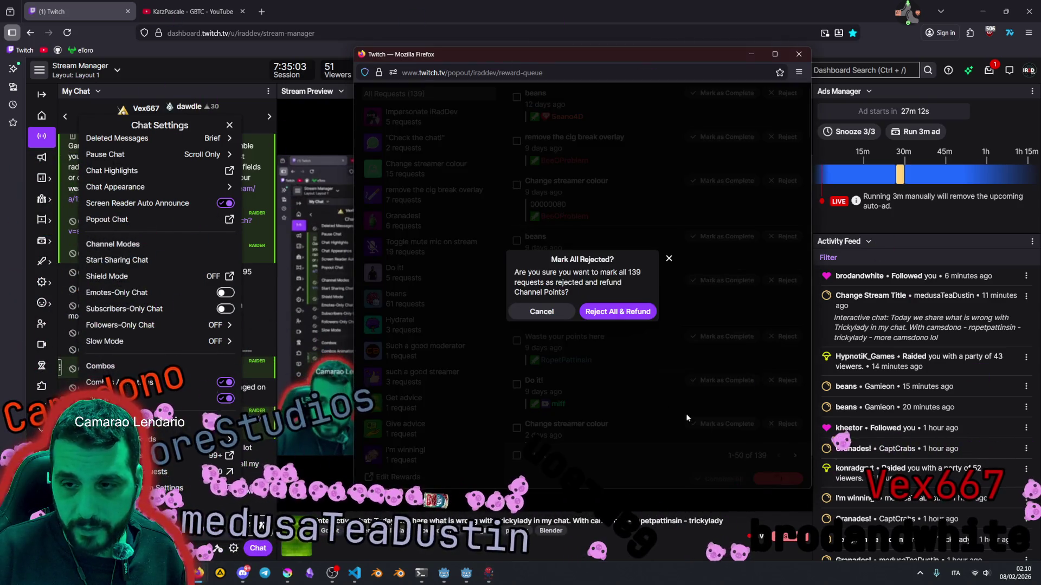
click(619, 311)
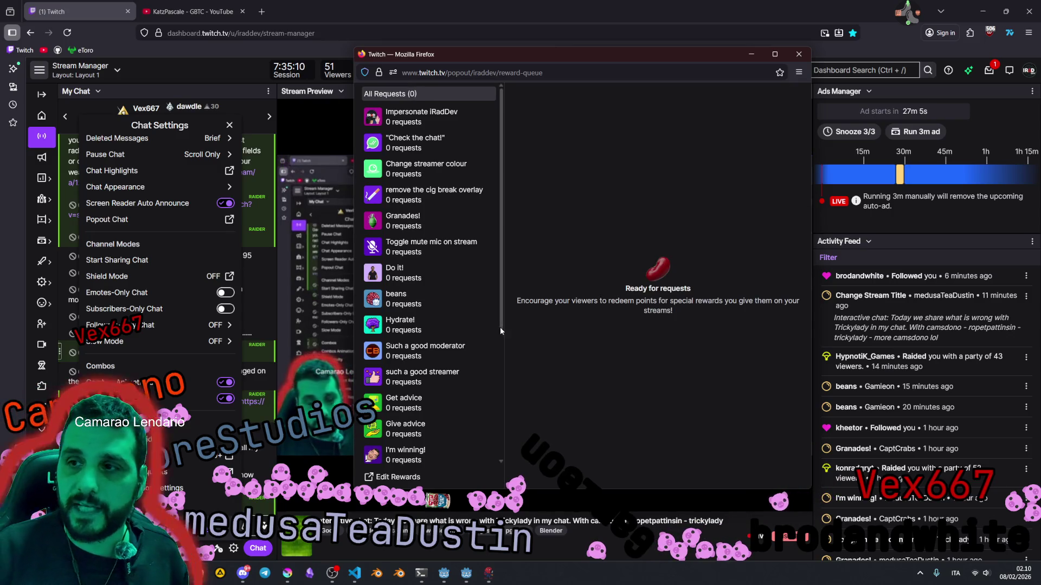
click(799, 54)
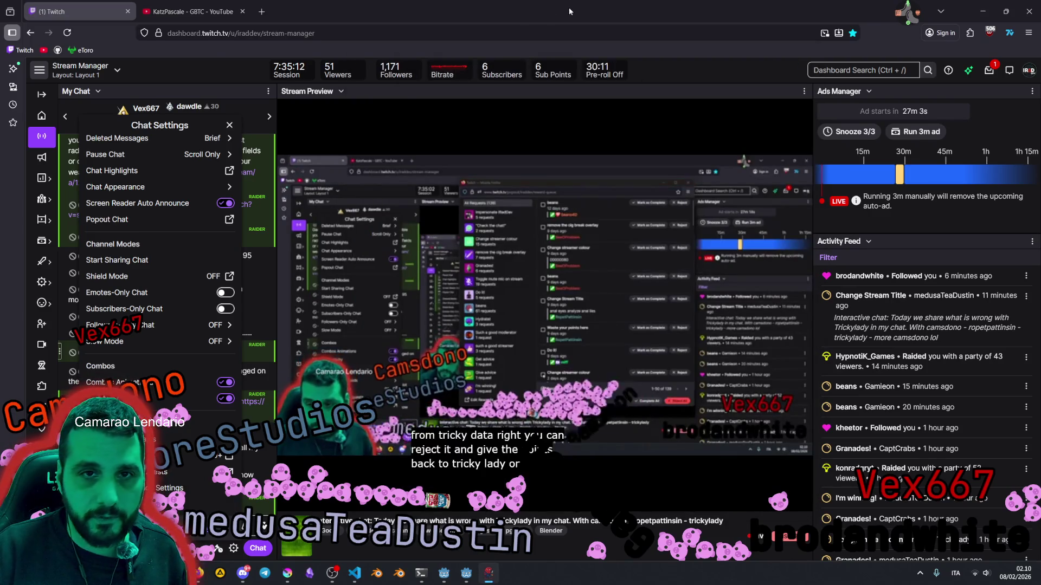
key(alt+Tab)
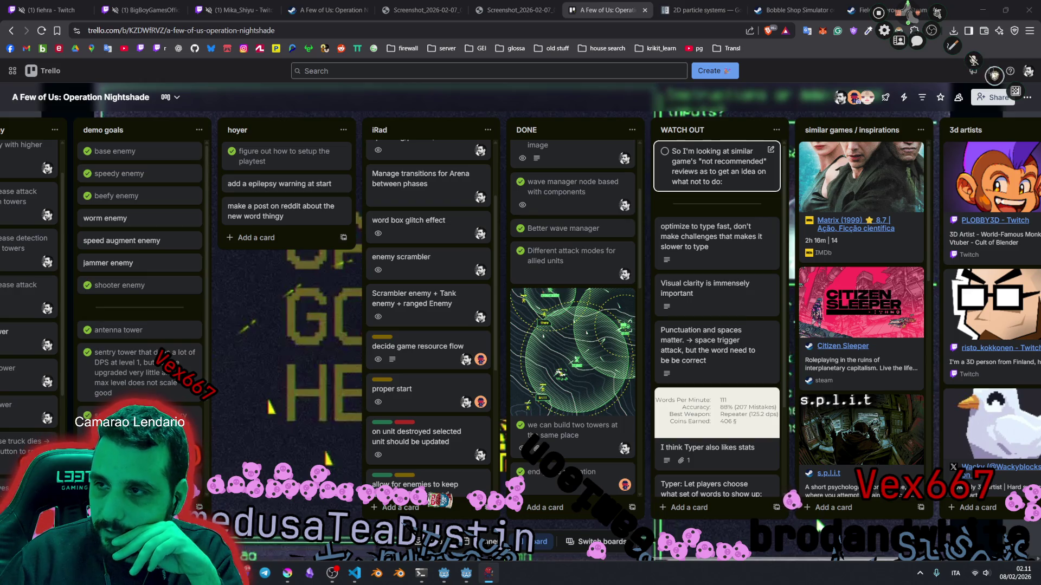
- Open a new Brave window showing a blank New tab page
click(993, 77)
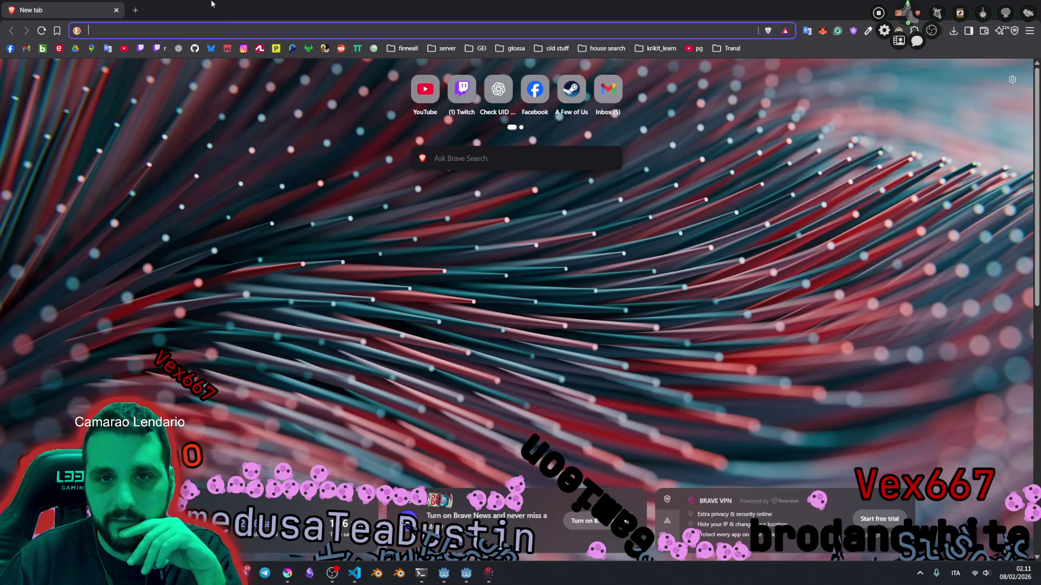
- Open brave://history and scroll down to yesterday's 16:27 MEGA DRILL YouTube entry
key(ctrl+h)
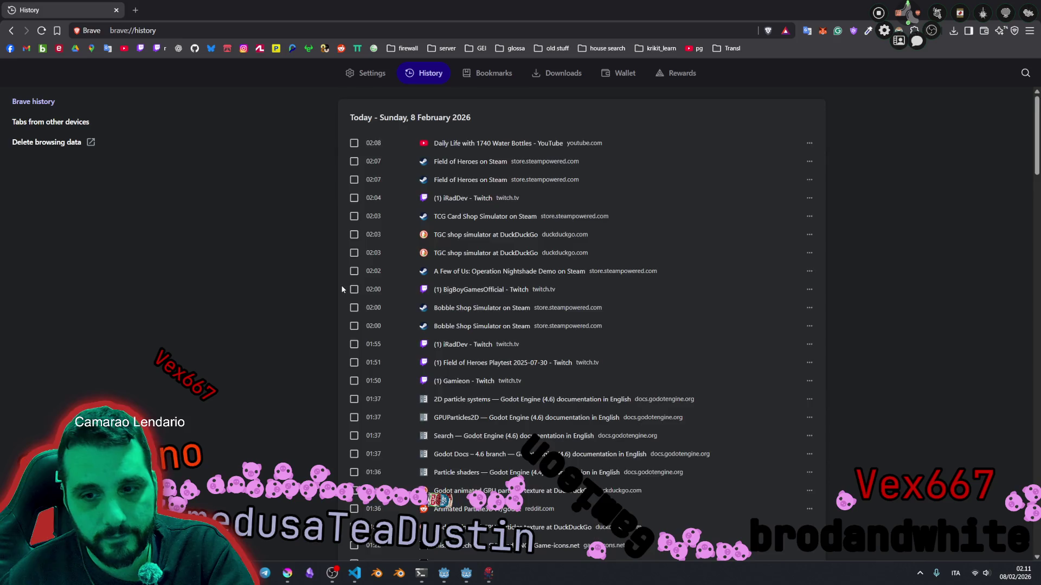
scroll(401, 244, down, 5)
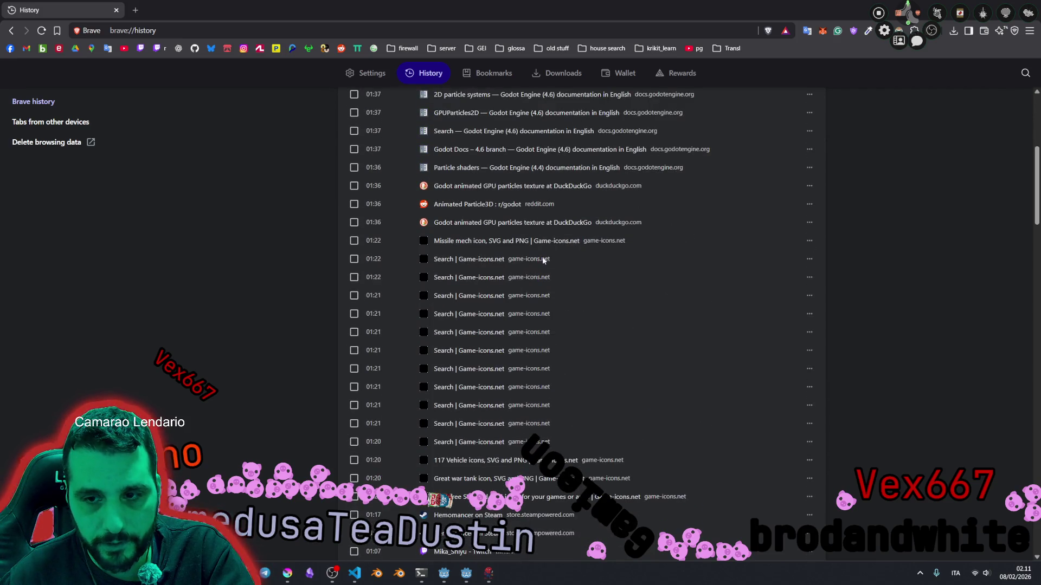
scroll(544, 260, down, 6)
scroll(404, 324, down, 6)
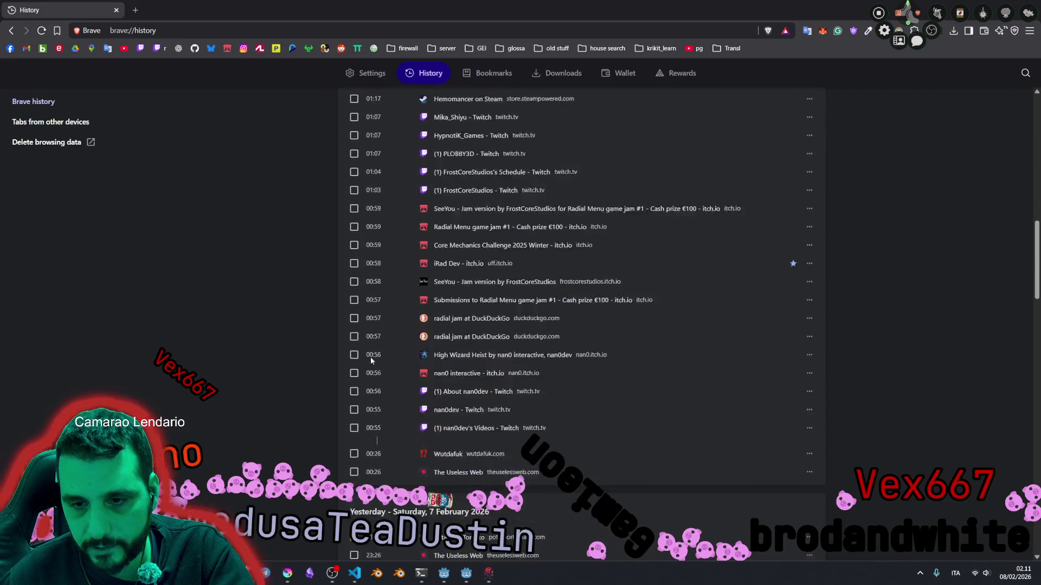
scroll(392, 217, down, 5)
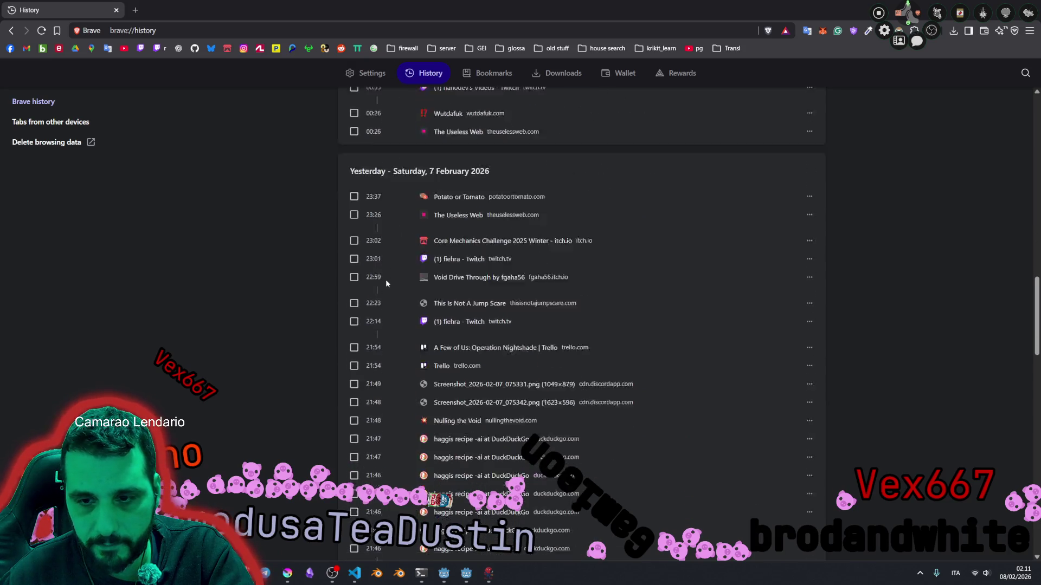
scroll(379, 350, down, 3)
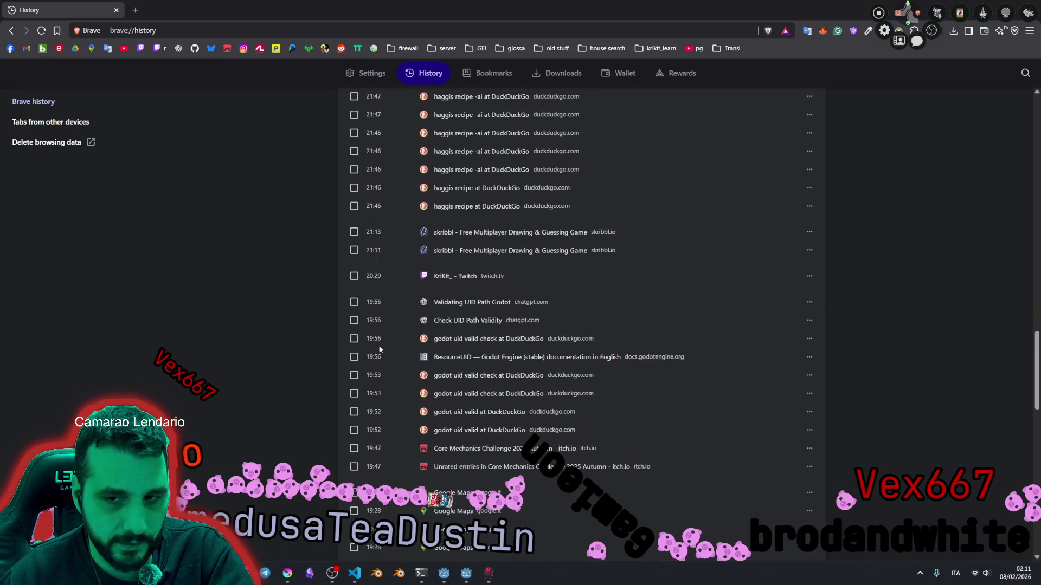
scroll(397, 253, down, 5)
scroll(396, 253, down, 7)
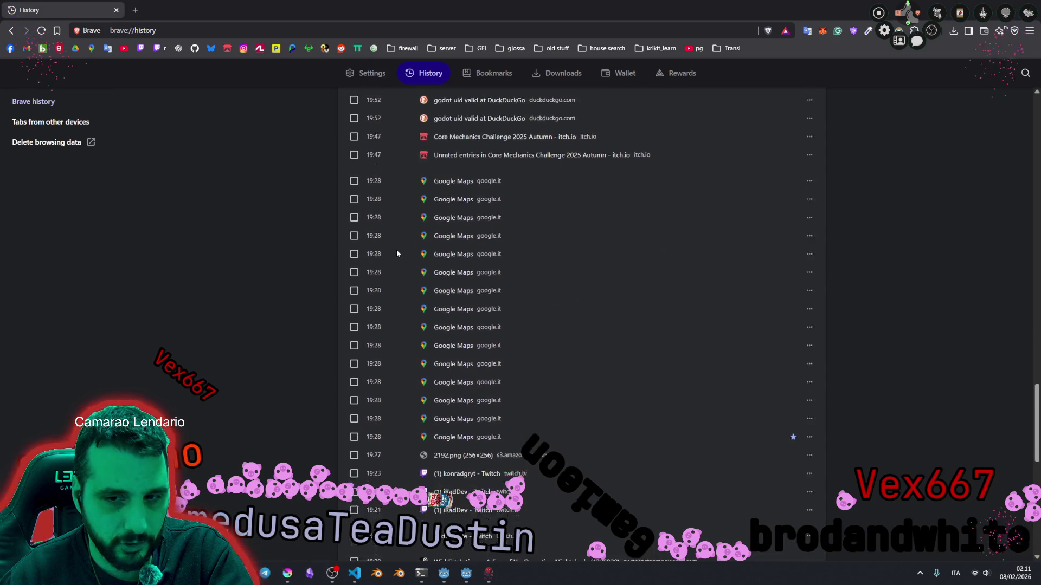
scroll(397, 253, down, 3)
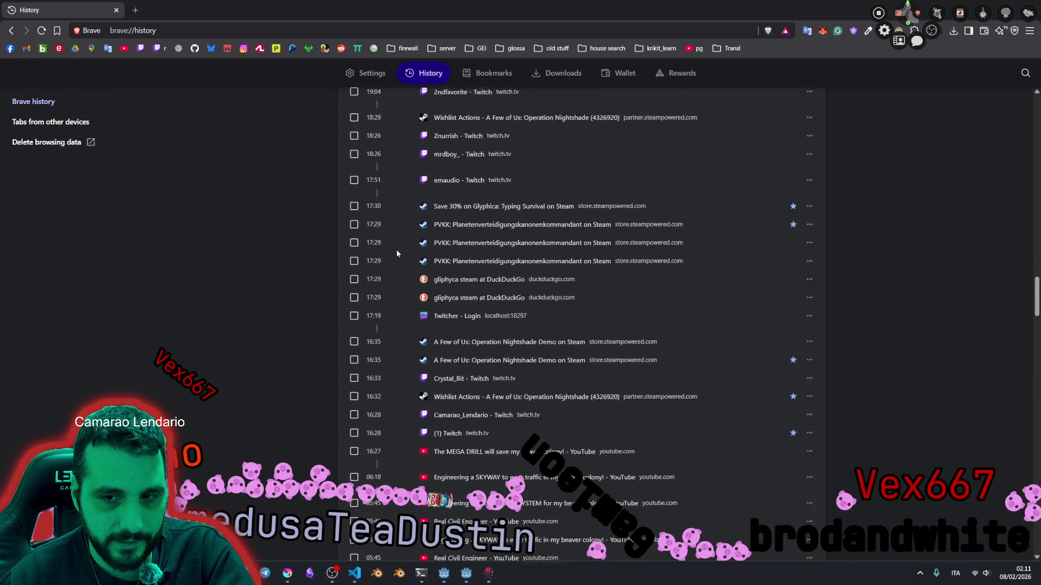
scroll(396, 253, down, 1)
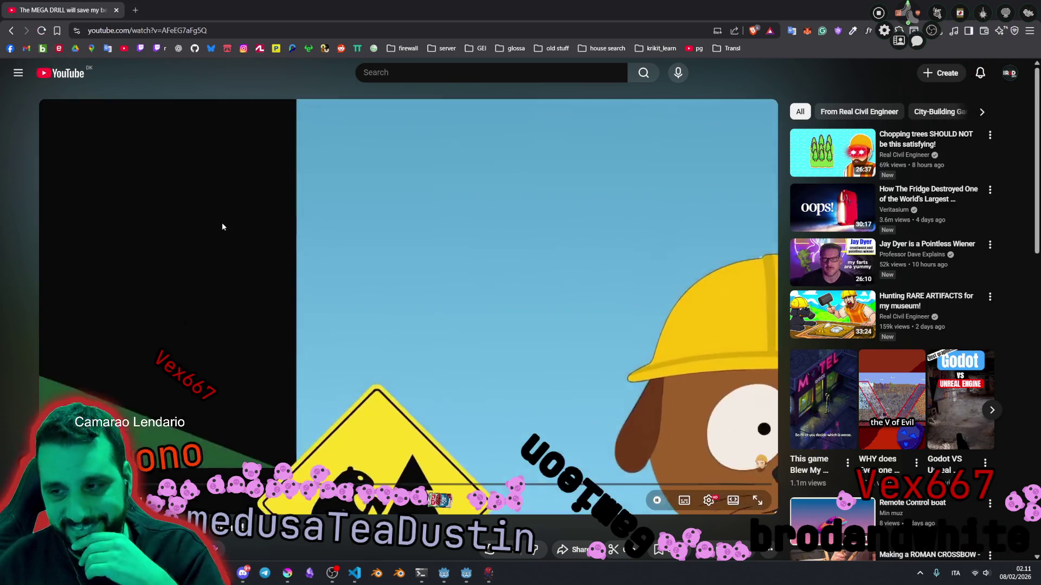
- Leave the MEGA DRILL beaver-colony video and return to the Trello board window
key(alt+Tab)
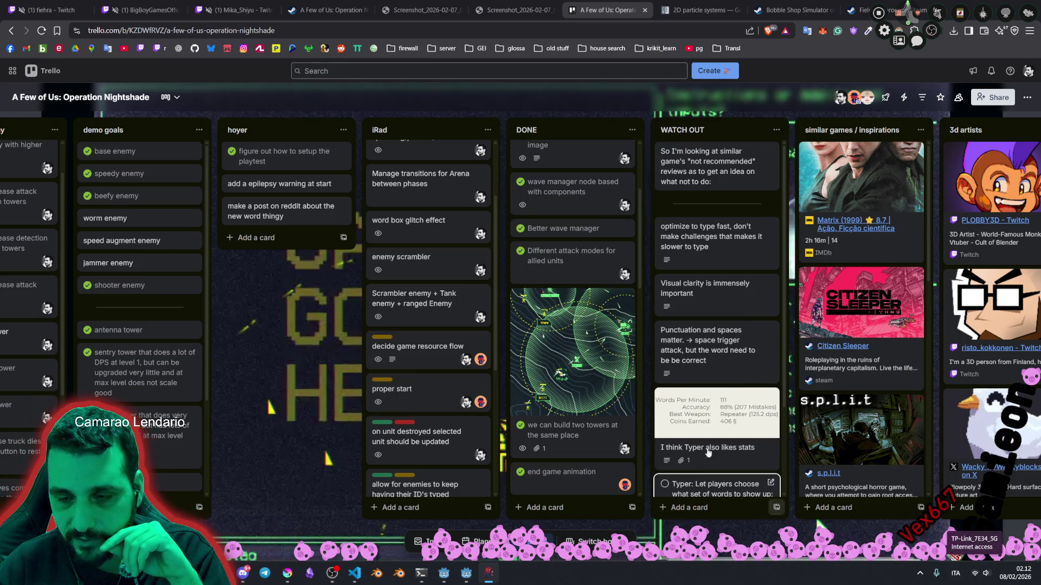
- Scroll the Trello board left to the known issues, discussion, feedback and region lists, then go to Godot
drag(330, 385, 333, 389)
scroll(332, 388, left, 10)
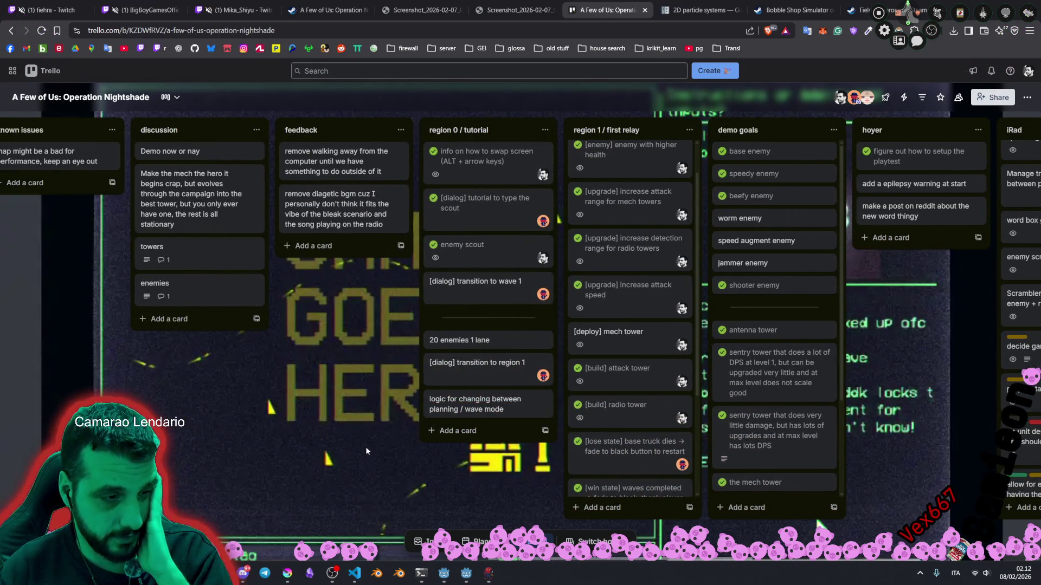
scroll(365, 428, left, 2)
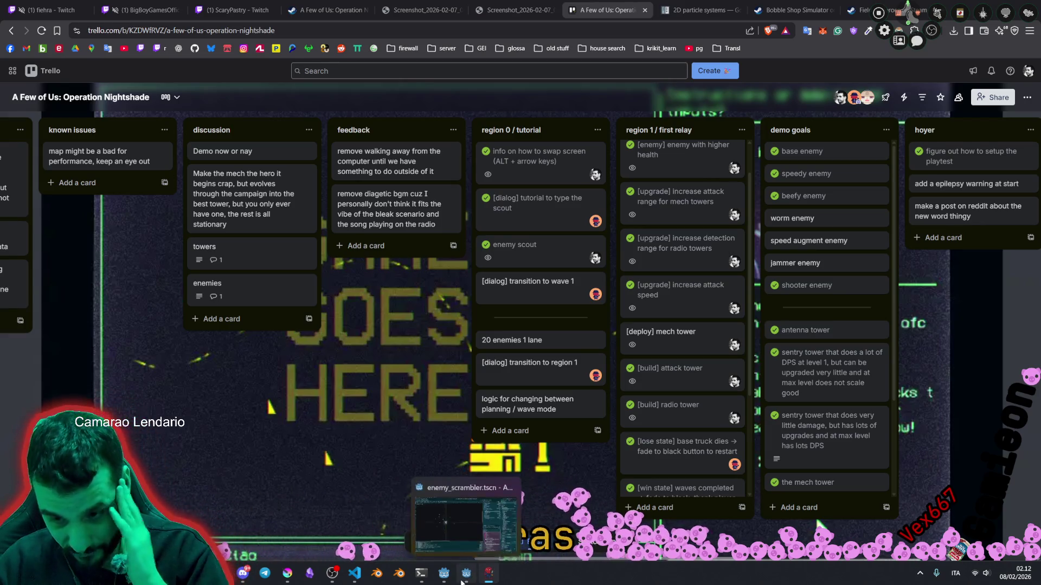
click(515, 537)
- Delete the sub_particles node from the enemy_scrambler scene
click(542, 161)
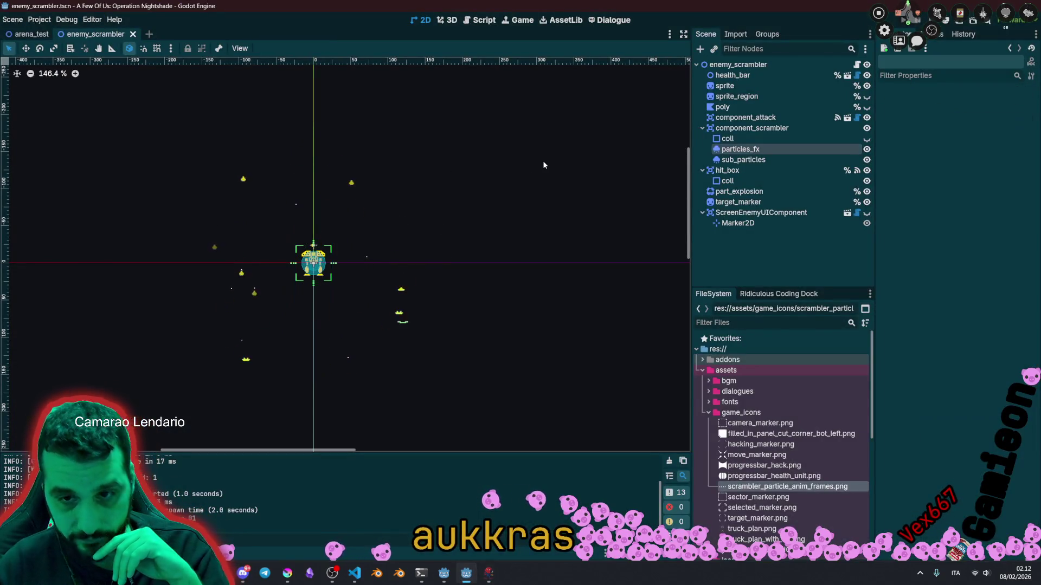
scroll(420, 198, left, 3)
scroll(392, 266, up, 2)
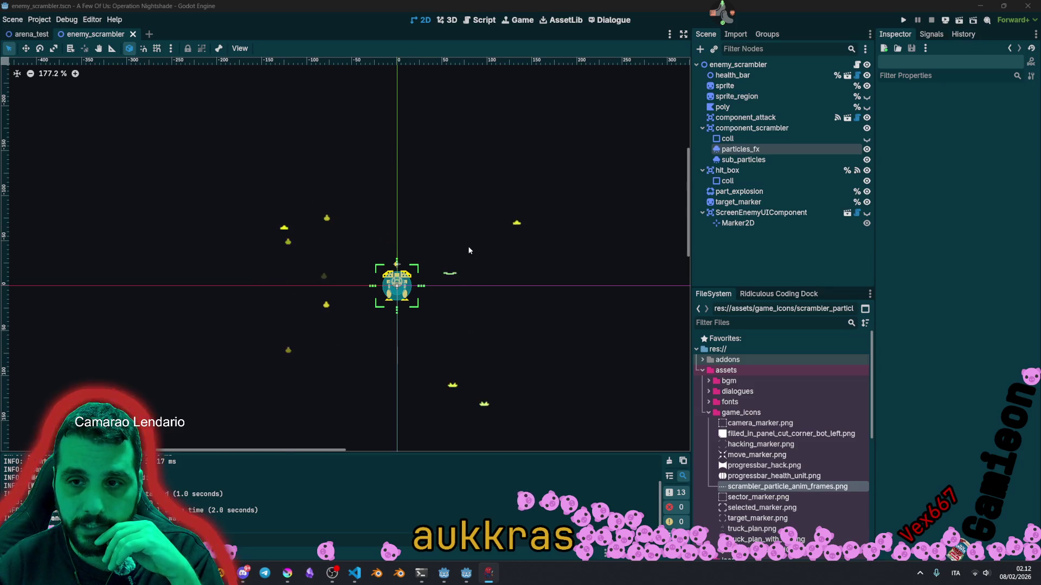
click(761, 160)
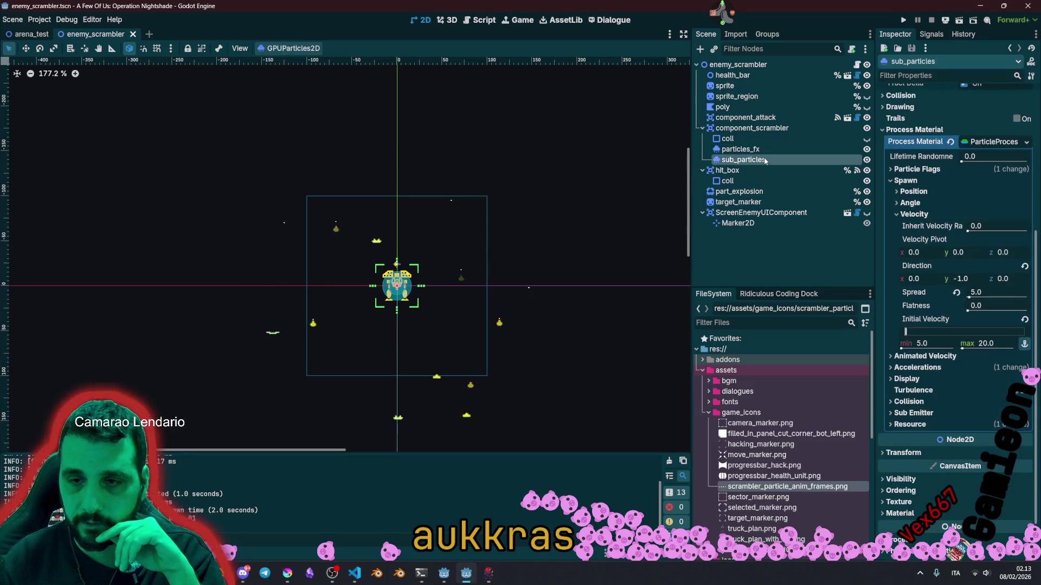
key(Delete)
key(Return)
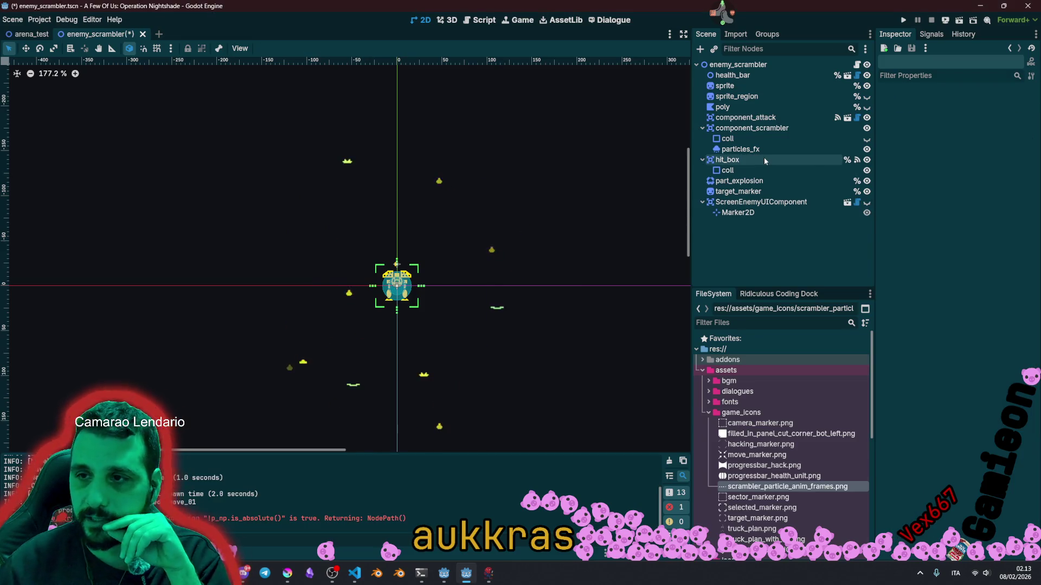
click(772, 146)
- Save enemy_scrambler.tscn and choose Compatibility from the Forward+ renderer dropdown
click(984, 122)
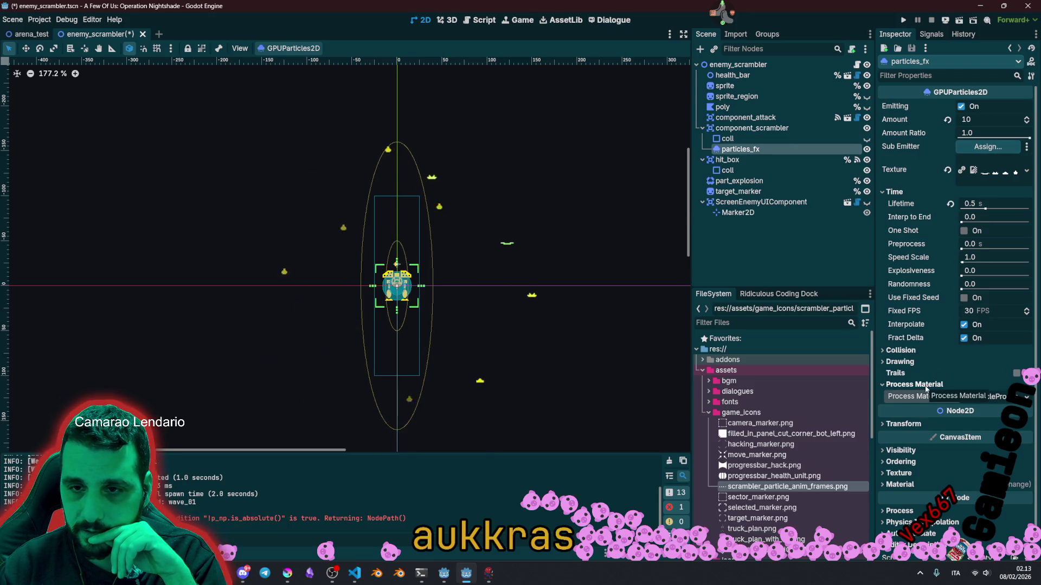
click(770, 245)
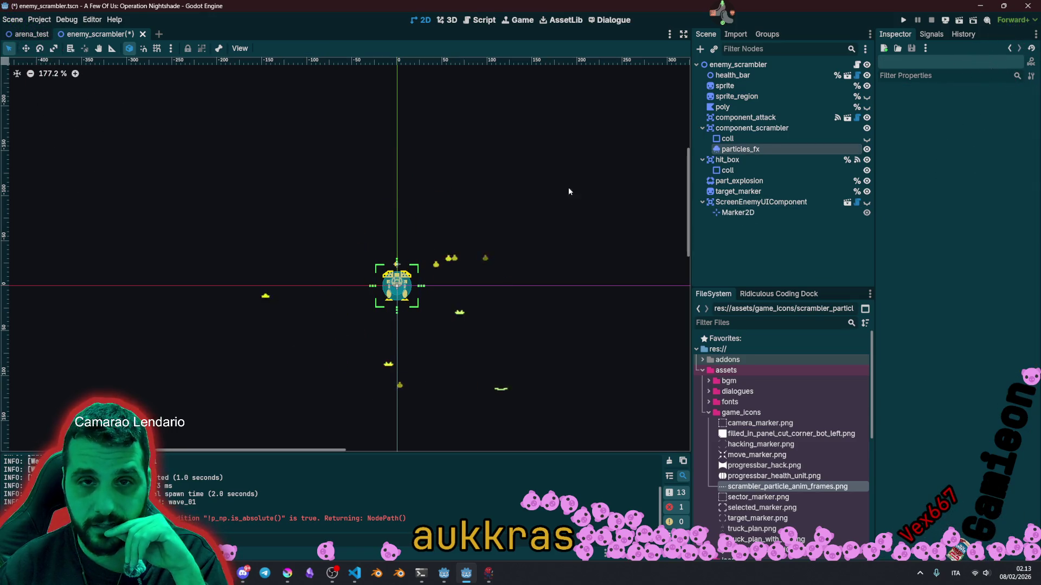
key(ctrl+s)
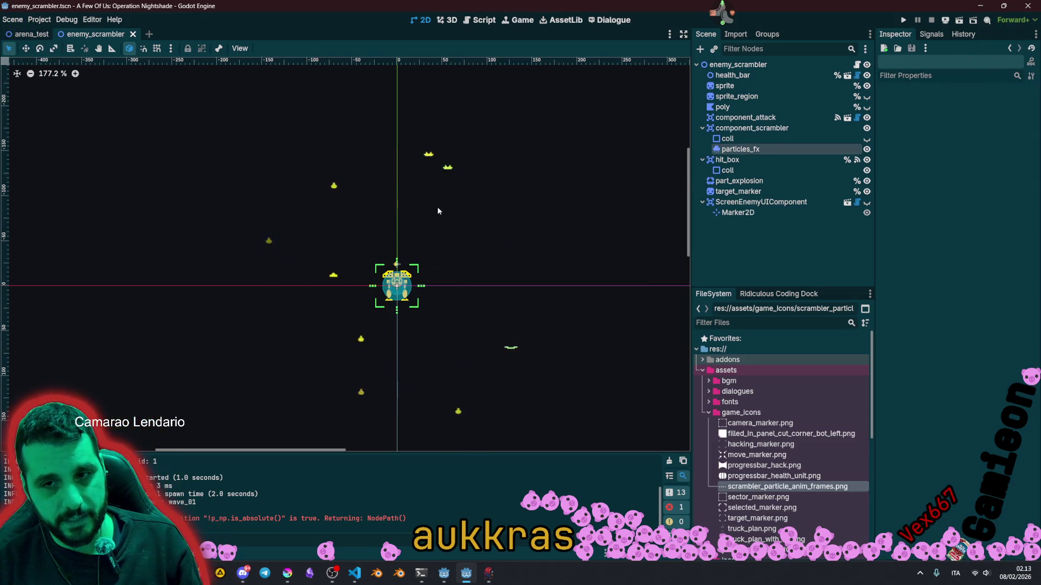
click(1011, 20)
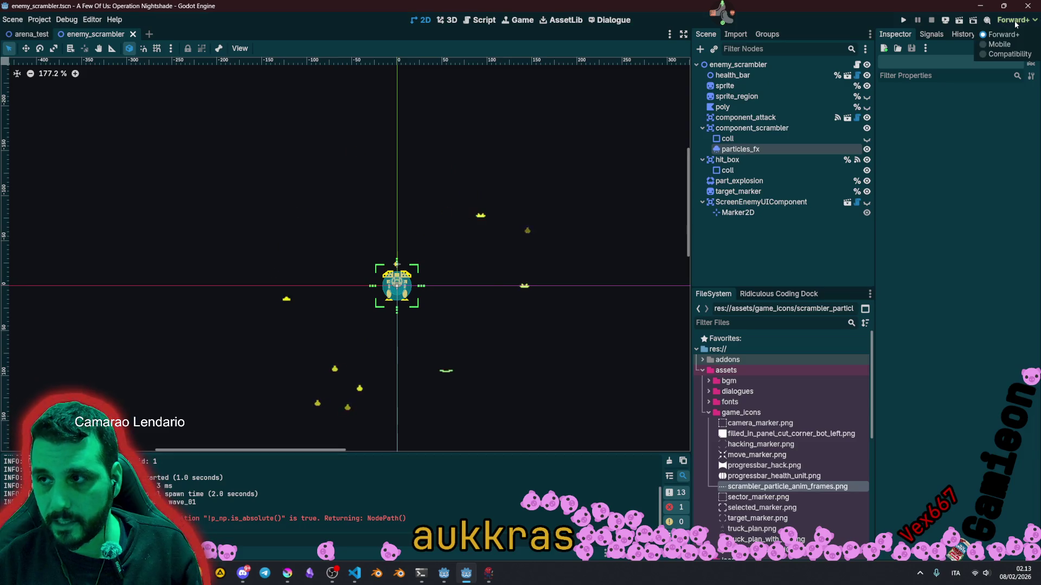
click(1008, 54)
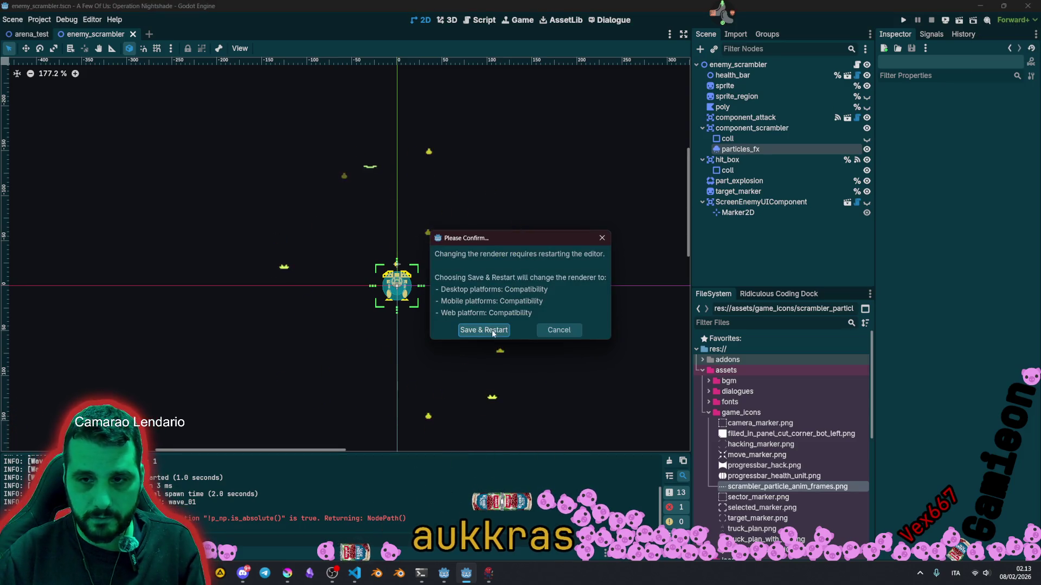
- Save & Restart the editor on the Compatibility renderer, then launch the game in a debug window
click(492, 331)
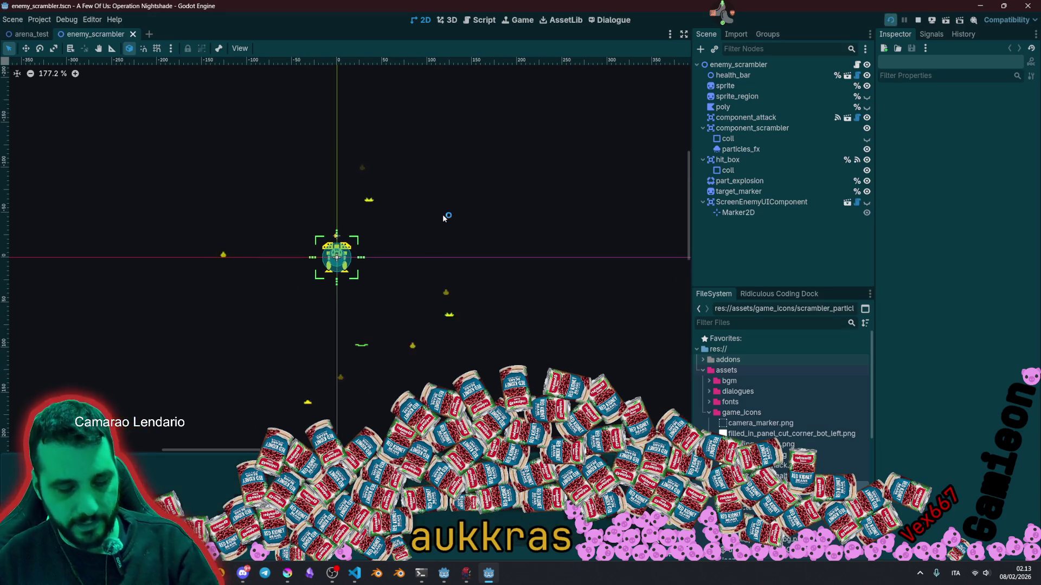
key(F6)
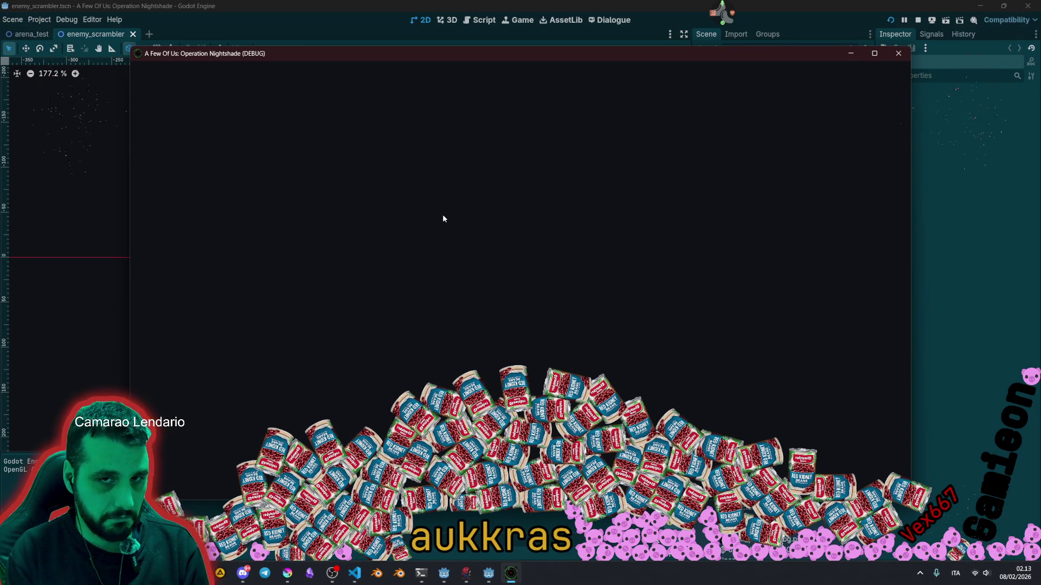
- Maximize the game window, then spawn a green tool, a grenade and spray bottles from the stream overlay
double_click(526, 52)
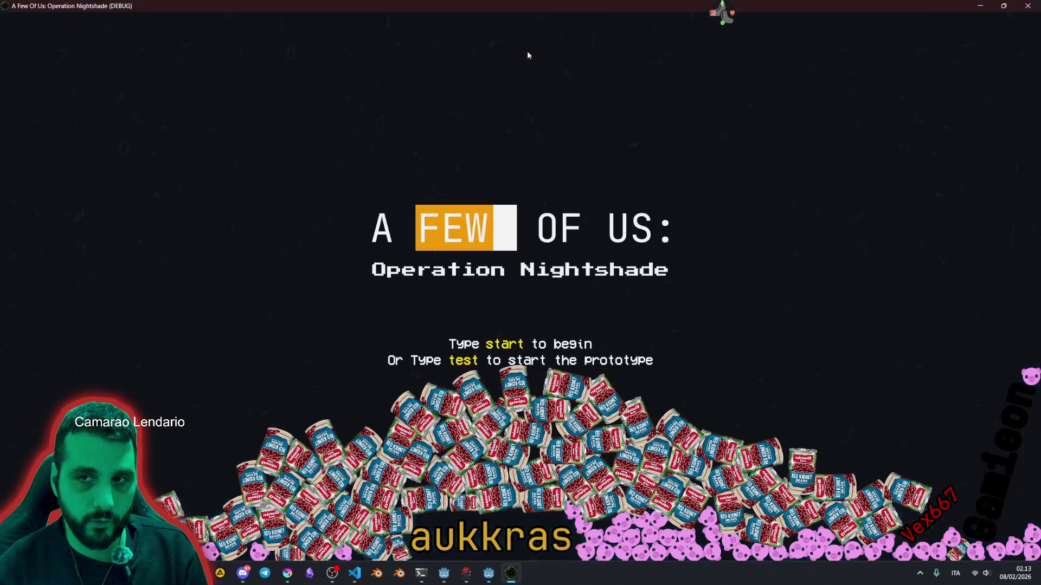
click(724, 19)
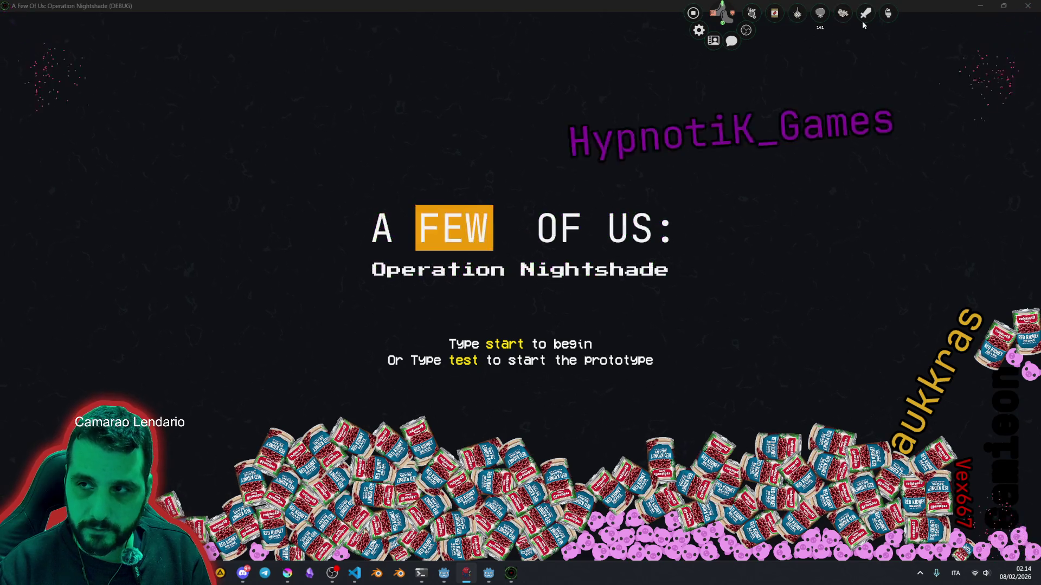
click(888, 13)
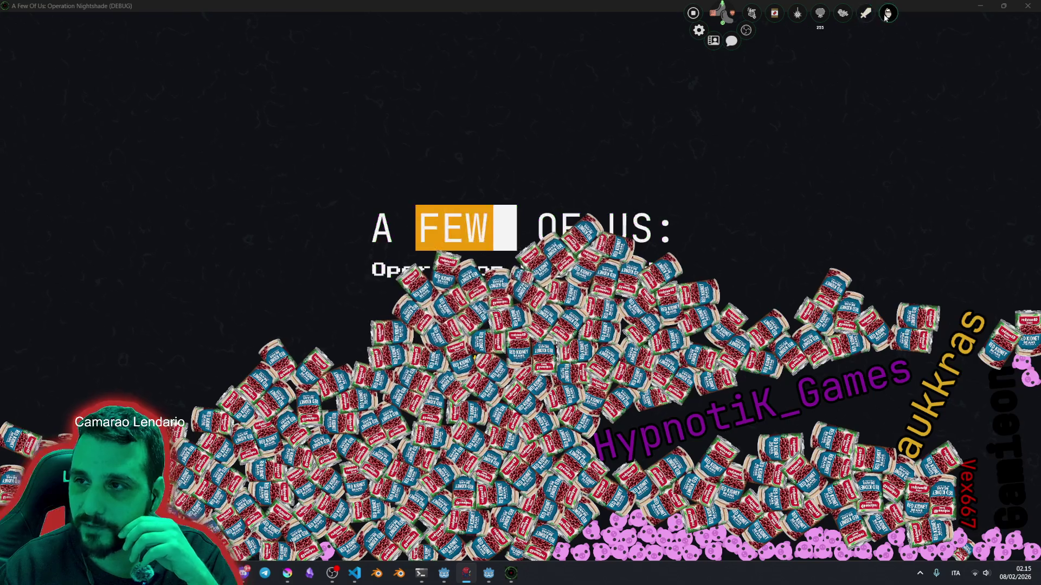
click(878, 407)
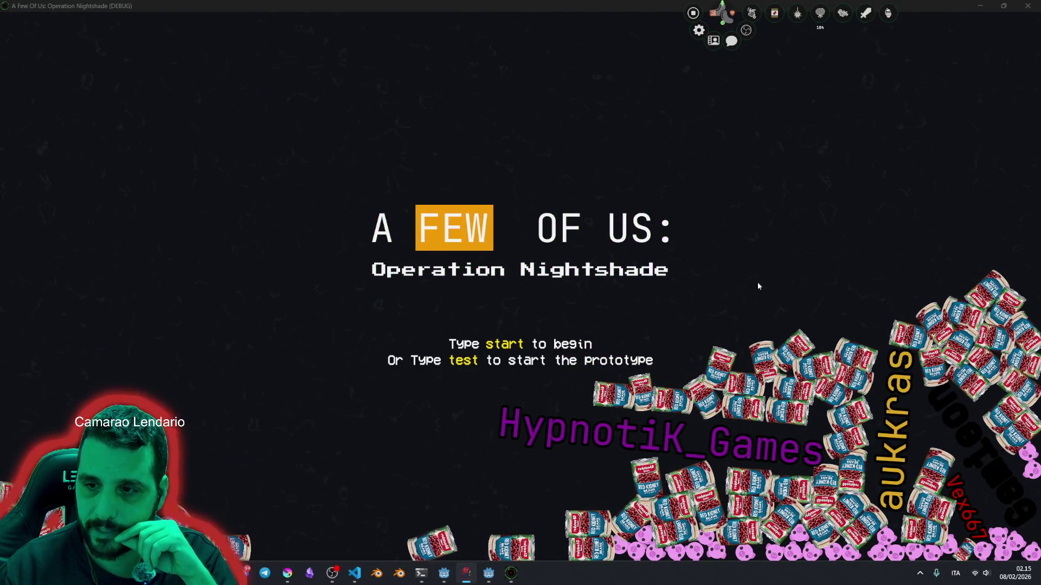
mouse_move(773, 454)
mouse_down()
mouse_move(442, 407)
mouse_move(1020, 103)
mouse_move(1012, 23)
mouse_up()
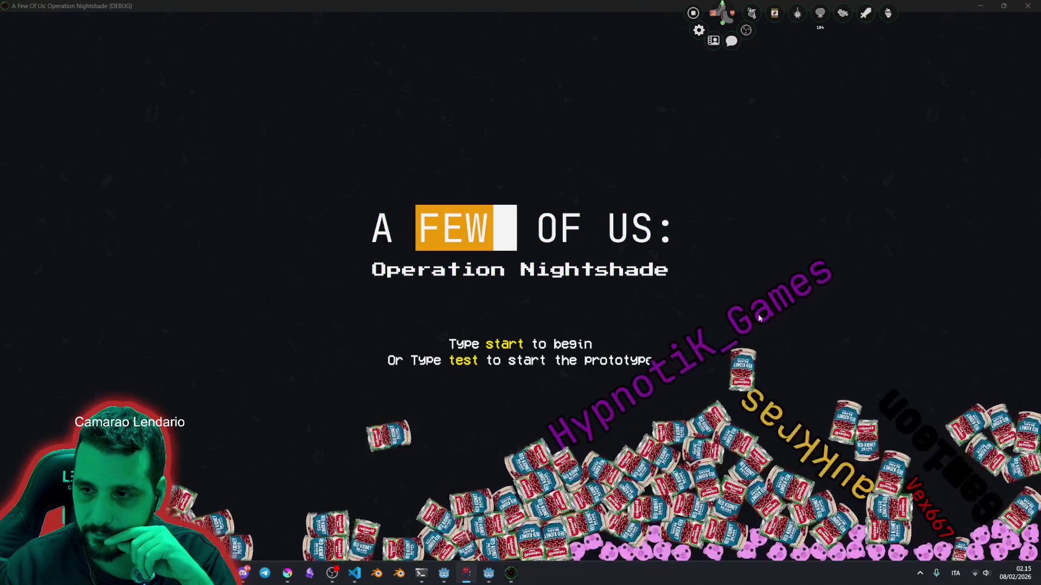
mouse_move(764, 320)
mouse_down()
mouse_move(936, 133)
mouse_move(992, 126)
mouse_move(1012, 3)
mouse_move(1010, 24)
mouse_up()
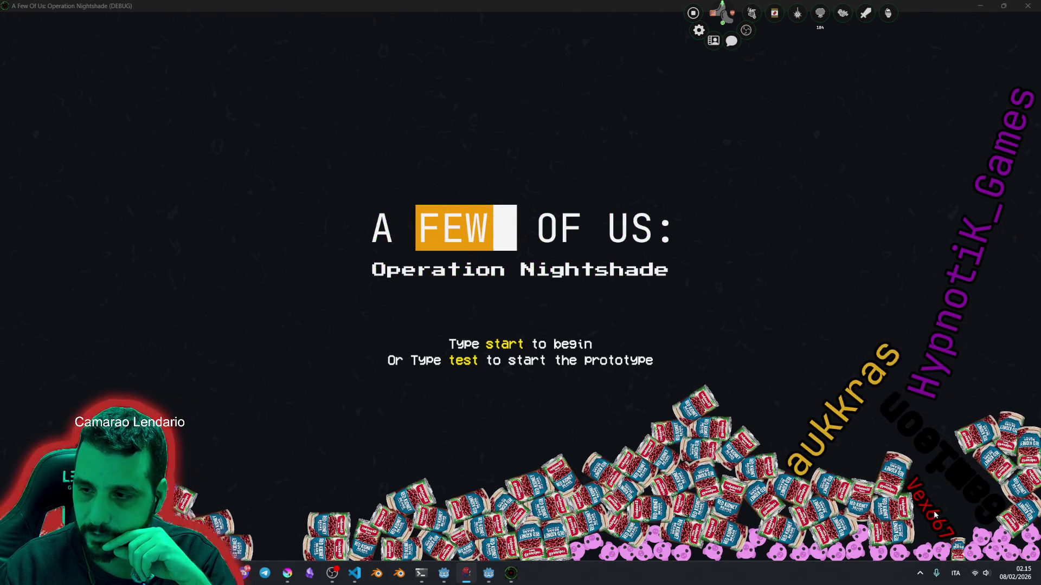
mouse_move(935, 515)
mouse_down()
mouse_move(986, 455)
mouse_move(956, 517)
mouse_move(953, 509)
mouse_up()
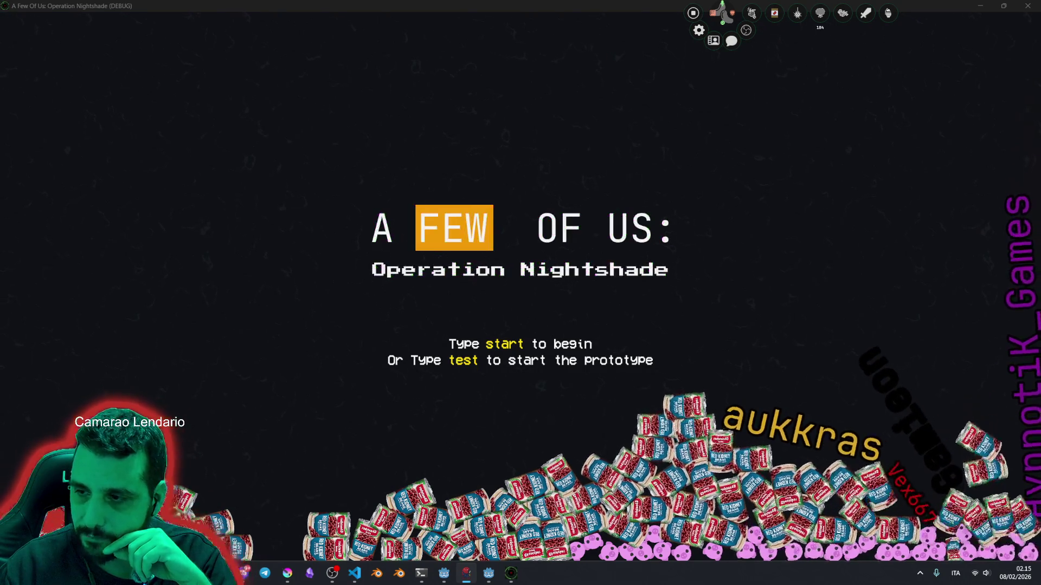
mouse_move(1020, 477)
mouse_down()
mouse_move(989, 489)
mouse_move(634, 467)
mouse_move(827, 380)
mouse_move(1003, 477)
mouse_move(948, 520)
mouse_move(759, 521)
mouse_move(649, 536)
mouse_move(860, 399)
mouse_move(699, 360)
mouse_move(547, 431)
mouse_move(607, 304)
mouse_move(639, 447)
mouse_move(759, 515)
mouse_move(617, 528)
mouse_move(506, 519)
mouse_move(412, 534)
mouse_move(330, 482)
mouse_move(1004, 244)
mouse_up()
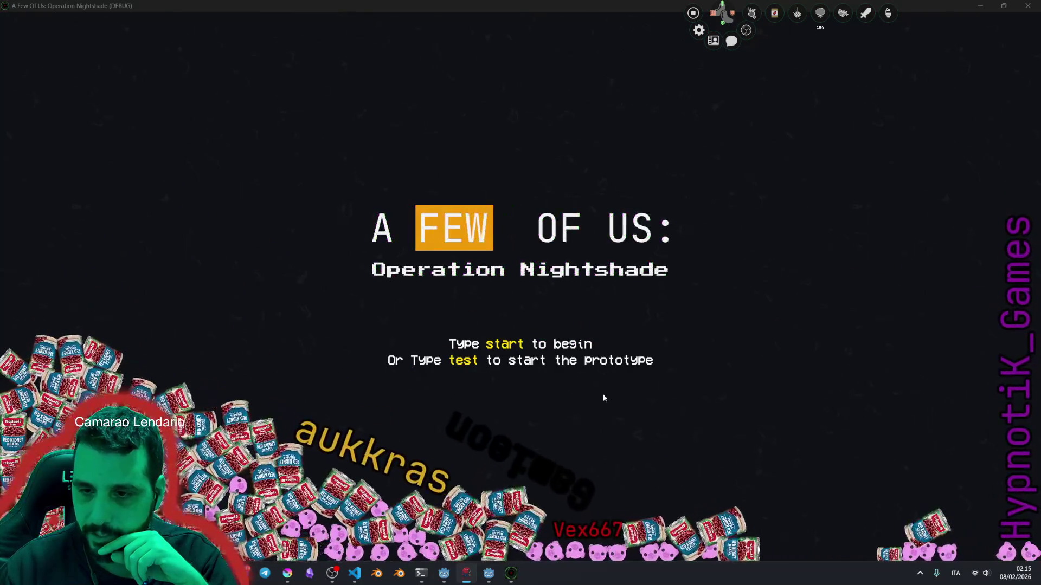
drag(571, 480, 749, 403)
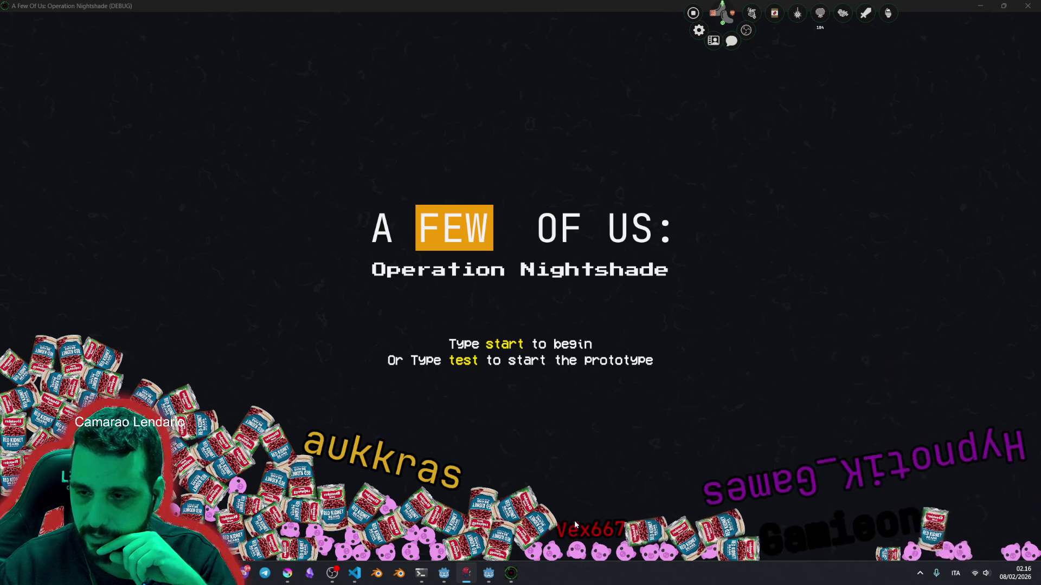
drag(574, 520, 740, 291)
drag(497, 407, 798, 235)
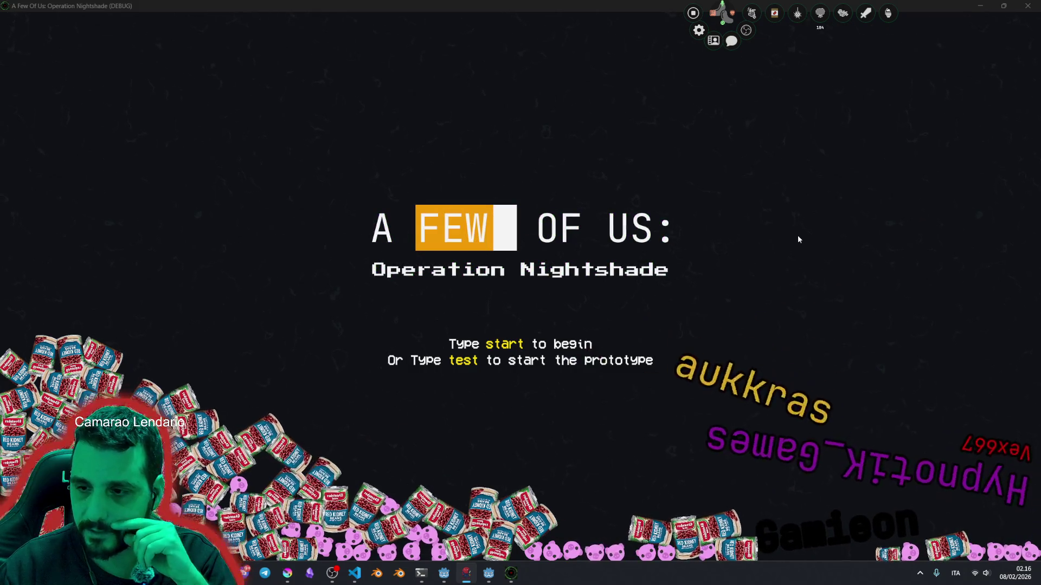
drag(761, 438, 860, 203)
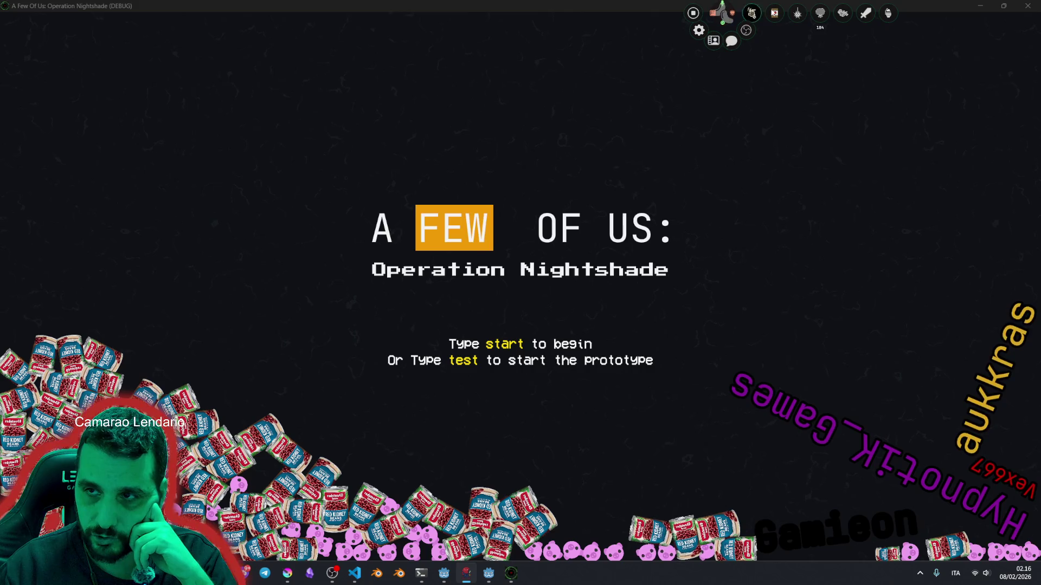
click(889, 13)
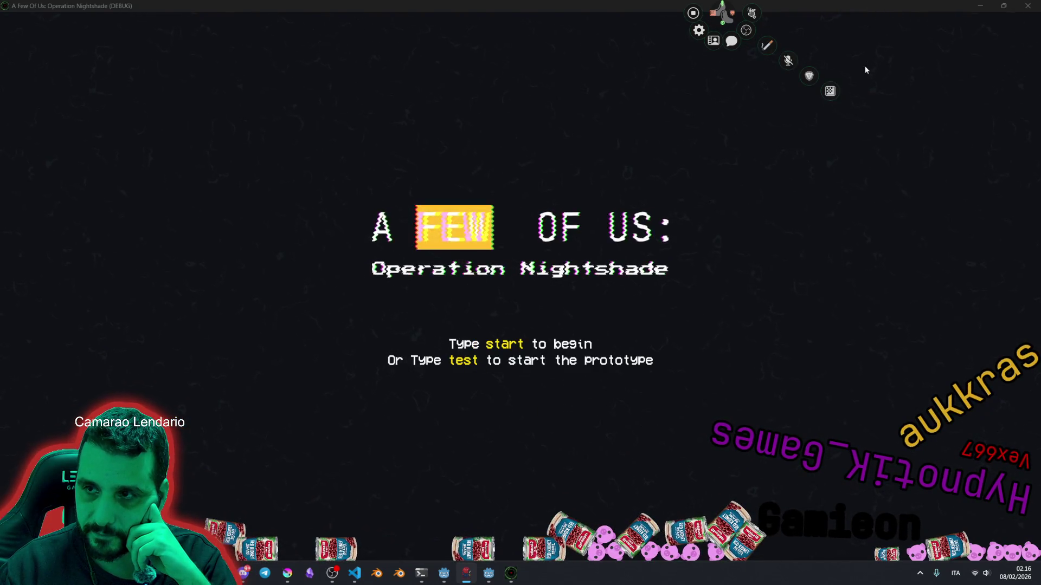
mouse_move(871, 17)
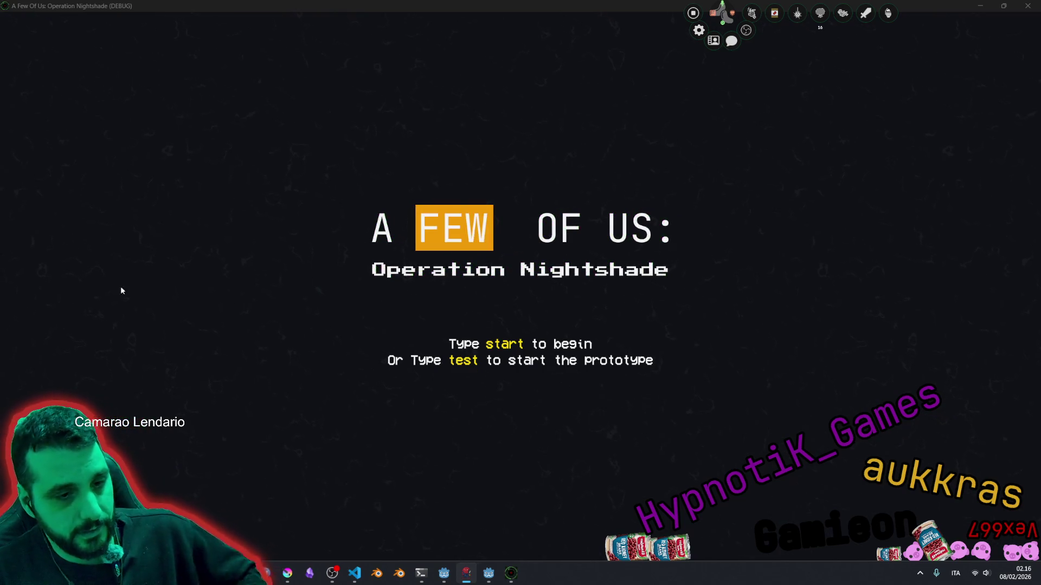
key(alt+Tab)
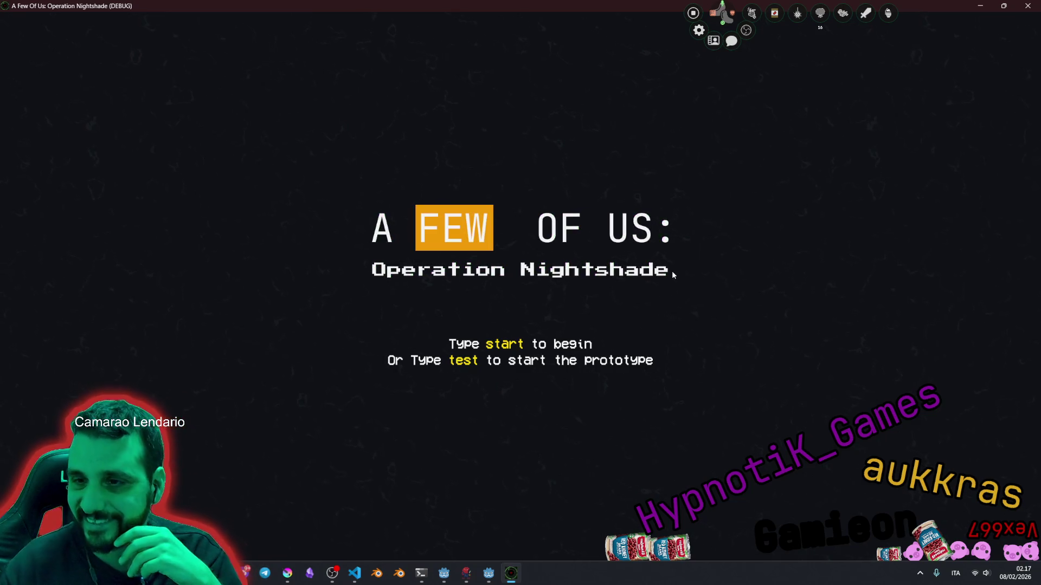
- Type test to start the prototype and focus the central tactical map monitor
text(test)
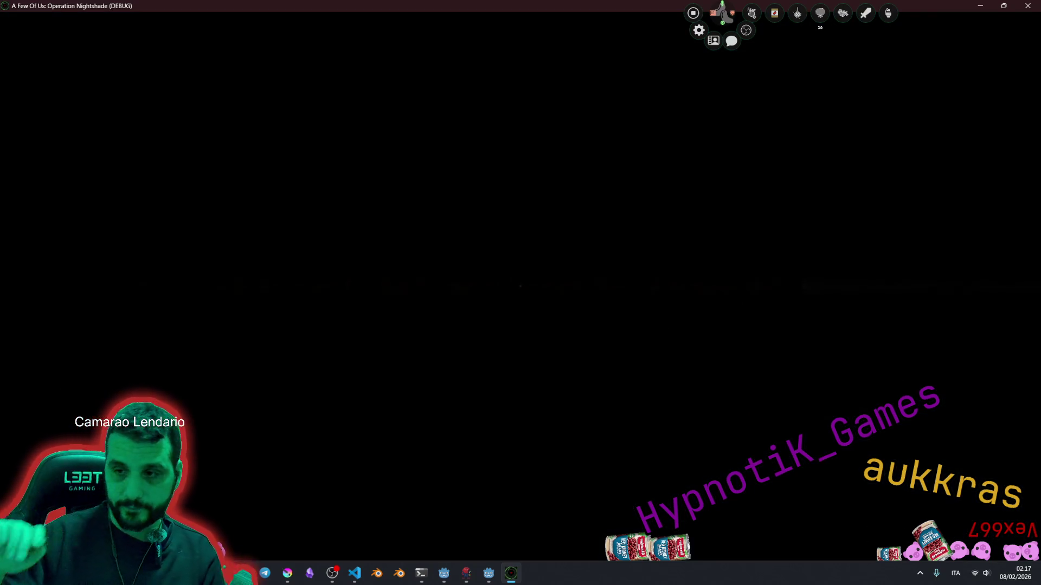
text(w)
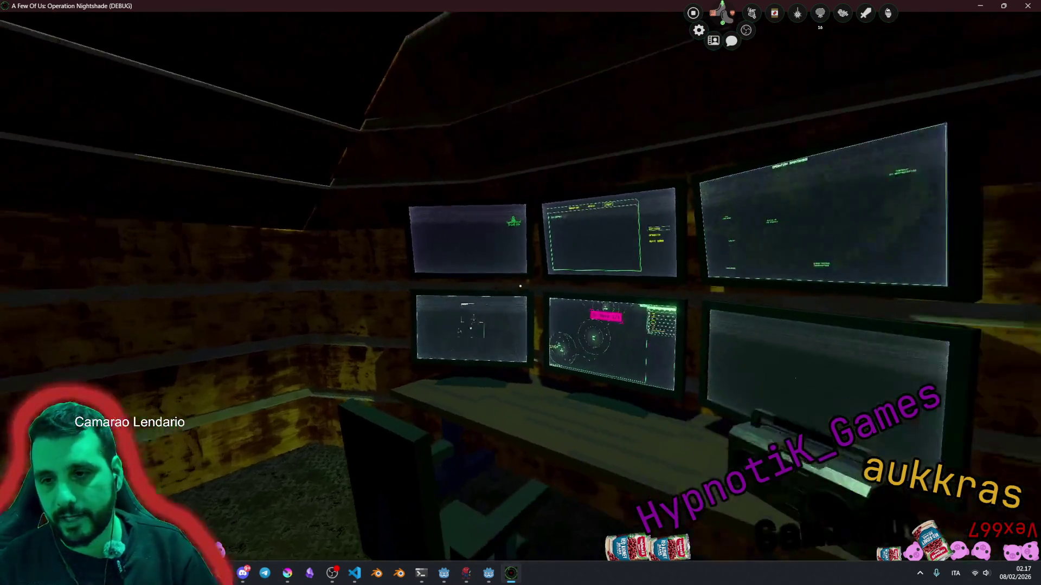
text(s)
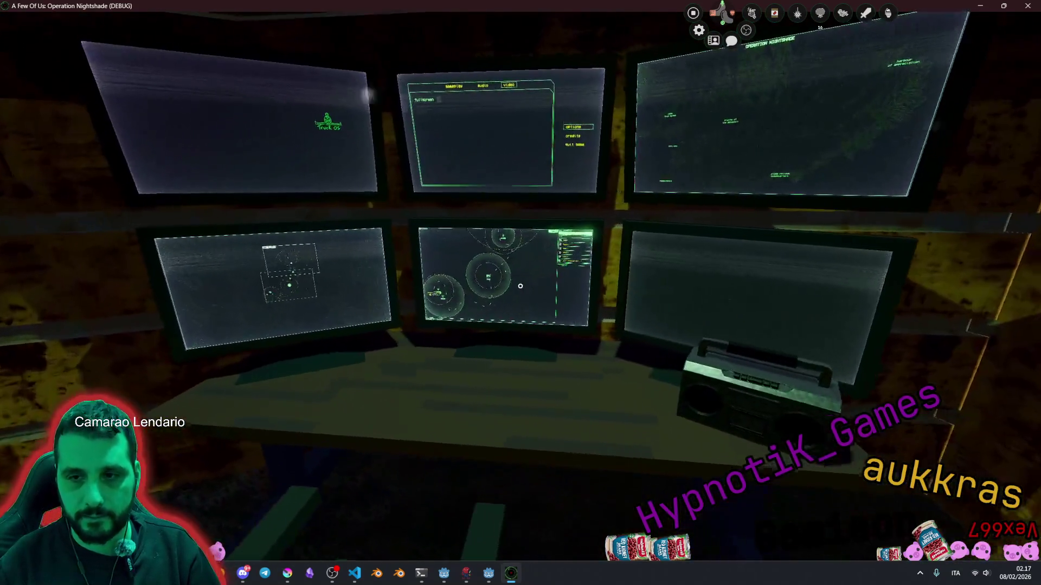
click(520, 285)
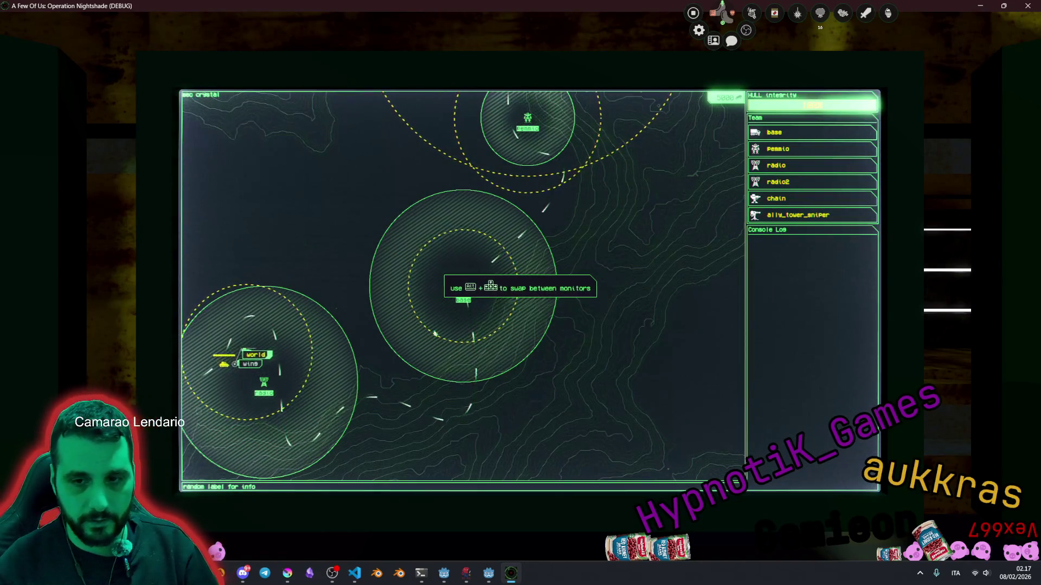
right_click(351, 361)
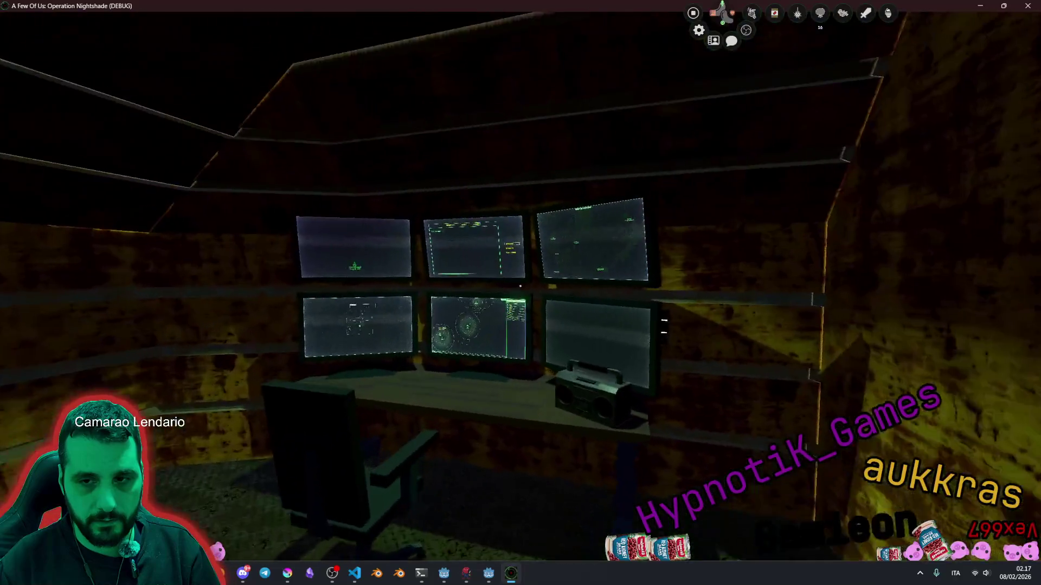
click(521, 293)
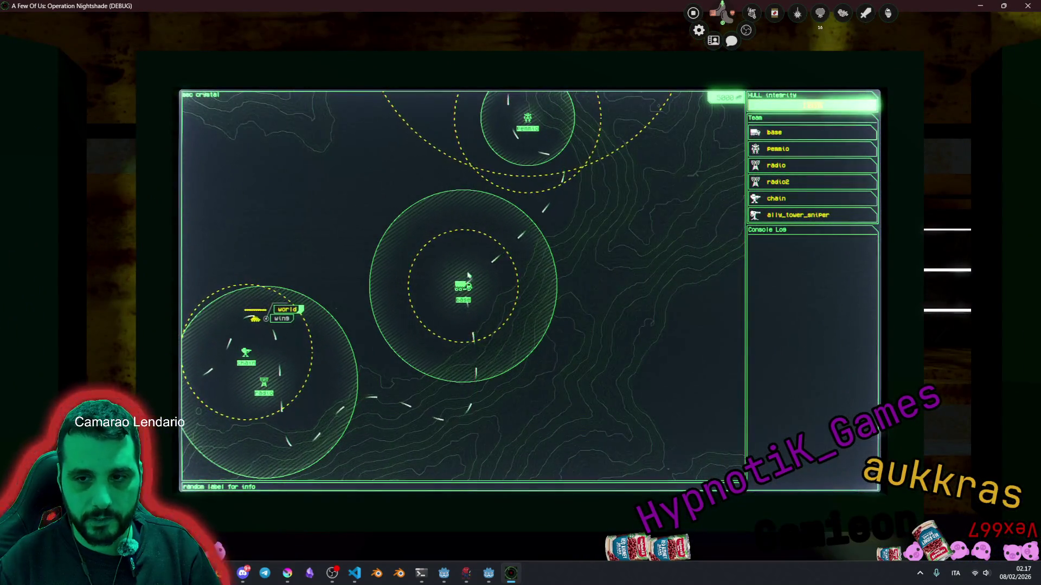
- Zoom the map out and back, glance at the neighbouring monitors, and select the base unit
scroll(487, 282, down, 2)
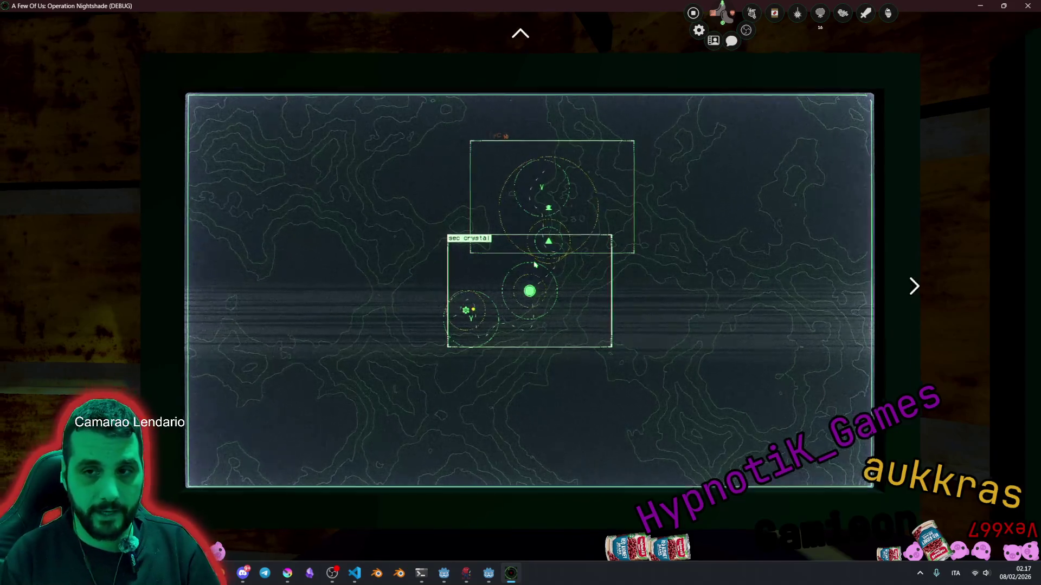
scroll(534, 264, up, 2)
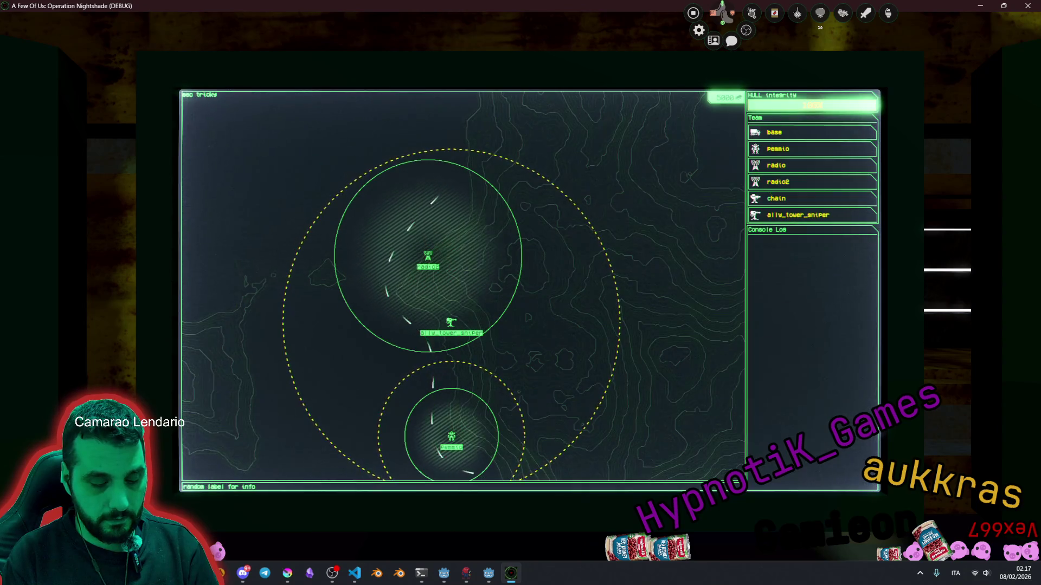
key(Left)
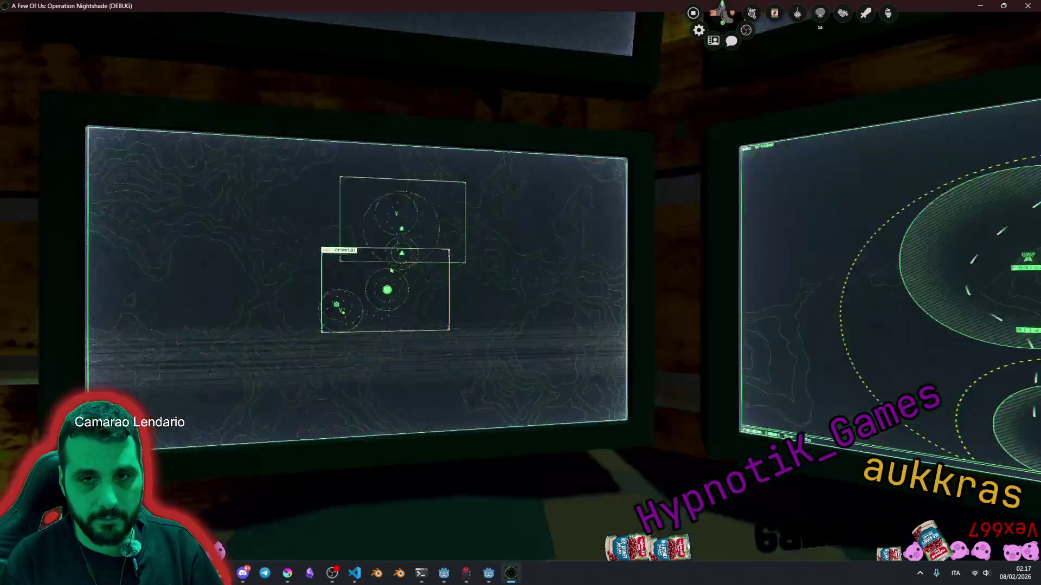
key(Right)
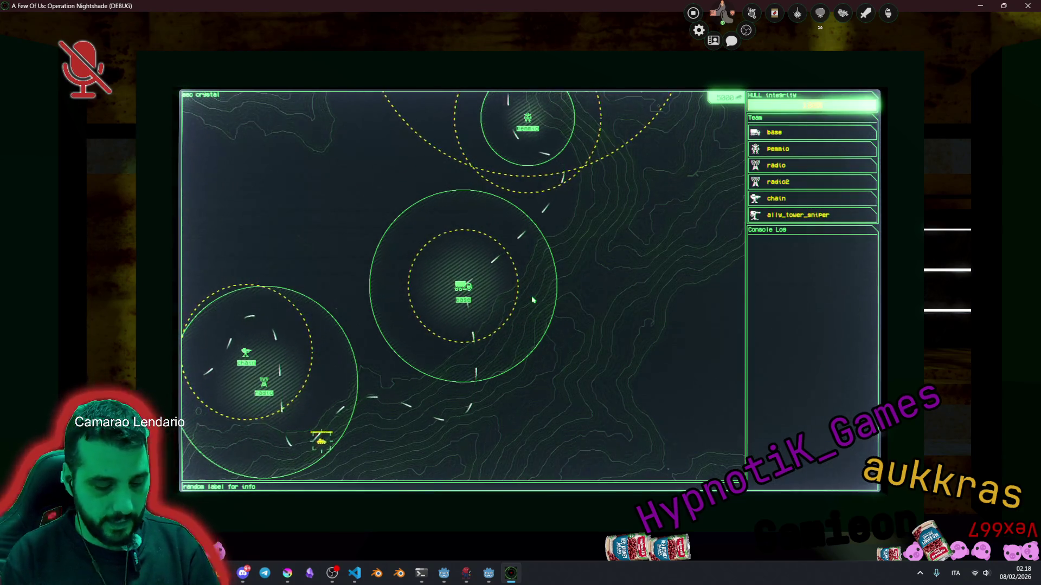
click(771, 130)
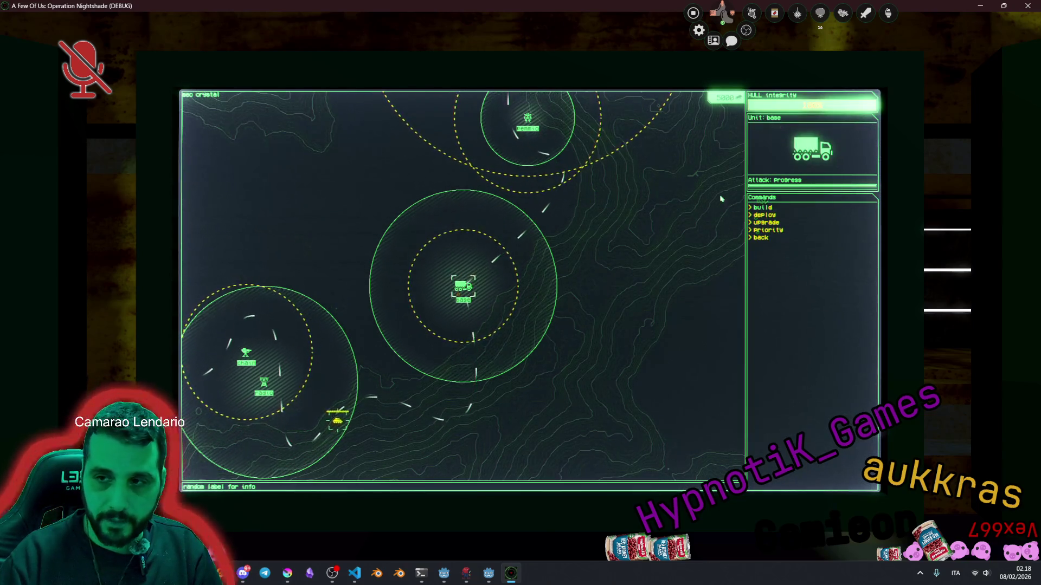
- Place a homing tower in grid slot 3 below the base, then bring OBS Studio forward
click(764, 207)
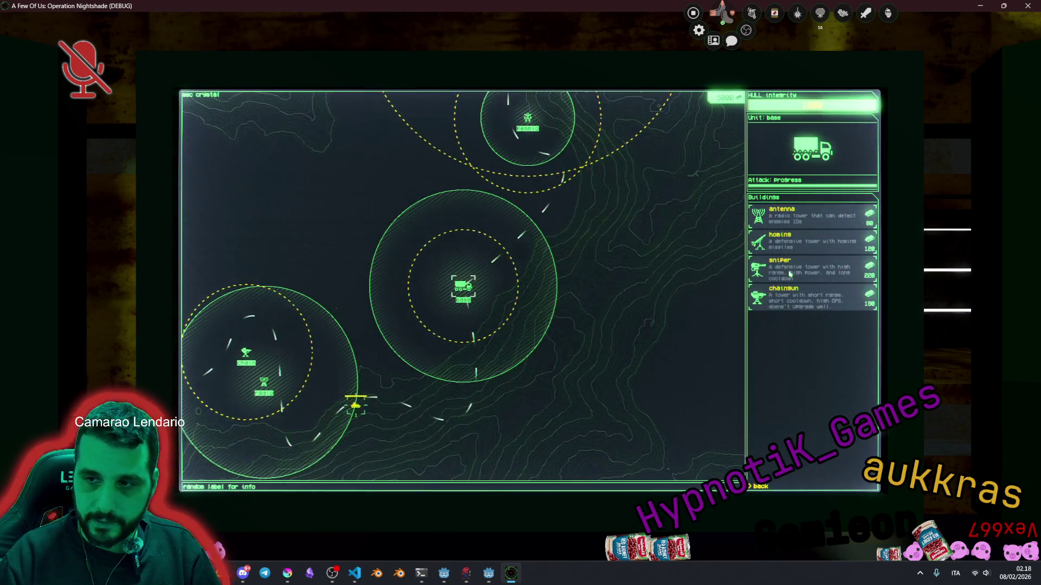
click(754, 266)
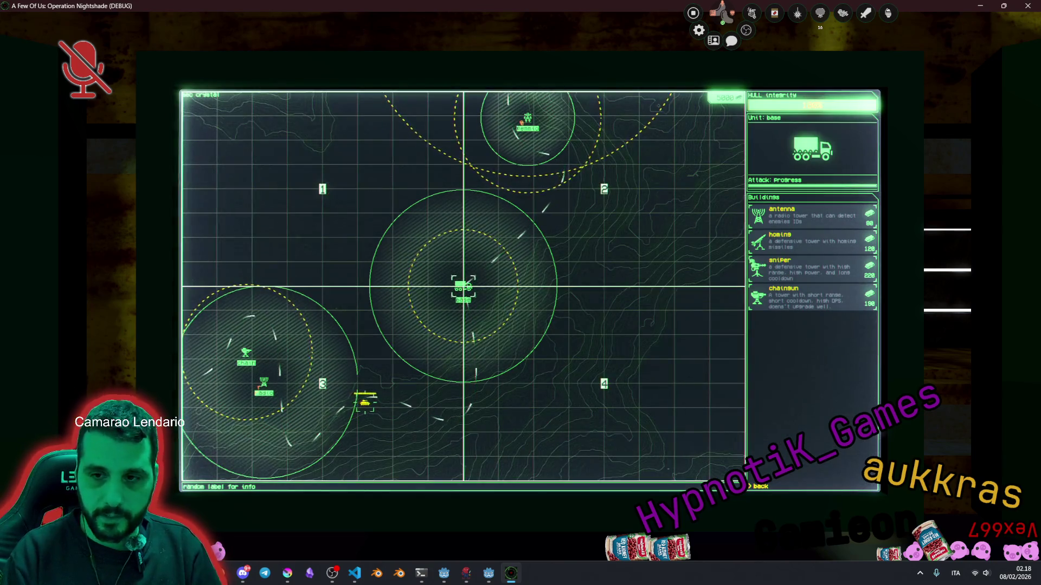
key(4)
key(1)
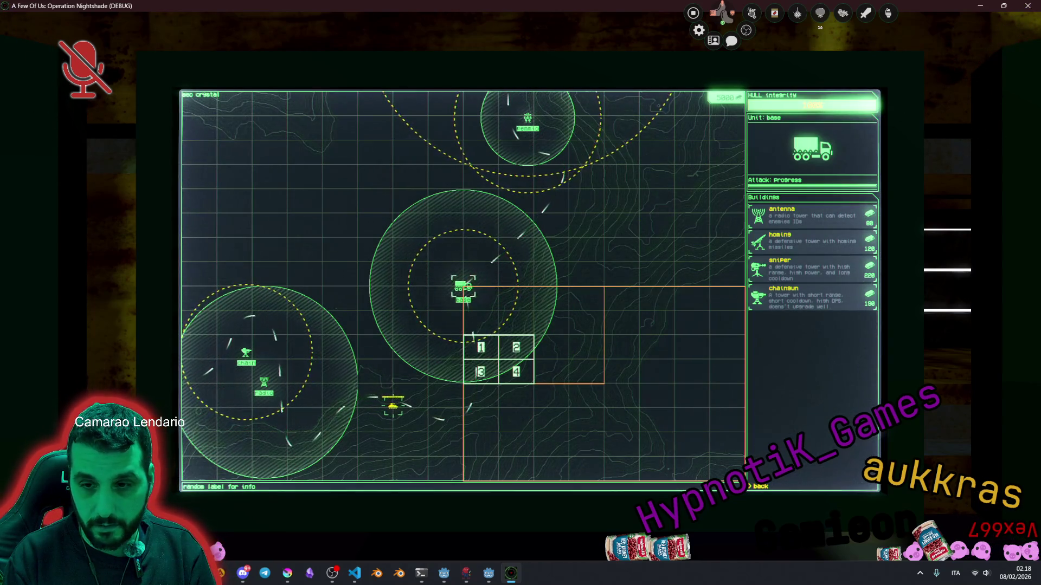
key(3)
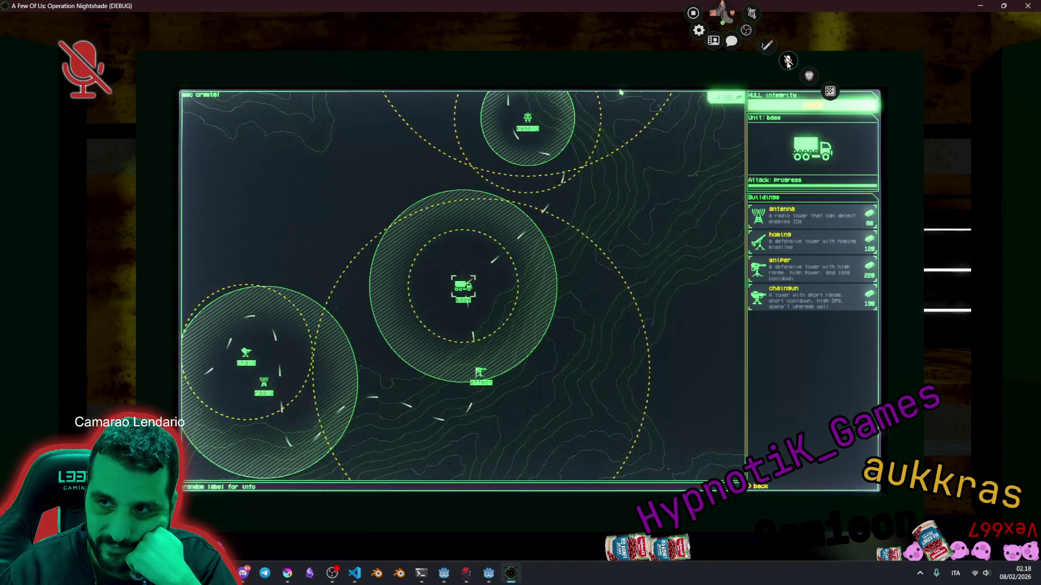
key(alt+Tab)
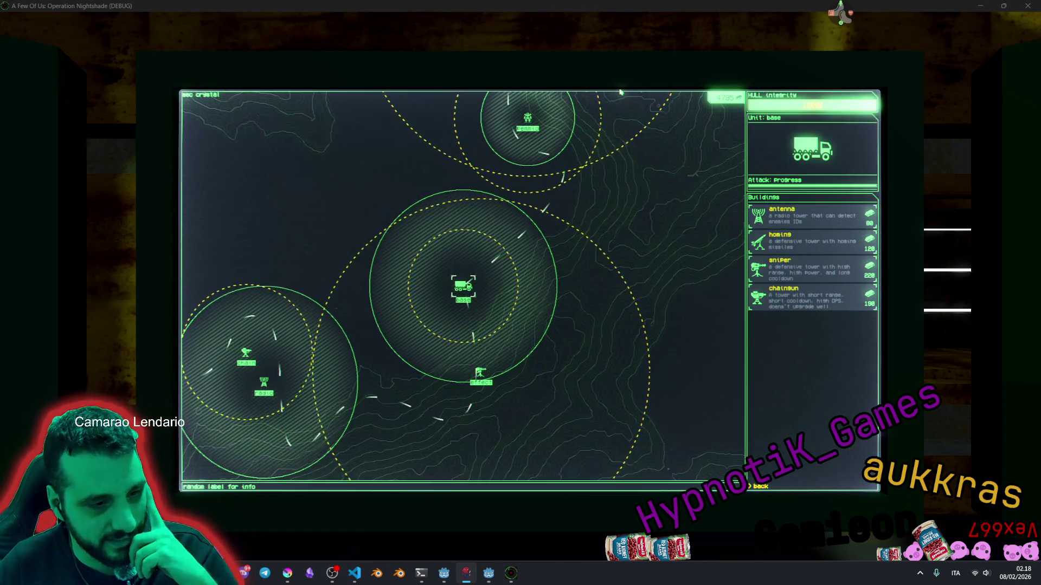
key(alt+Tab)
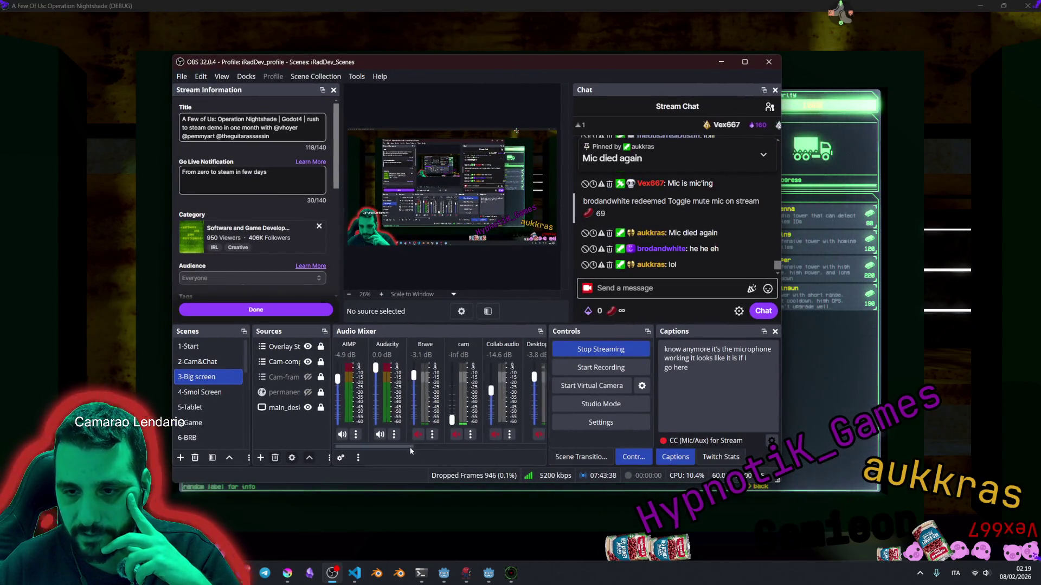
drag(409, 447, 512, 457)
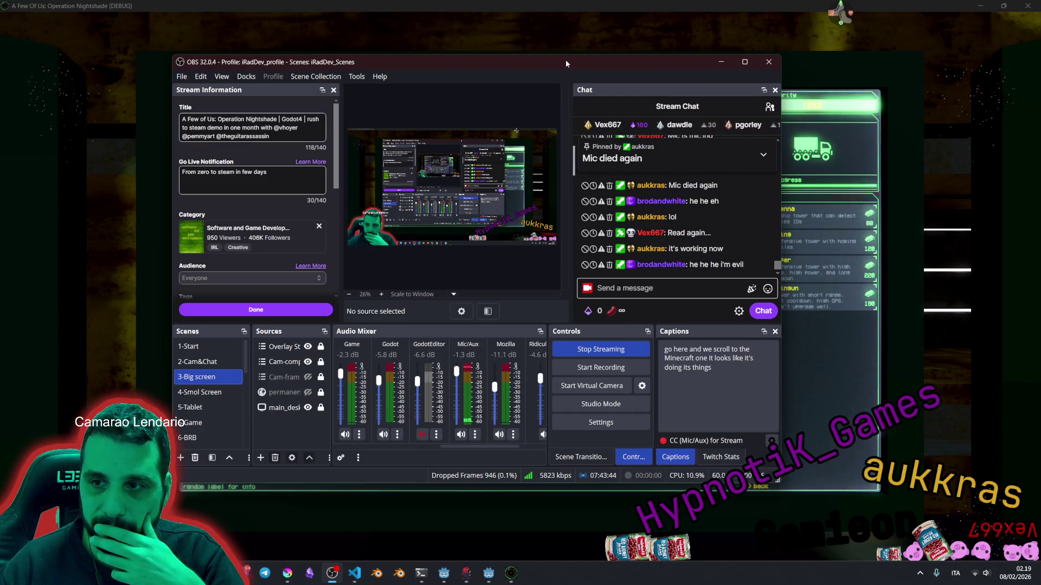
key(super+Down)
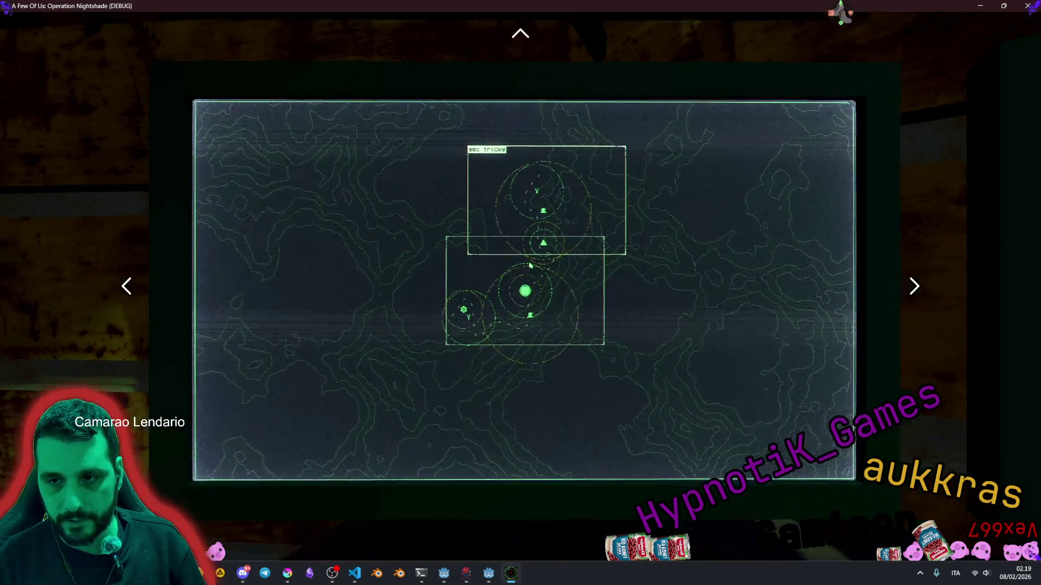
- Look around the control room, ending back at the central radar monitor
key(Escape)
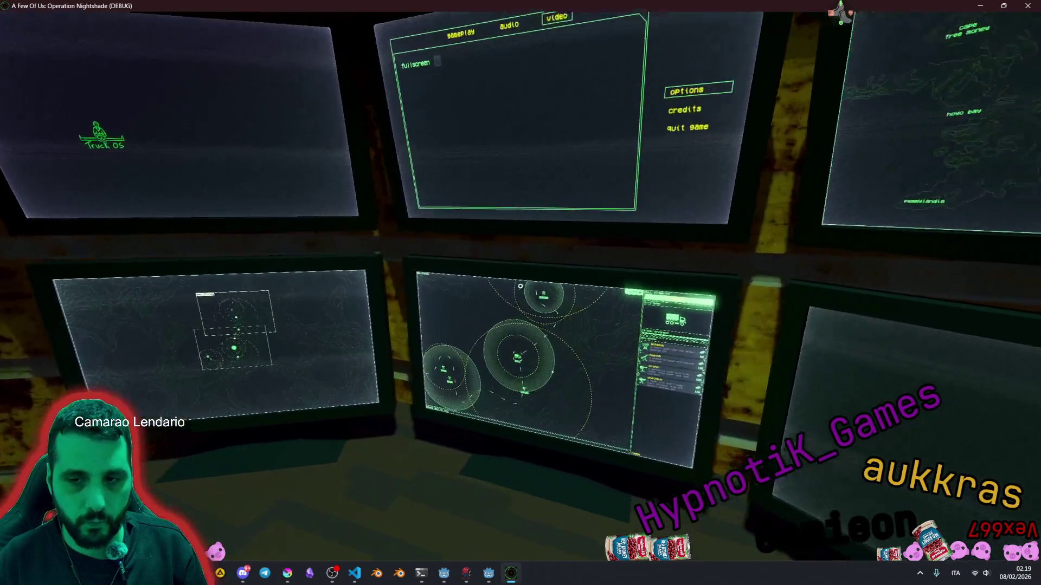
click(519, 287)
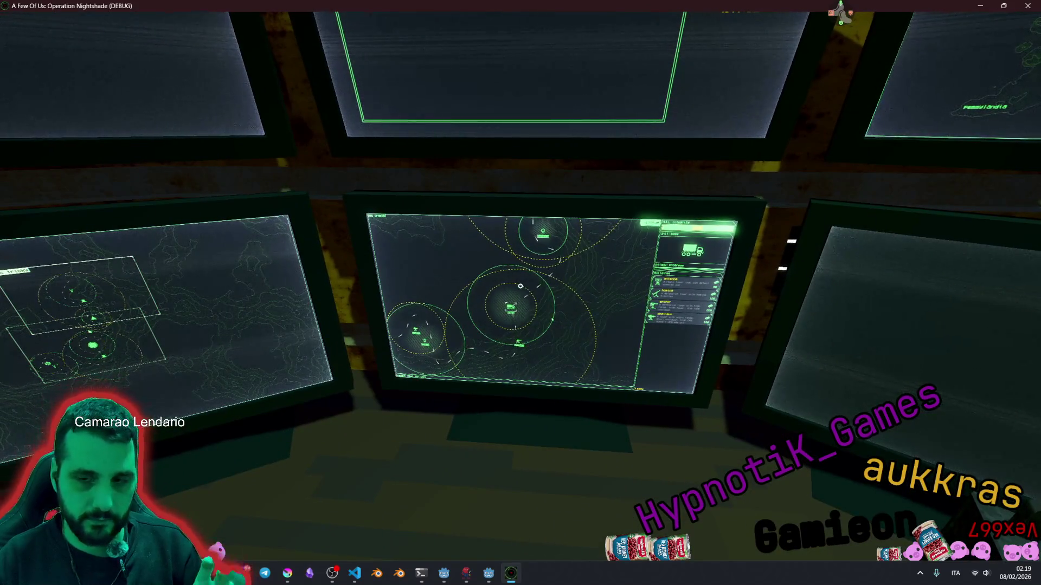
key(Escape)
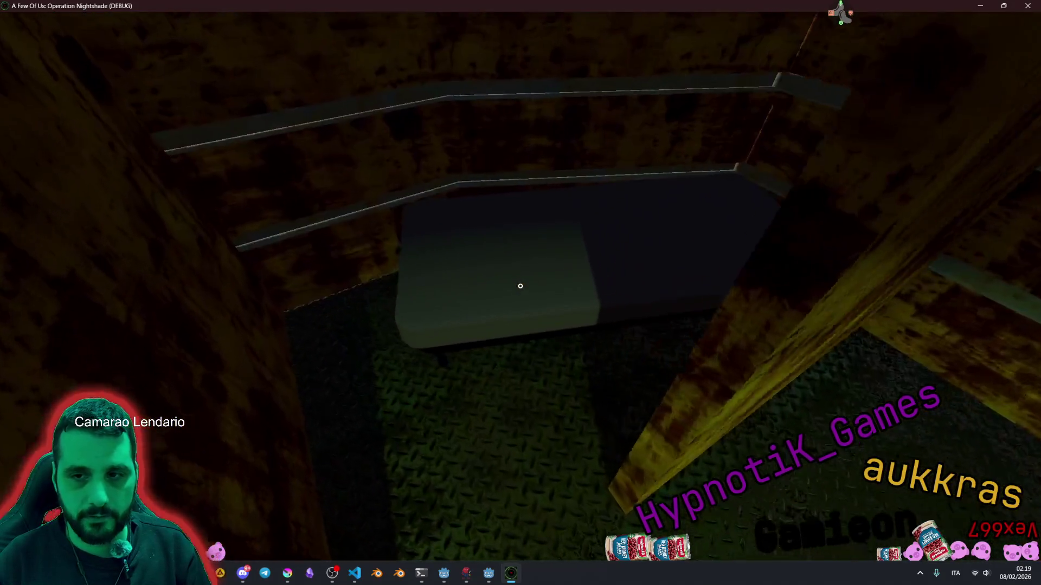
click(520, 287)
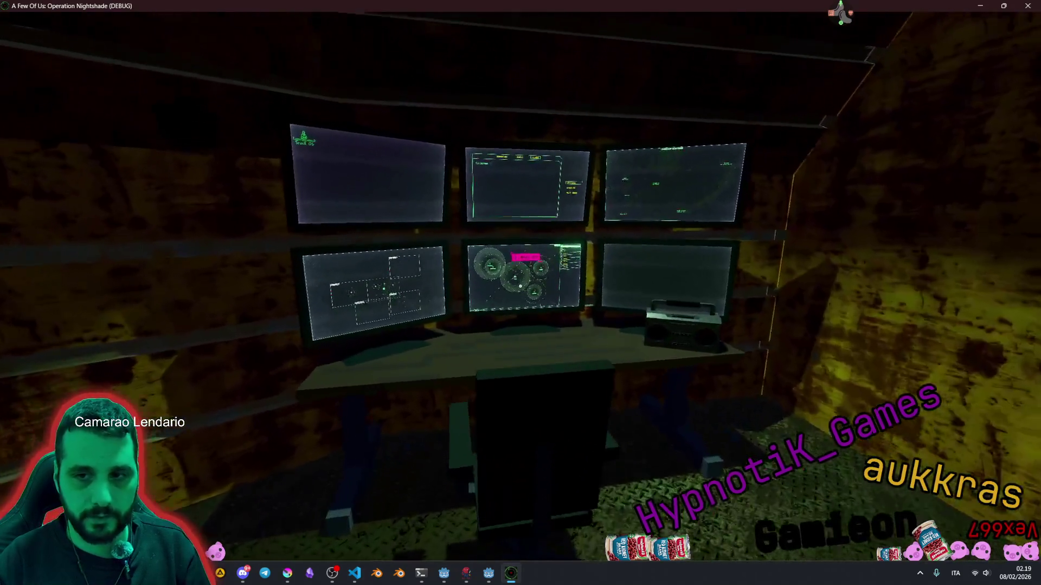
click(521, 286)
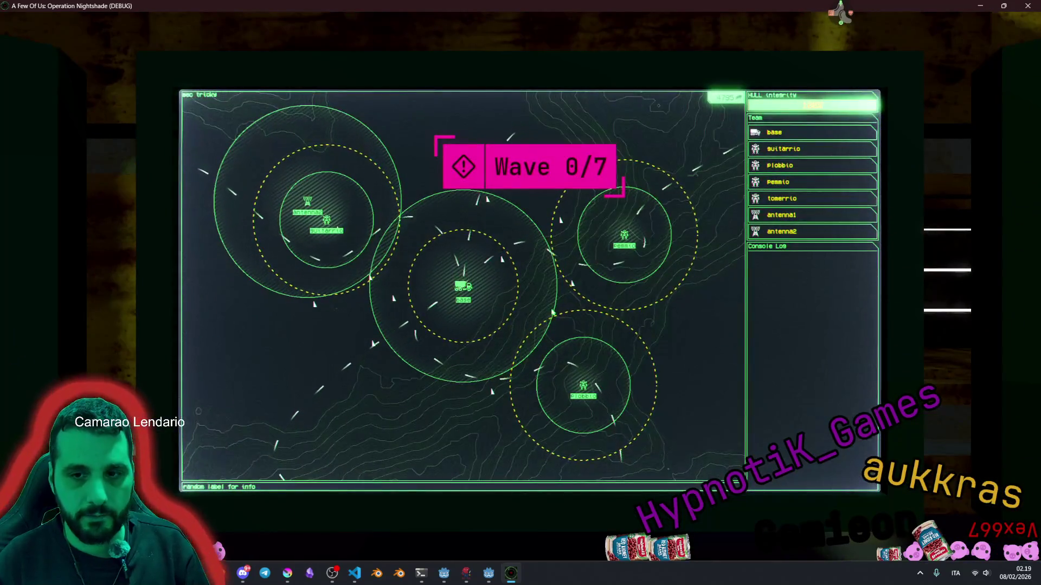
- Check the sector map and the radar showing sec cheese, then close the debug game with Alt+F4
key(Left)
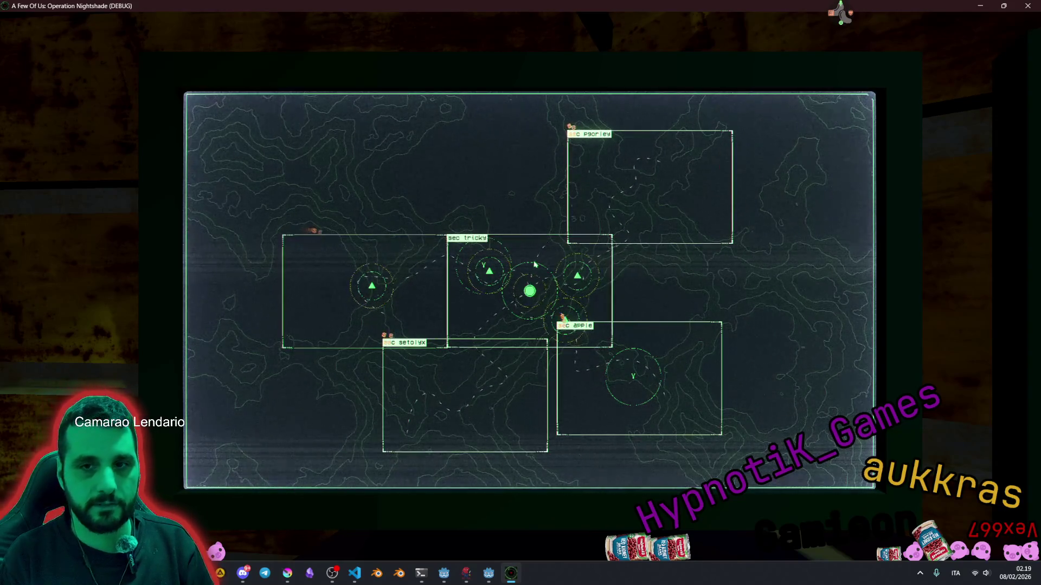
key(Right)
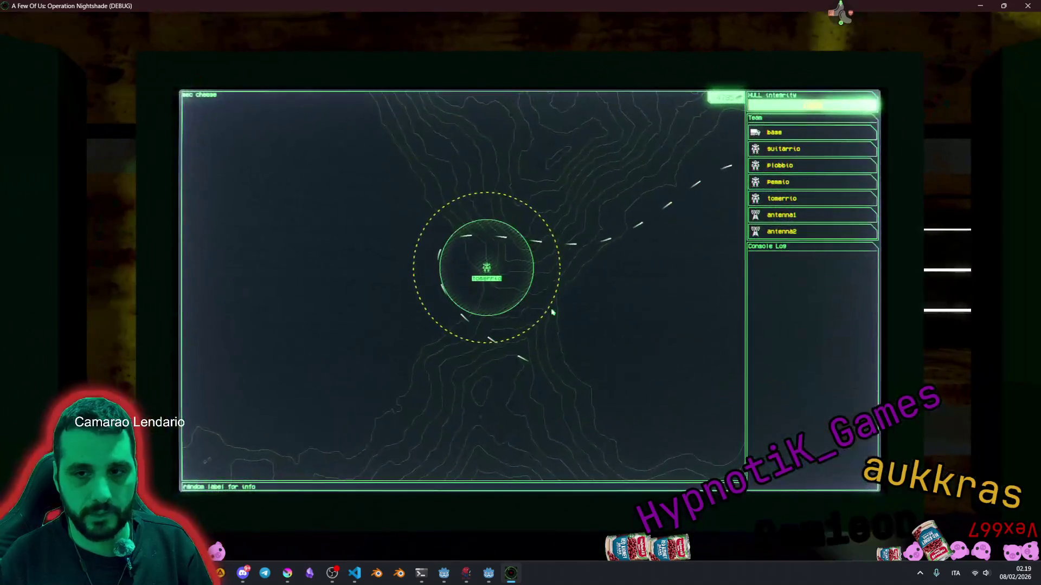
key(alt+F4)
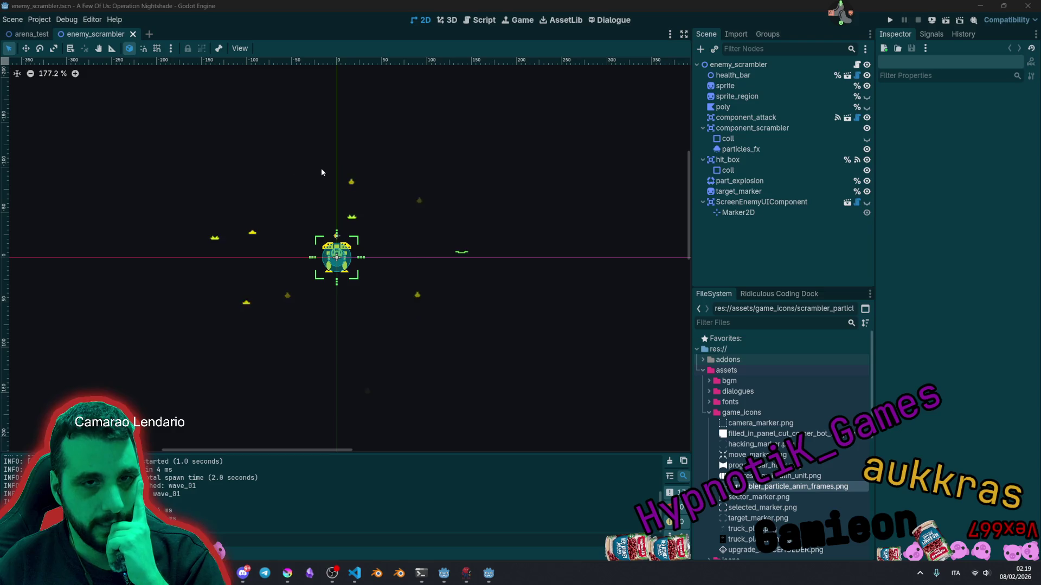
- Switch to the arena_test scene and the Script workspace
mouse_move(19, 33)
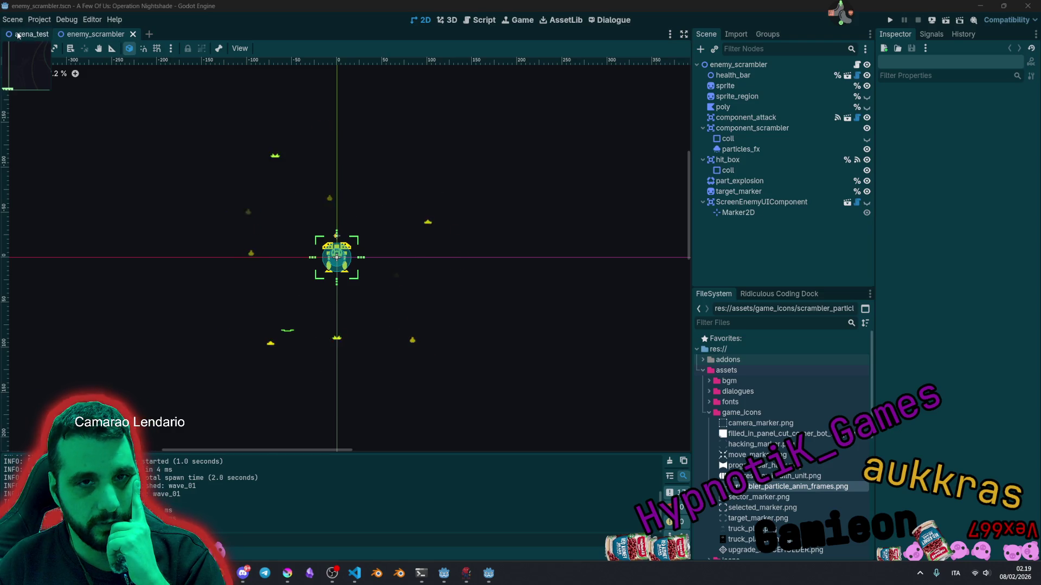
click(18, 34)
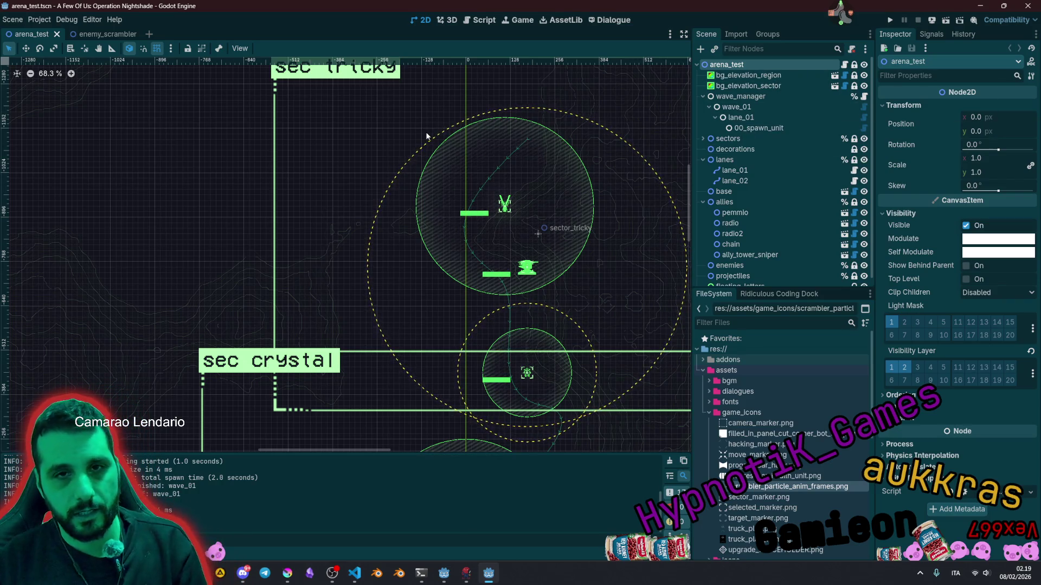
click(481, 21)
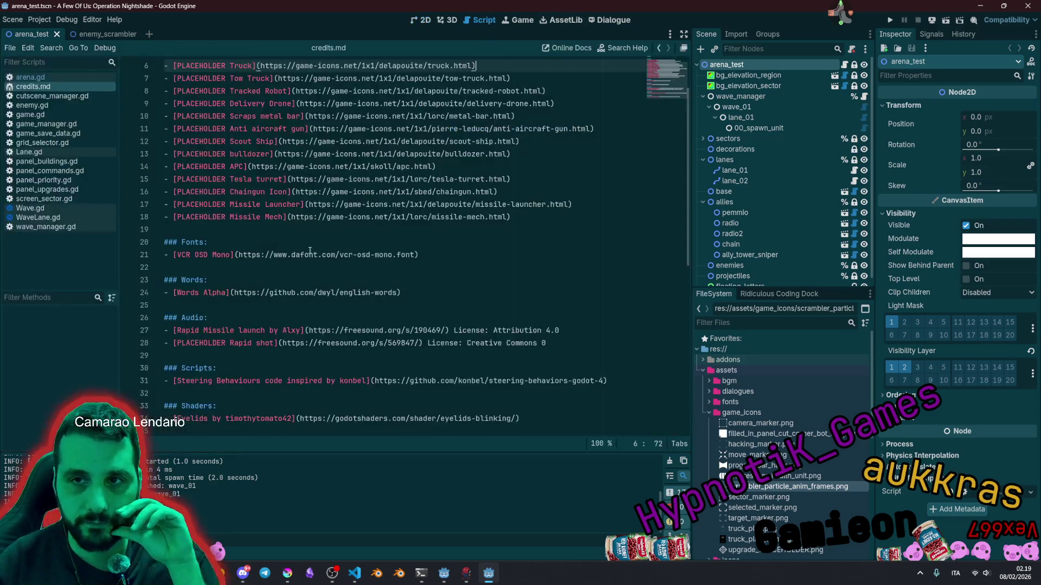
- Open game.gd and place the caret on the add_child line in set_new_arena
click(345, 170)
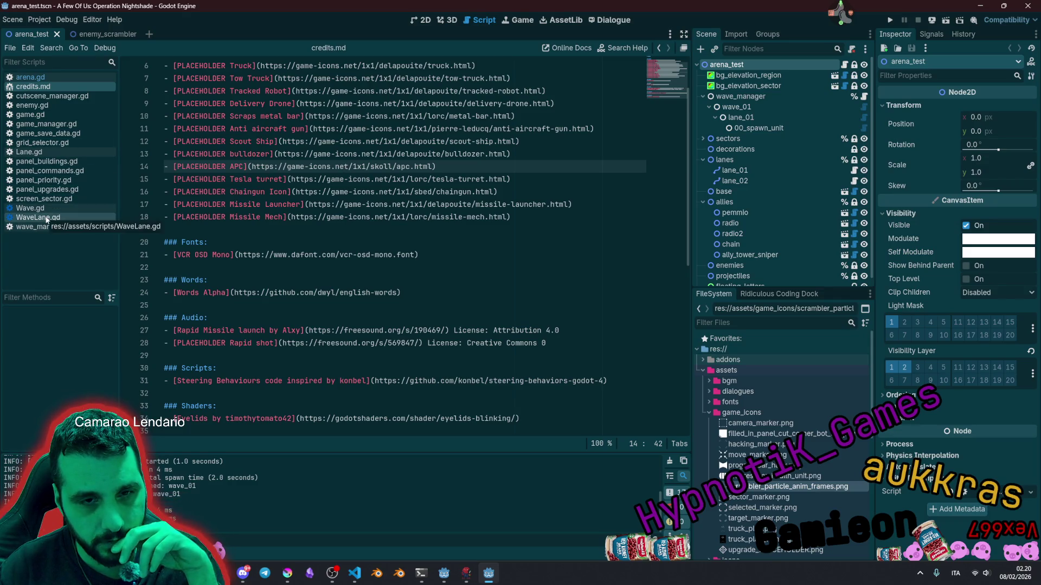
click(30, 114)
scroll(233, 292, down, 3)
click(234, 292)
scroll(245, 363, down, 2)
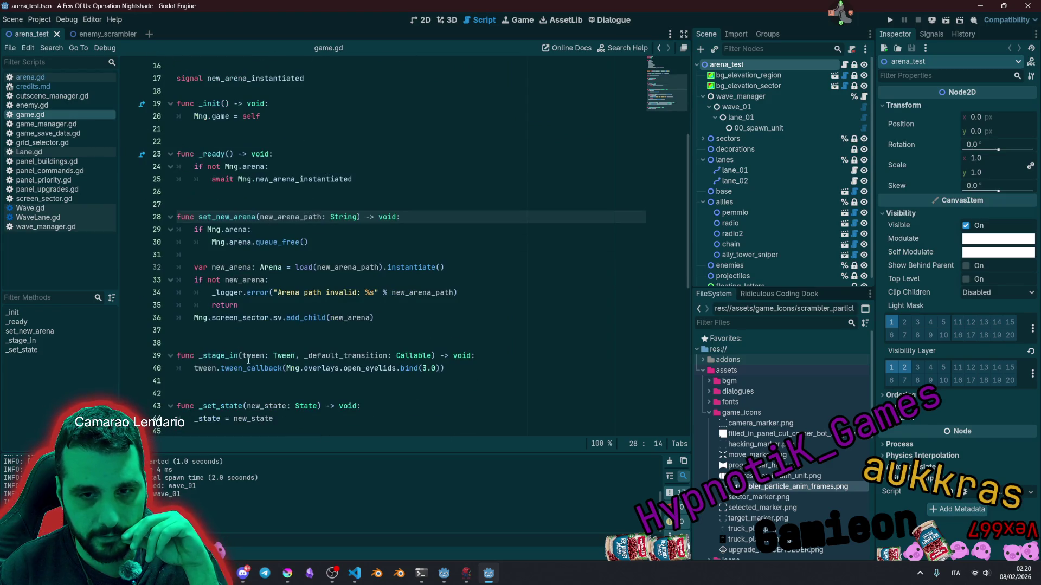
click(306, 318)
- Start a new line after line 36 holding the copied Mng.screen_sector.sv reference
double_click(346, 319)
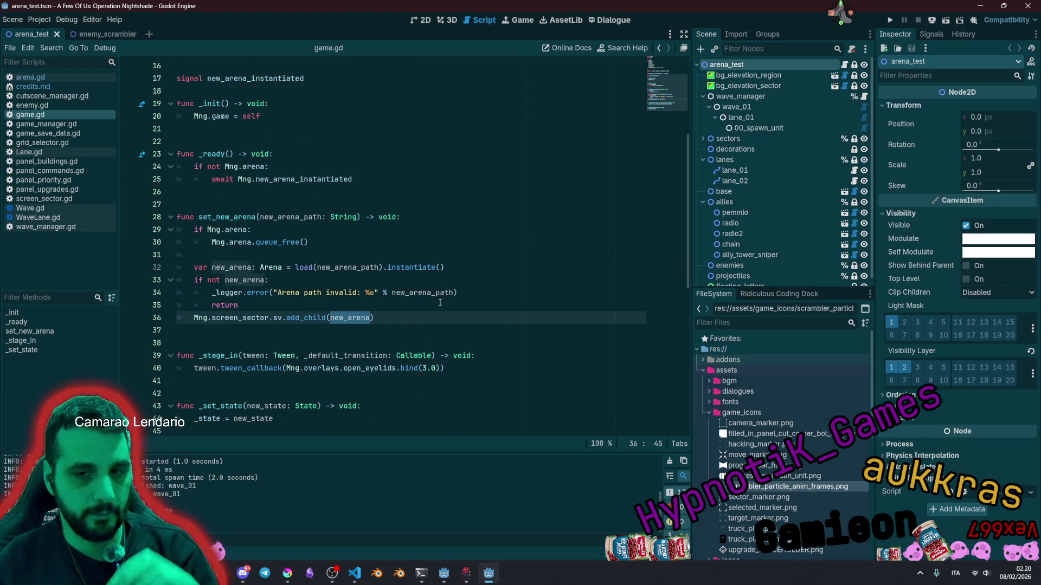
key(End)
key(Return)
text(new_arena.)
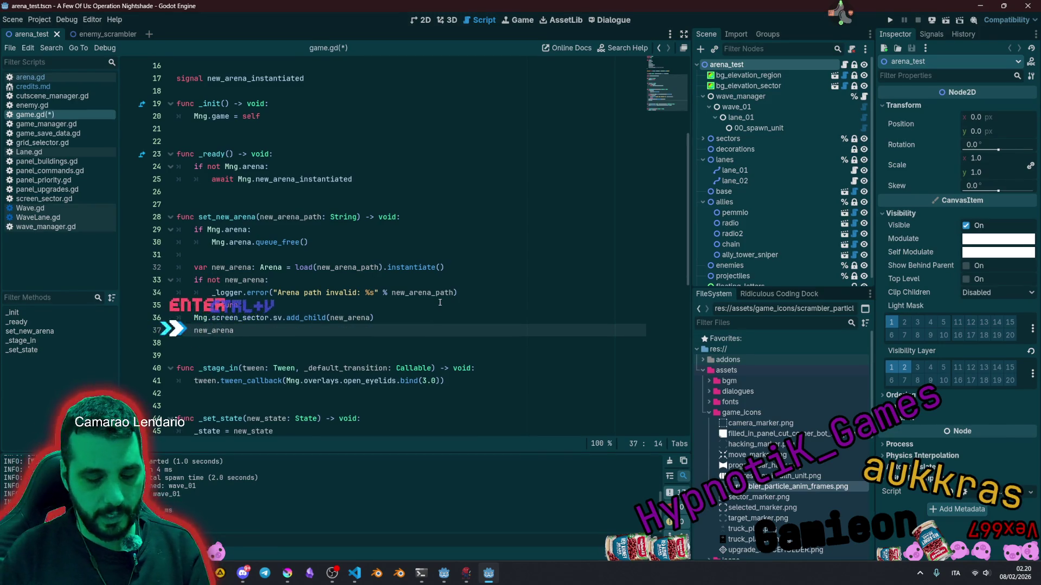
text(set_)
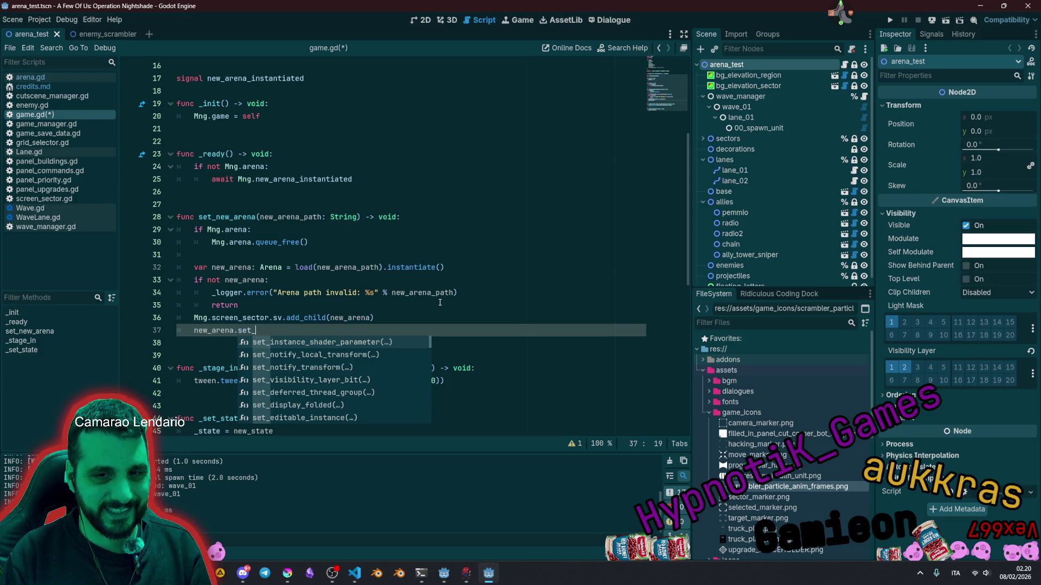
key(Escape)
key(Up)
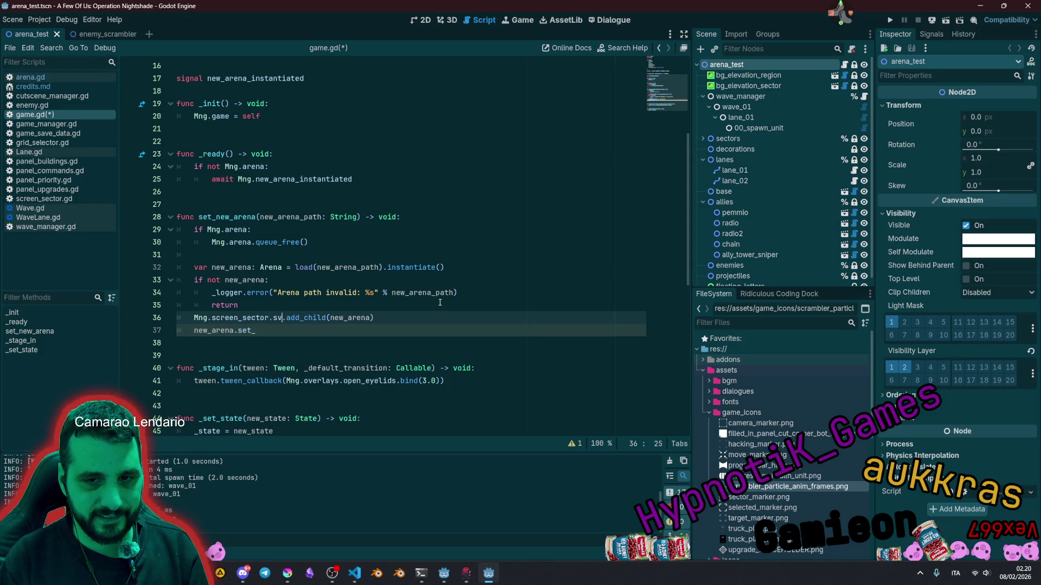
key(shift+Home)
key(ctrl+c)
key(Down)
key(ctrl+v)
- Complete the new line as a move_child(new_arena, 0) call using autocomplete
text(set_)
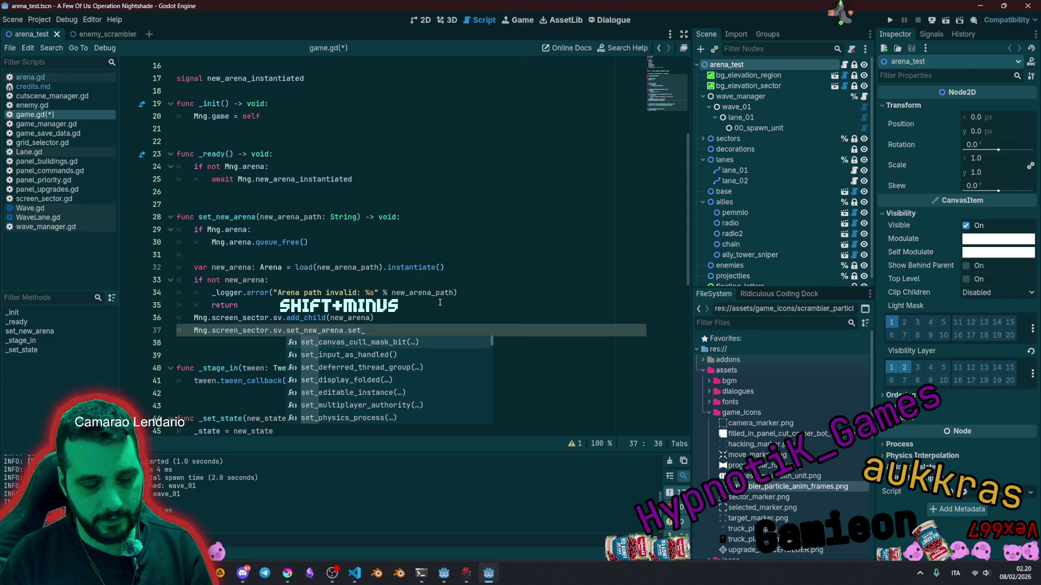
key(ctrl+shift+Right)
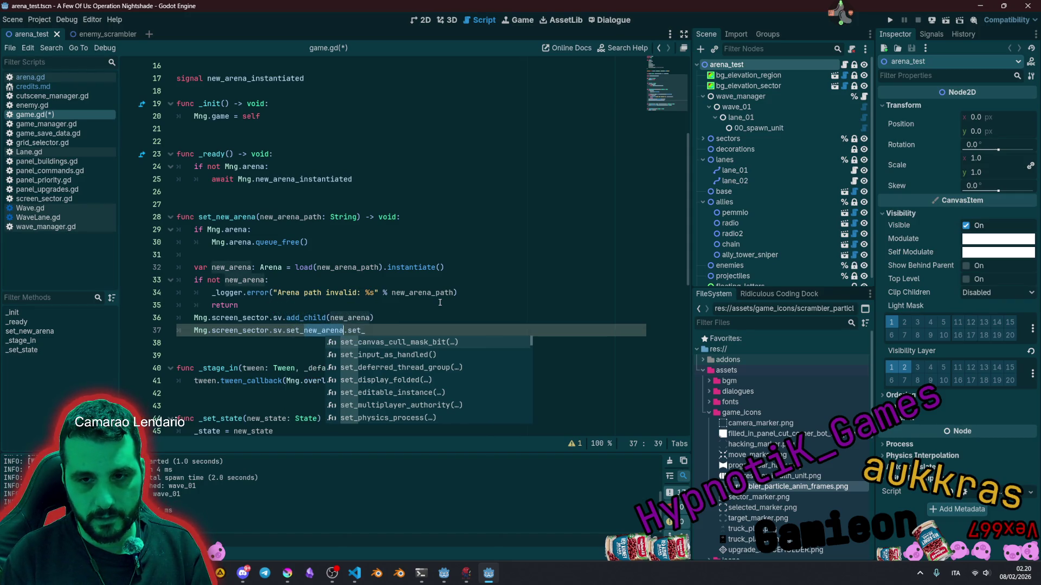
text(()
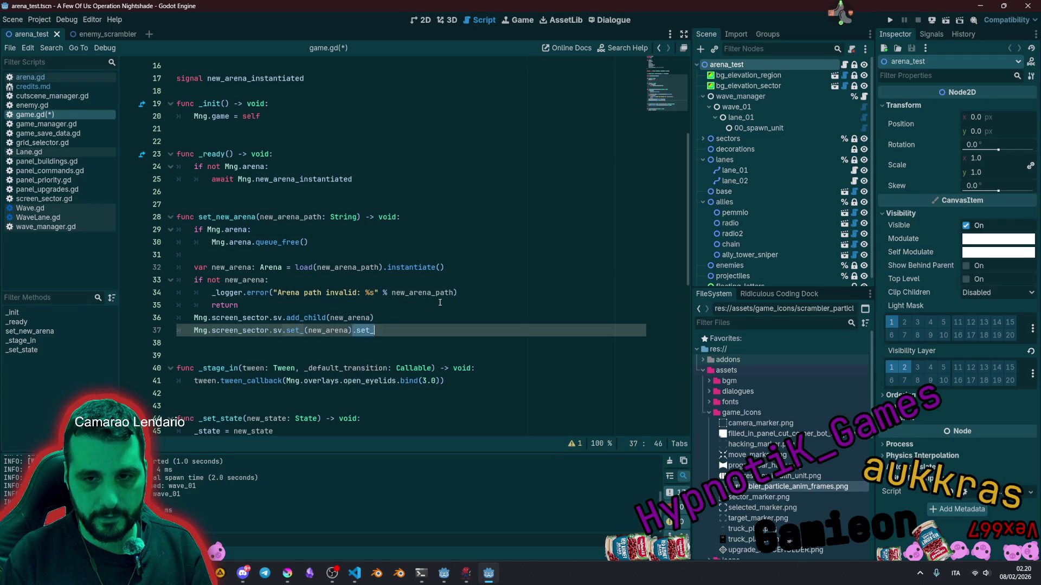
key(Delete)
key(Left)
text(chui)
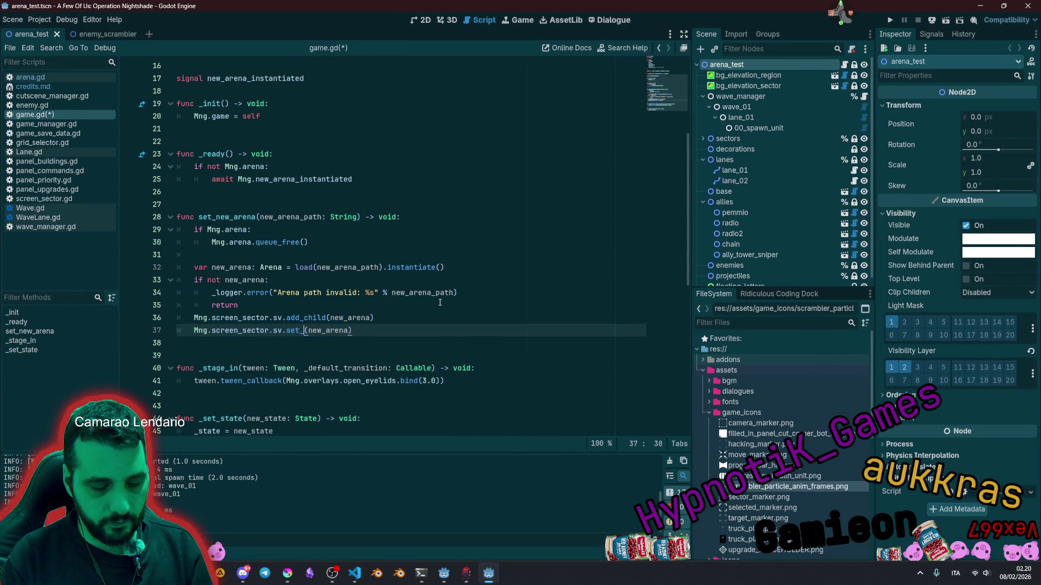
key(BackSpace)
key(BackSpace)
text(i)
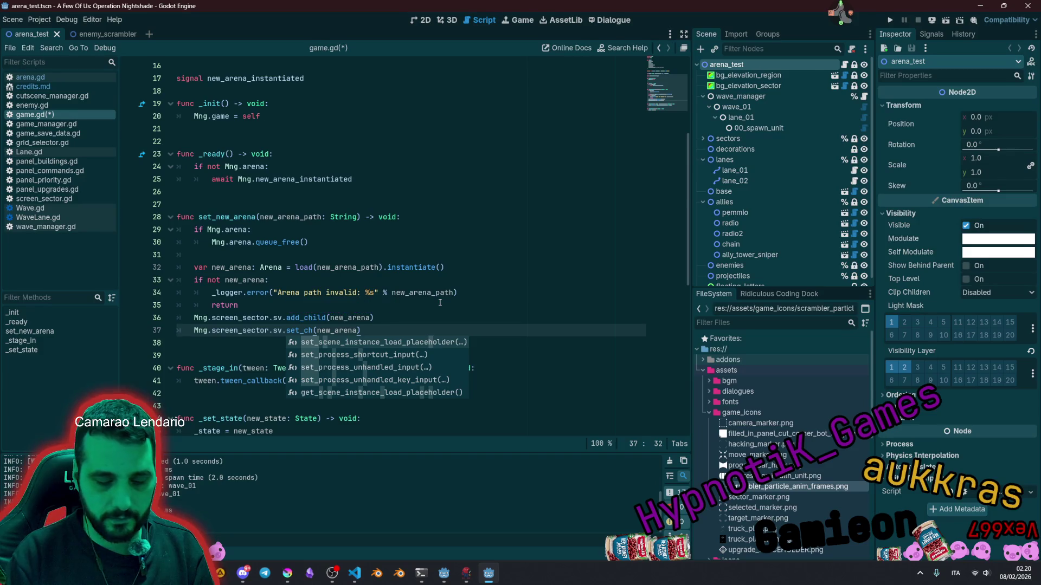
key(ctrl+BackSpace)
text(chil)
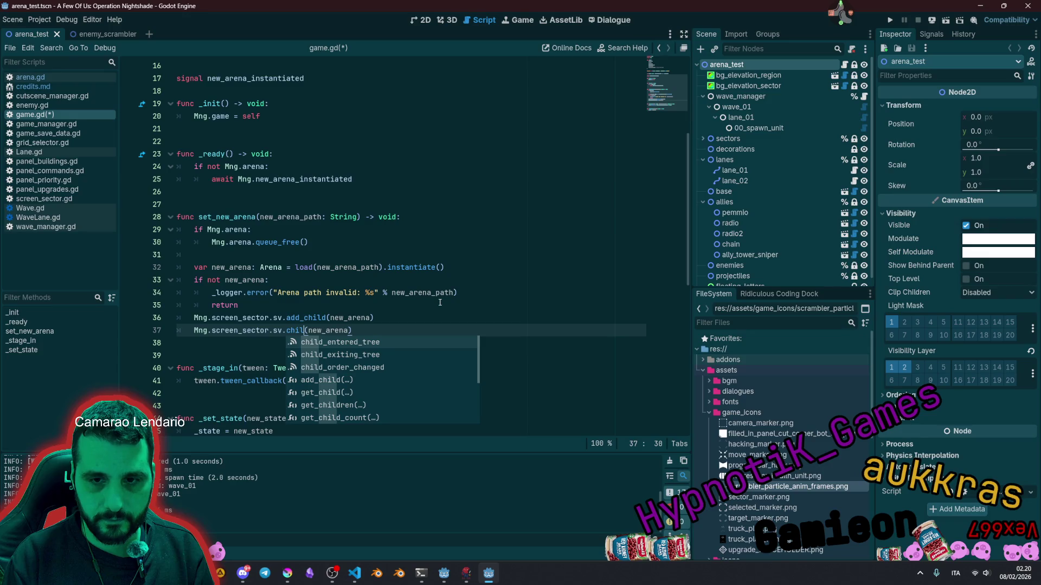
key(Down)
key(Down)
key(Down)
key(Up)
key(Return)
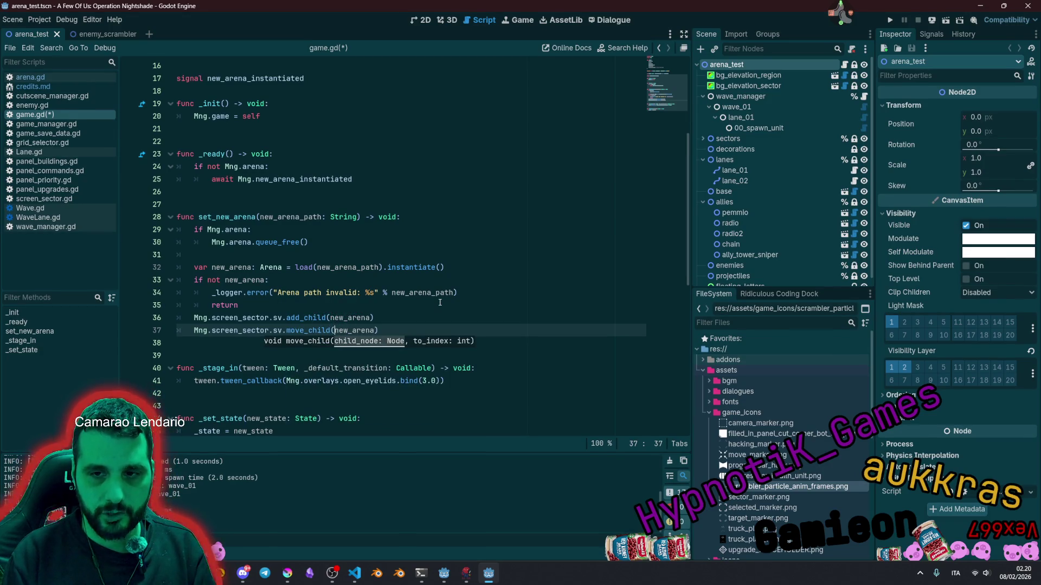
key(ctrl+Right)
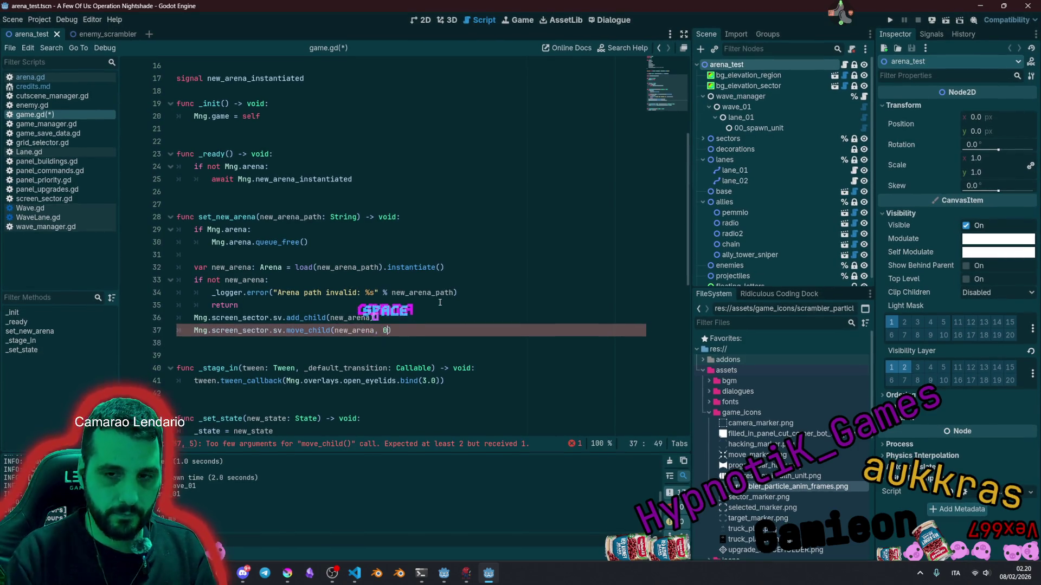
text(0)
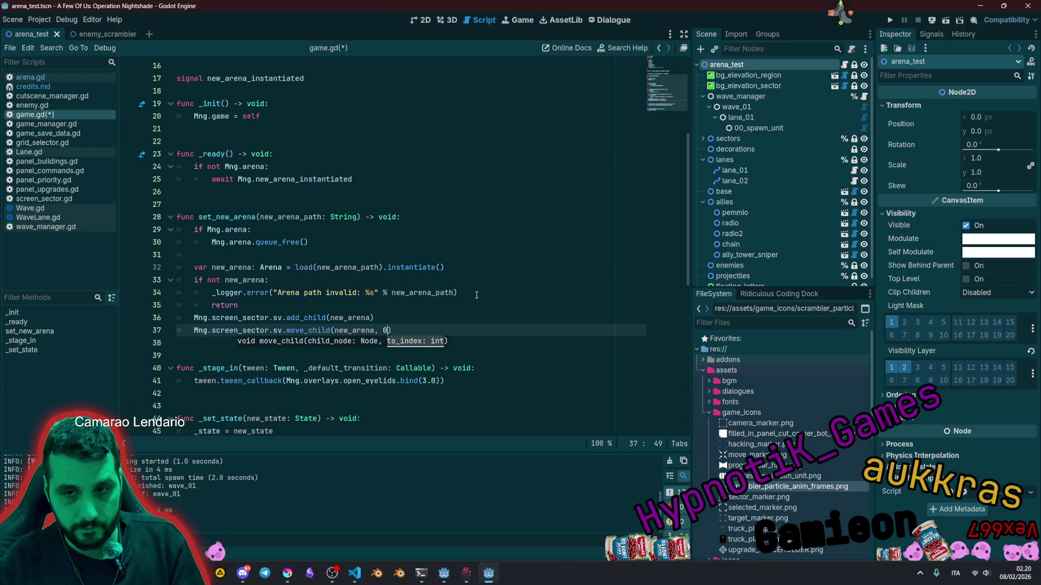
- Add '# move behind the camera in the sub viewport' above move_child, then save and run with F5
click(476, 330)
text(# move)
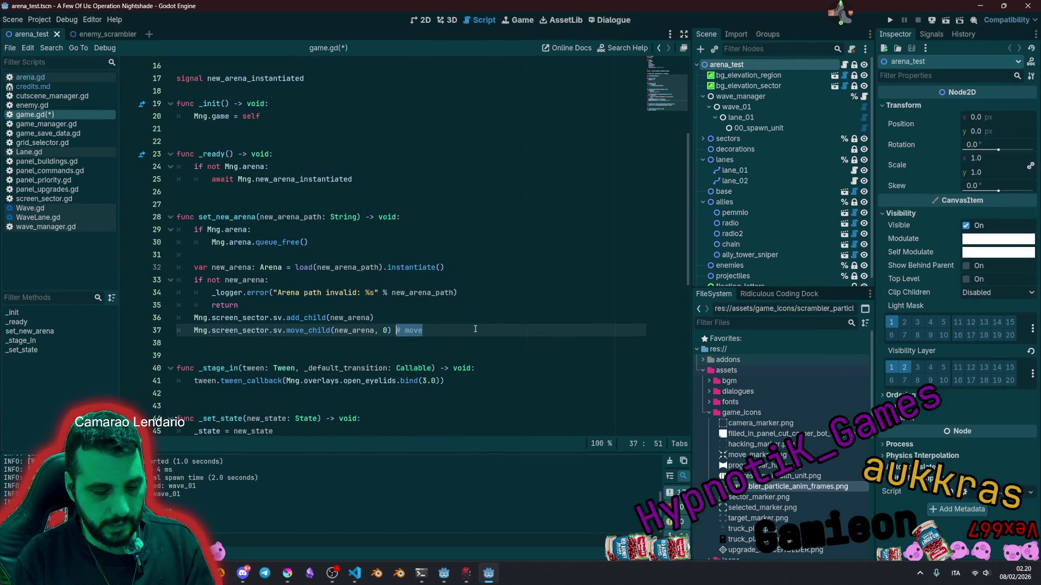
key(BackSpace)
key(ctrl+shift+Return)
key(ctrl+v)
text(behind the camera in th)
text(e )
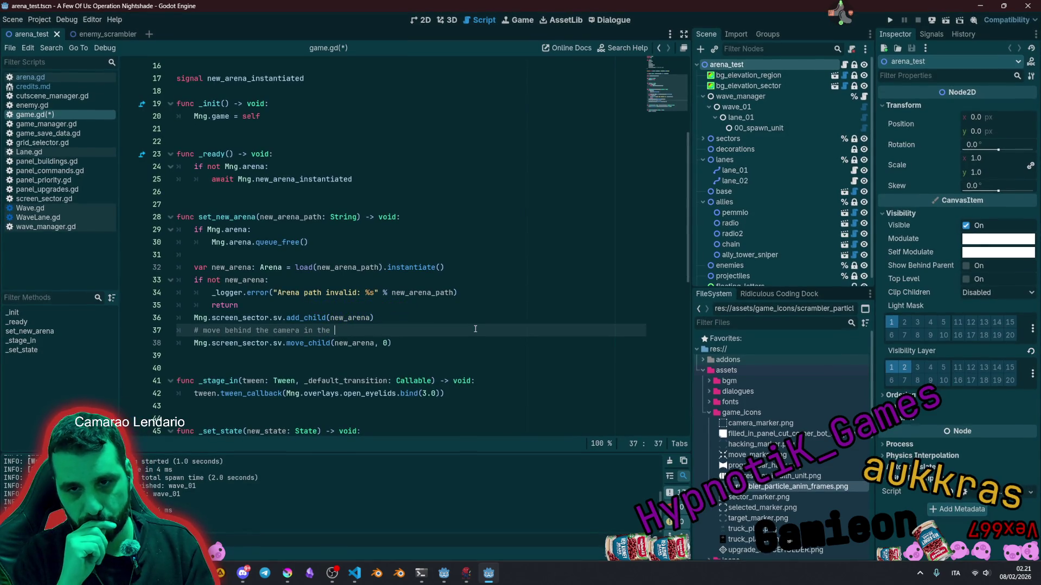
text(sv)
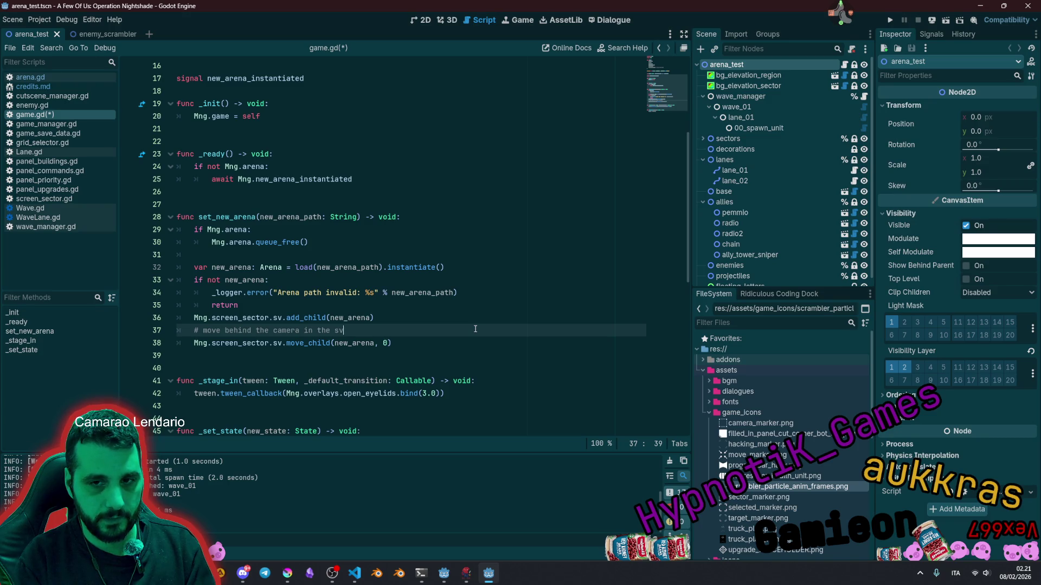
key(BackSpace)
text(ub viewport)
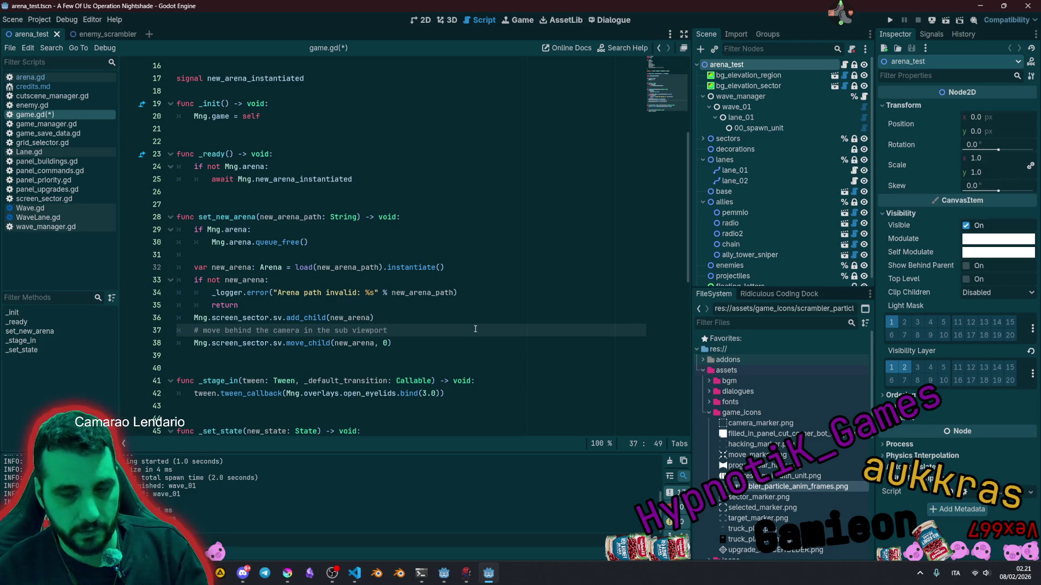
key(F5)
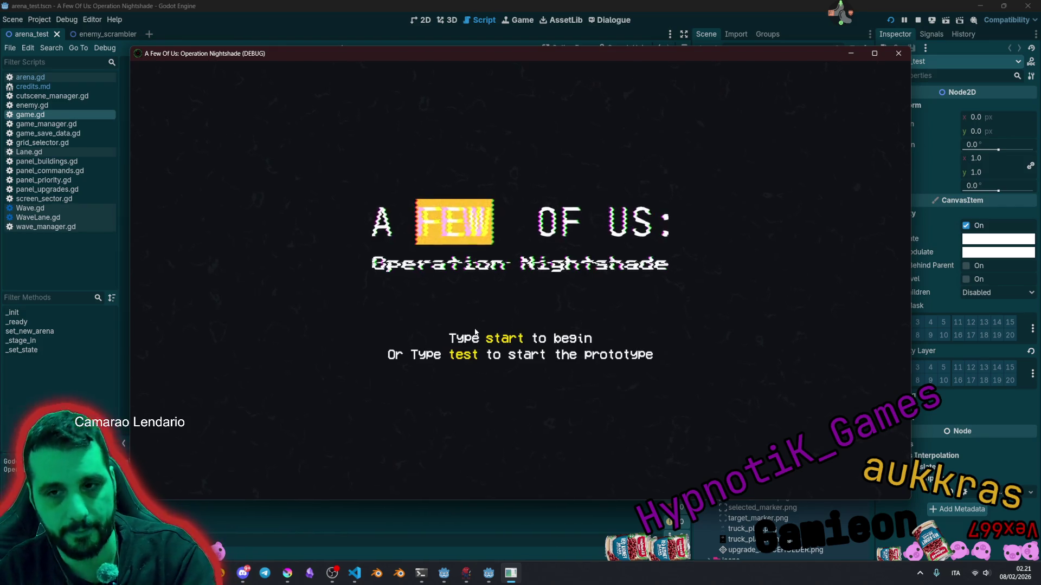
- Type start and swing the view to the left, main and top monitors
text(start)
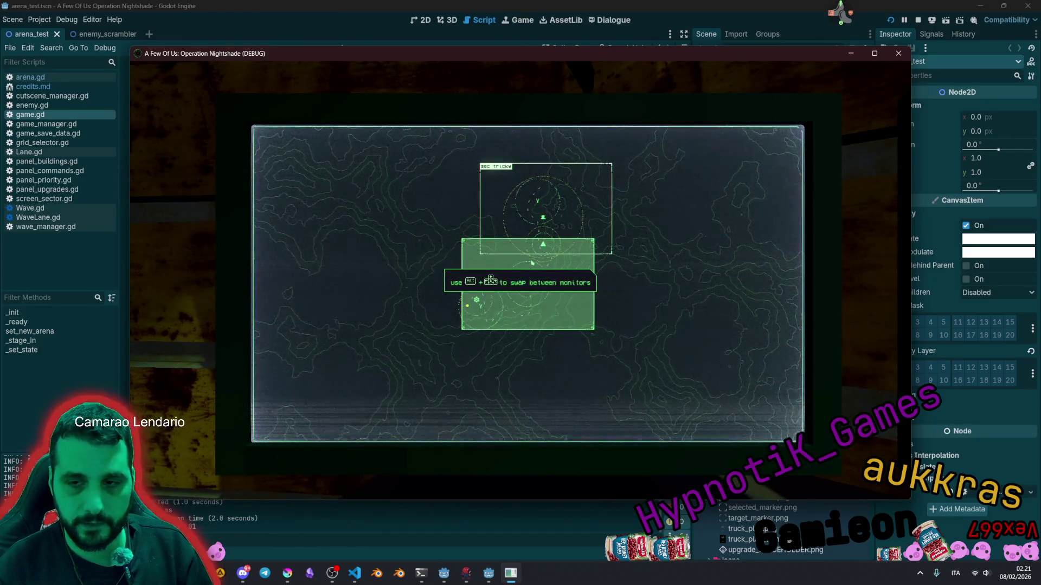
key(alt+Left)
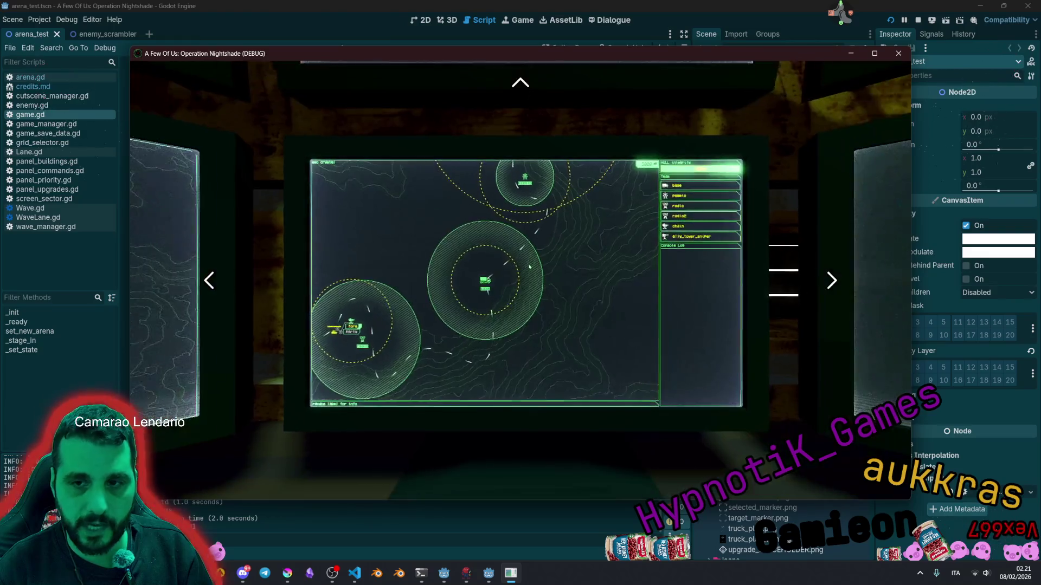
key(alt+Right)
key(alt+Up)
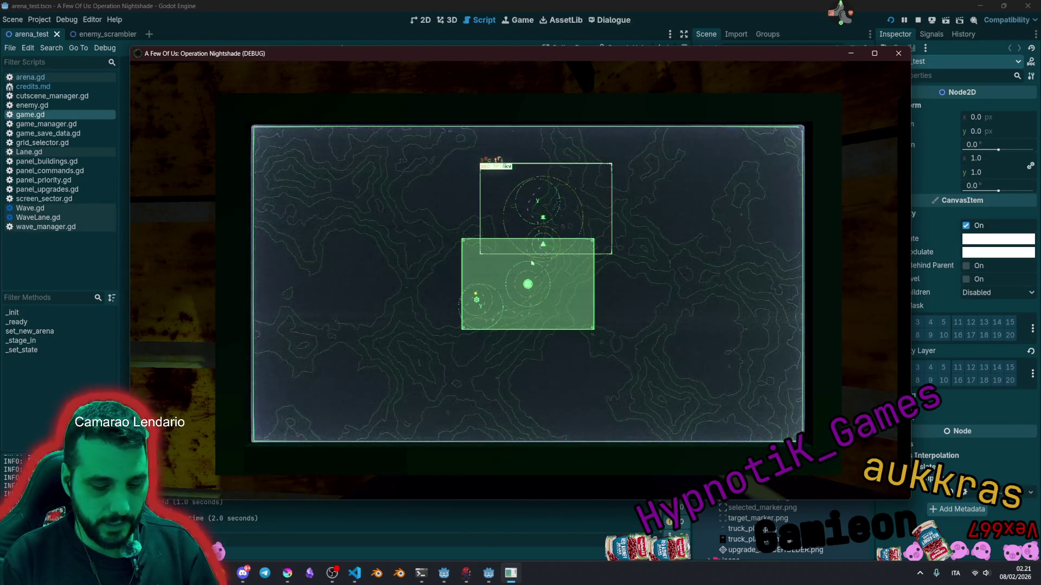
- Open the upper and lower sectors' detail views, then stop the run with F8
key(Up)
key(Return)
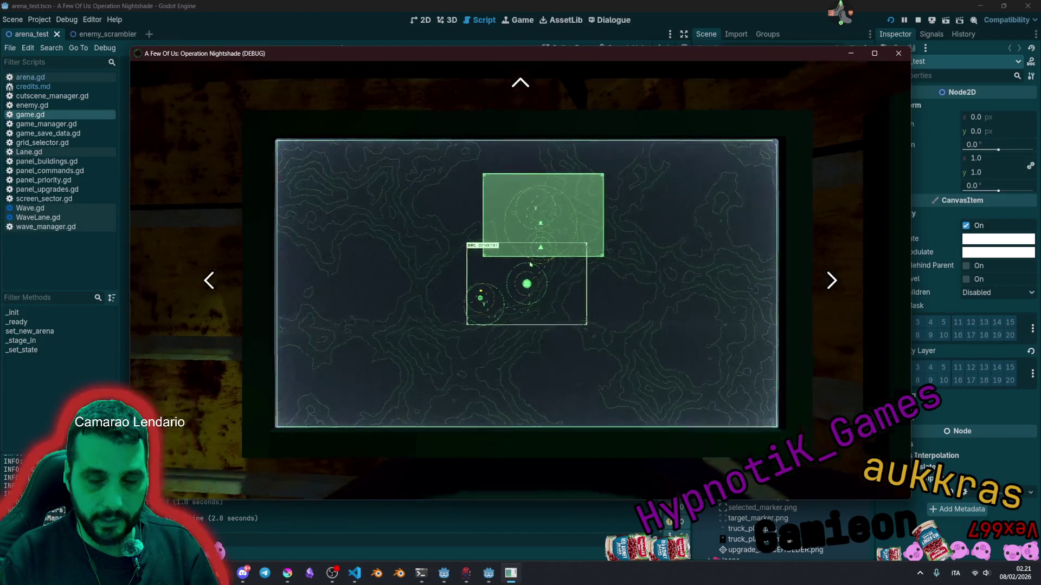
key(Escape)
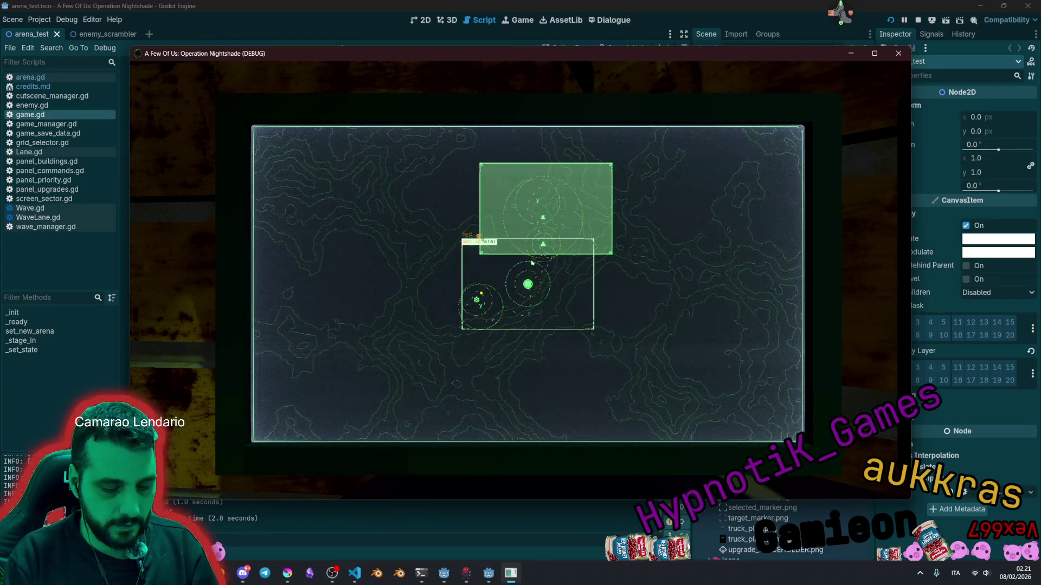
key(Down)
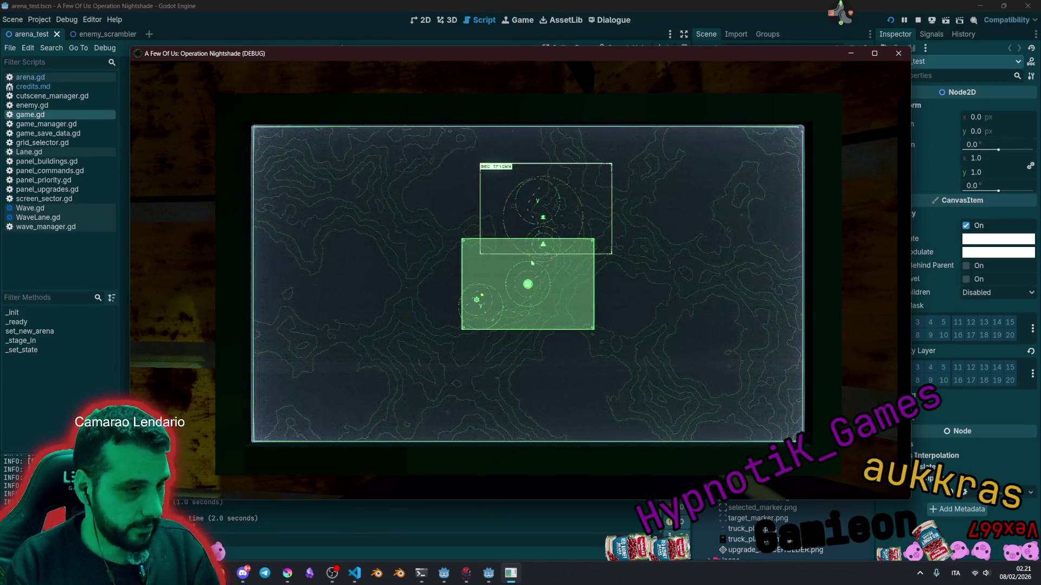
key(Return)
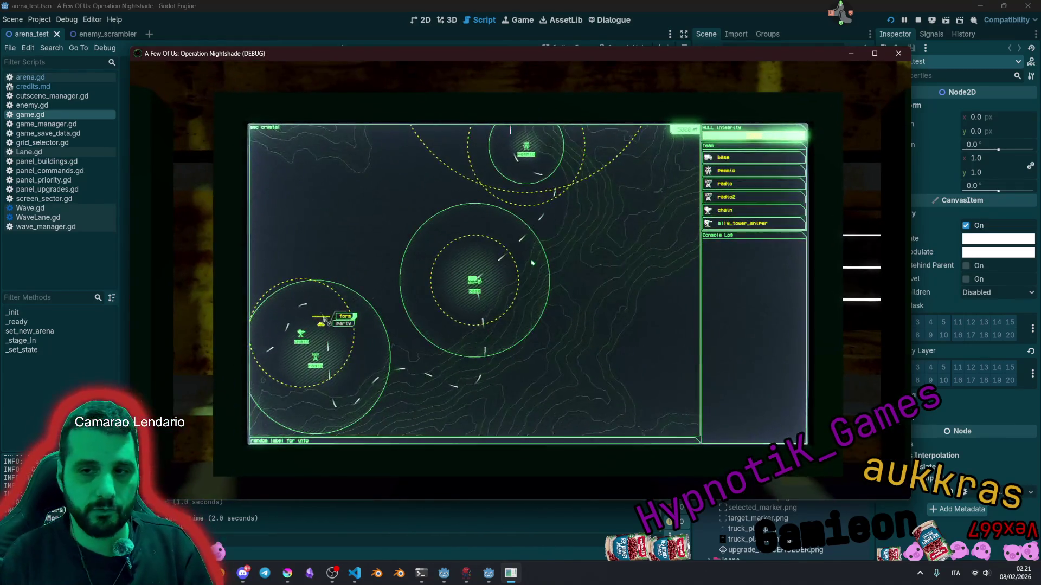
key(Escape)
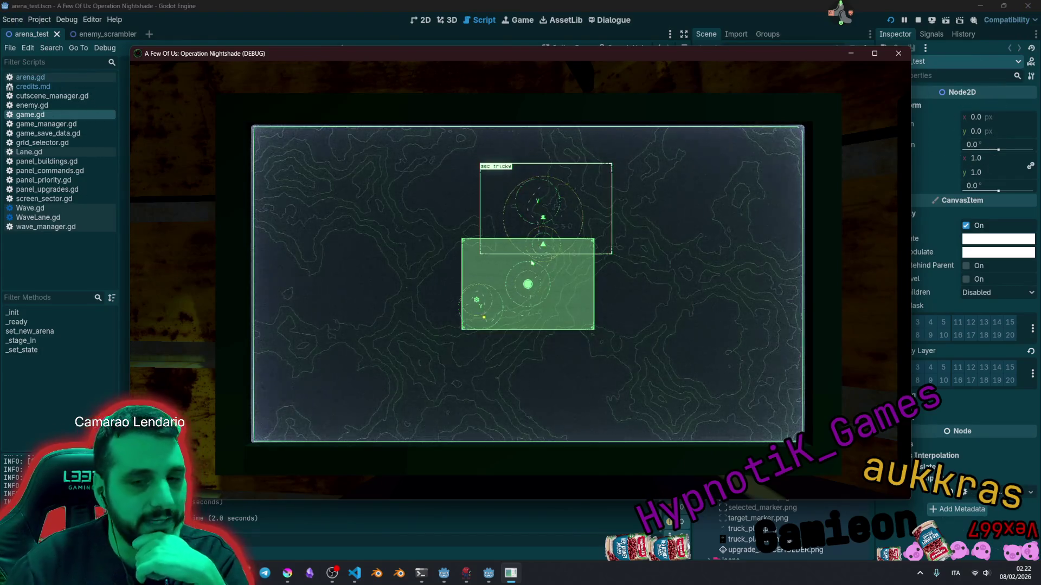
key(F8)
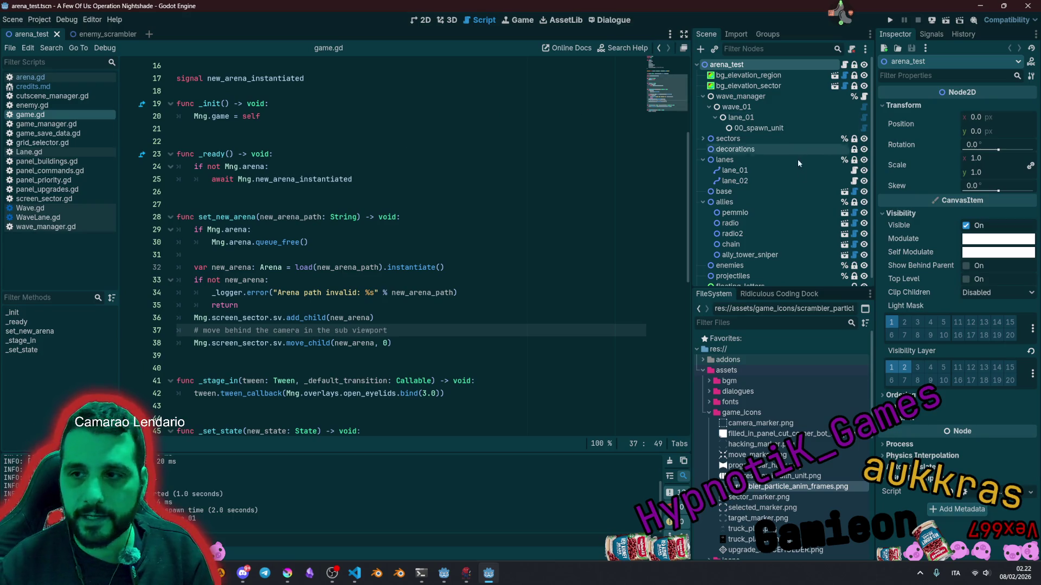
- Duplicate sector_tricky as sector_cam and change its label to 'sec camarao'
click(703, 201)
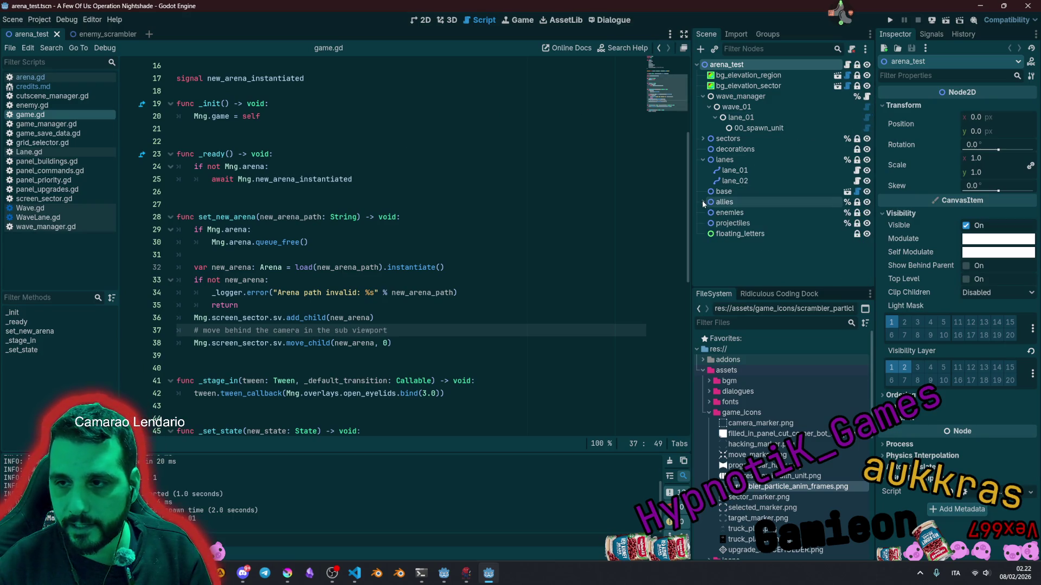
click(703, 160)
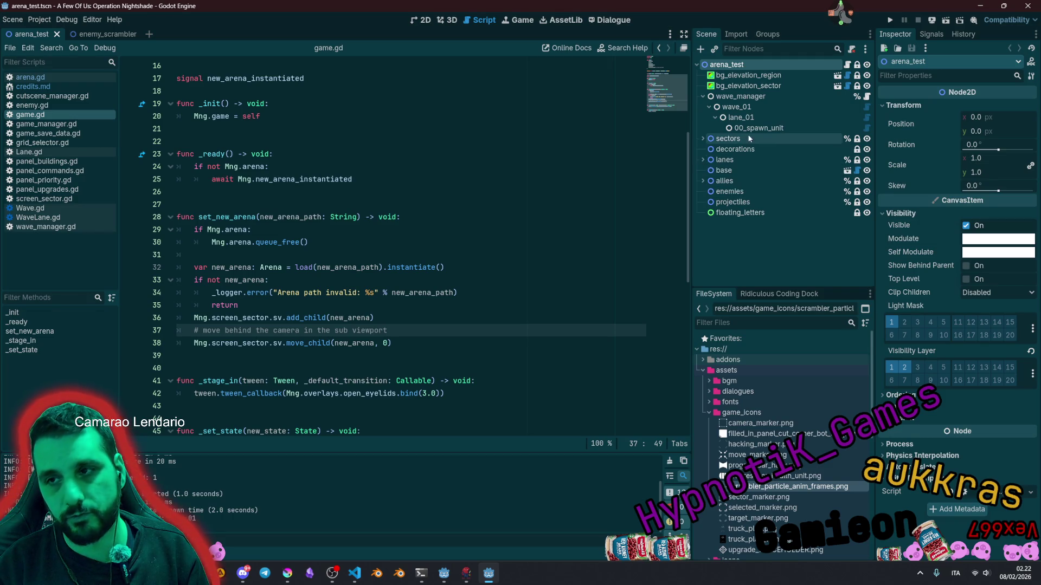
click(703, 138)
click(780, 160)
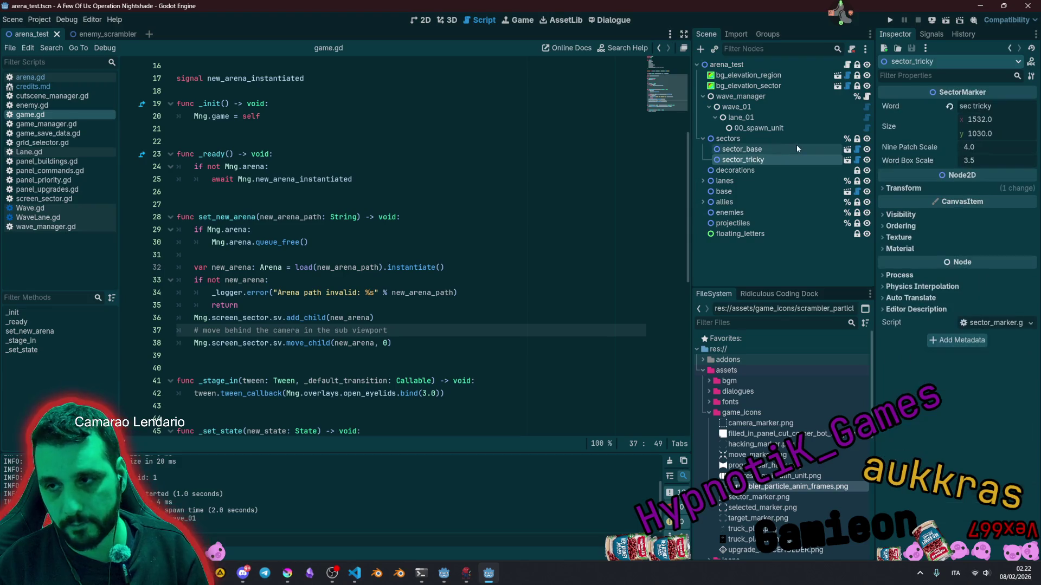
key(ctrl+d)
double_click(755, 169)
text(sector_ca)
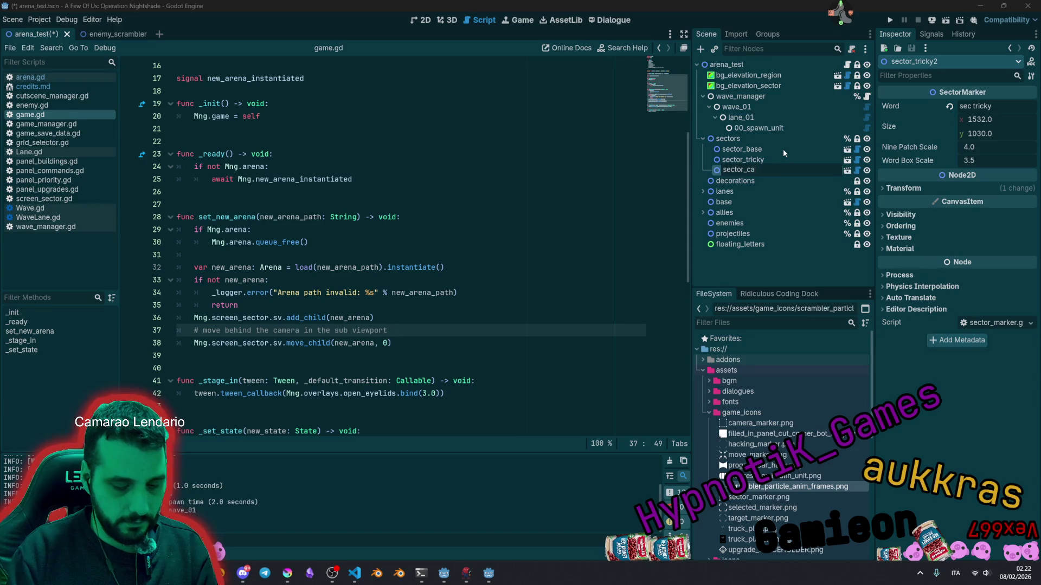
text(m)
key(Return)
double_click(982, 106)
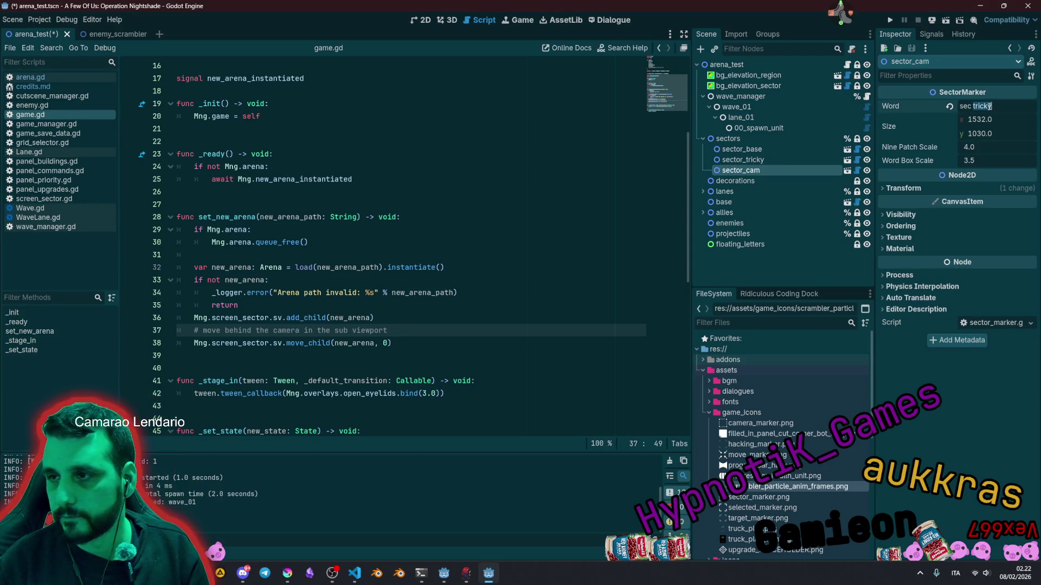
text(camarao)
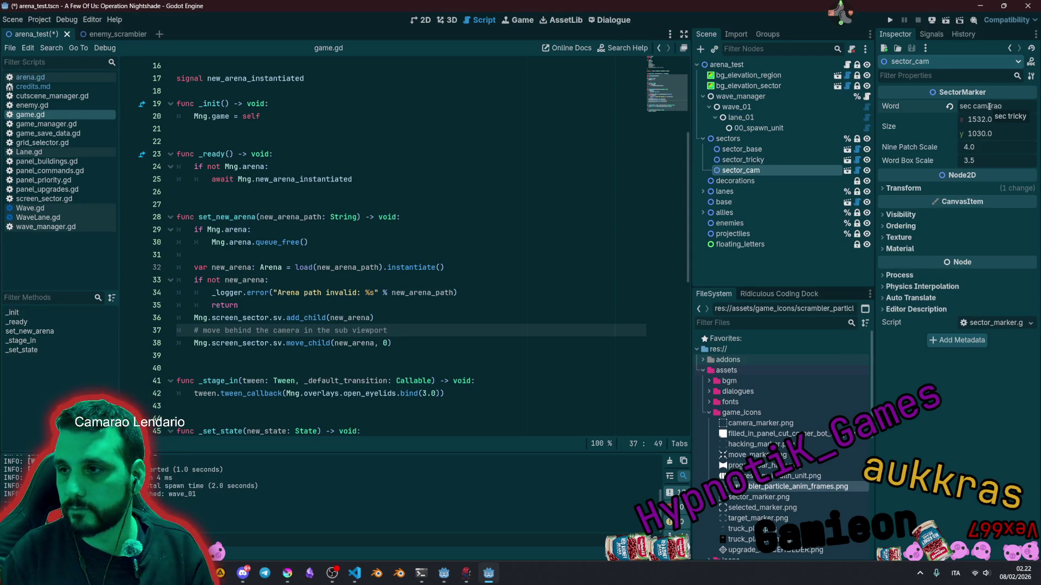
click(477, 208)
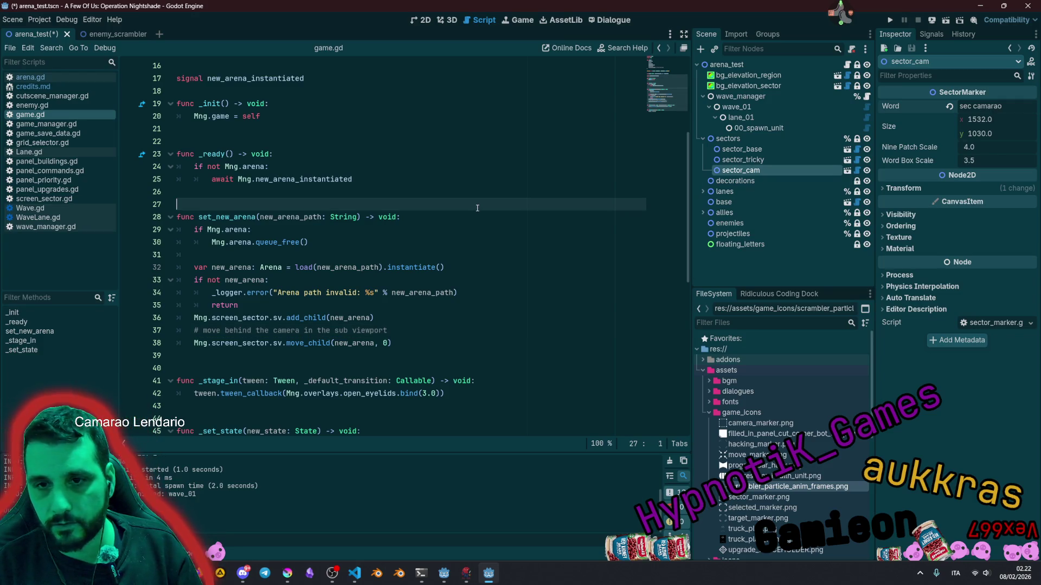
- In the 2D view, move sector_cam left of sec tricky, then select lane_02
click(420, 20)
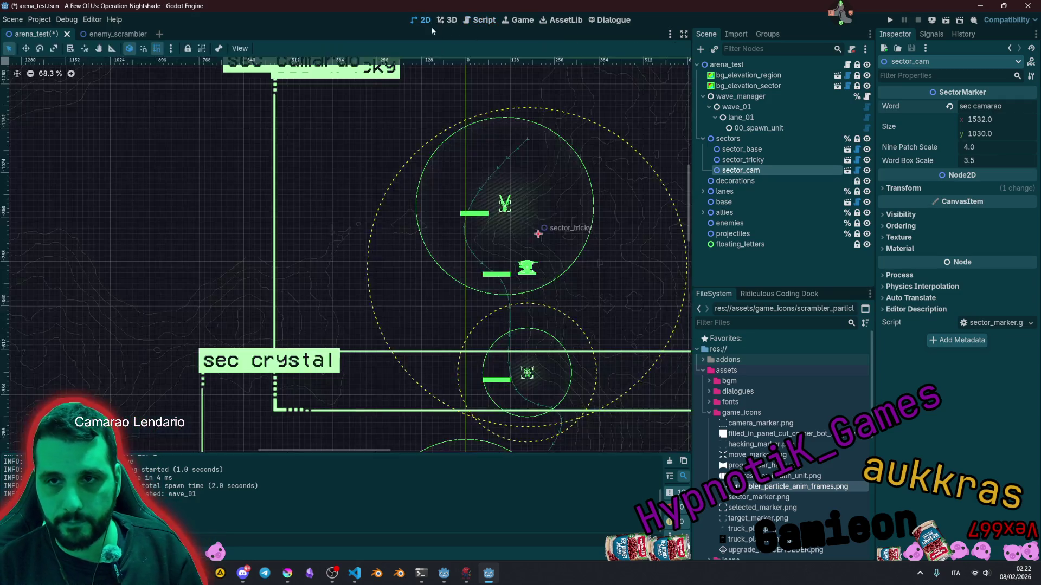
scroll(432, 298, down, 5)
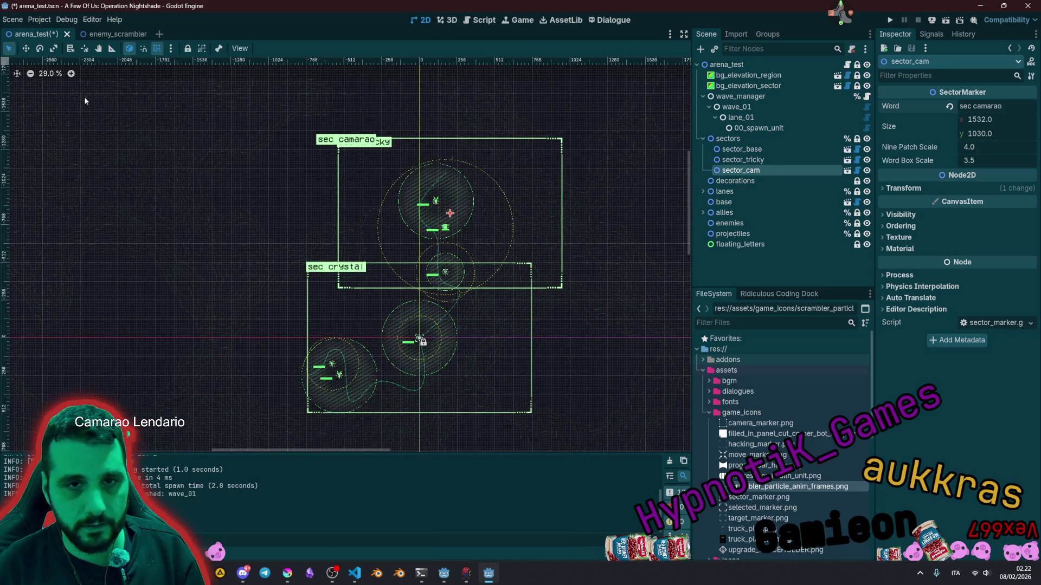
key(w)
mouse_move(455, 202)
mouse_down()
mouse_move(485, 401)
mouse_move(607, 369)
mouse_move(621, 336)
mouse_move(561, 352)
mouse_move(268, 259)
mouse_move(231, 203)
mouse_move(191, 350)
mouse_up()
mouse_move(291, 361)
mouse_down()
mouse_move(479, 195)
mouse_move(453, 188)
mouse_up()
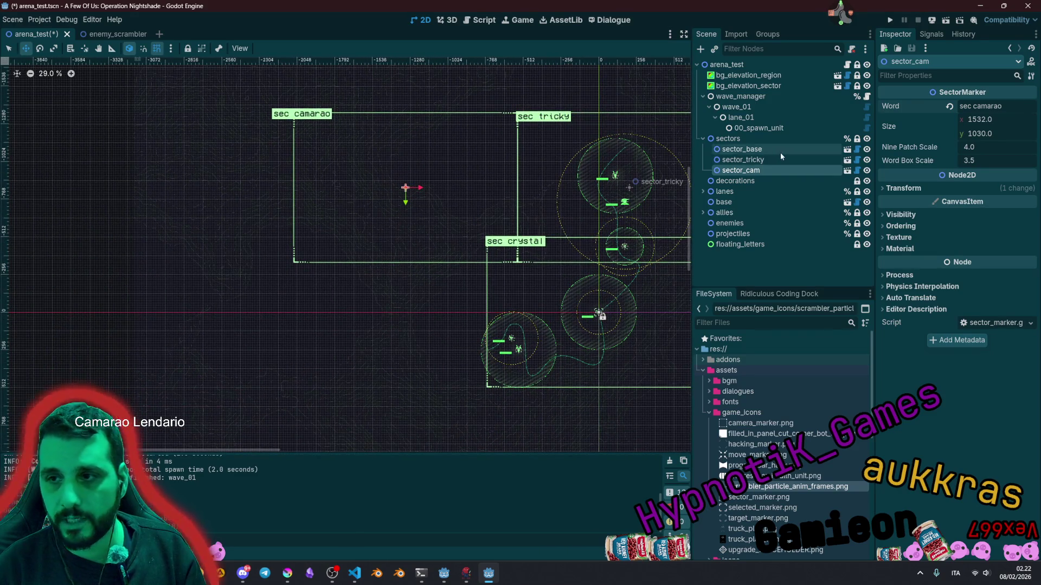
click(703, 191)
click(753, 212)
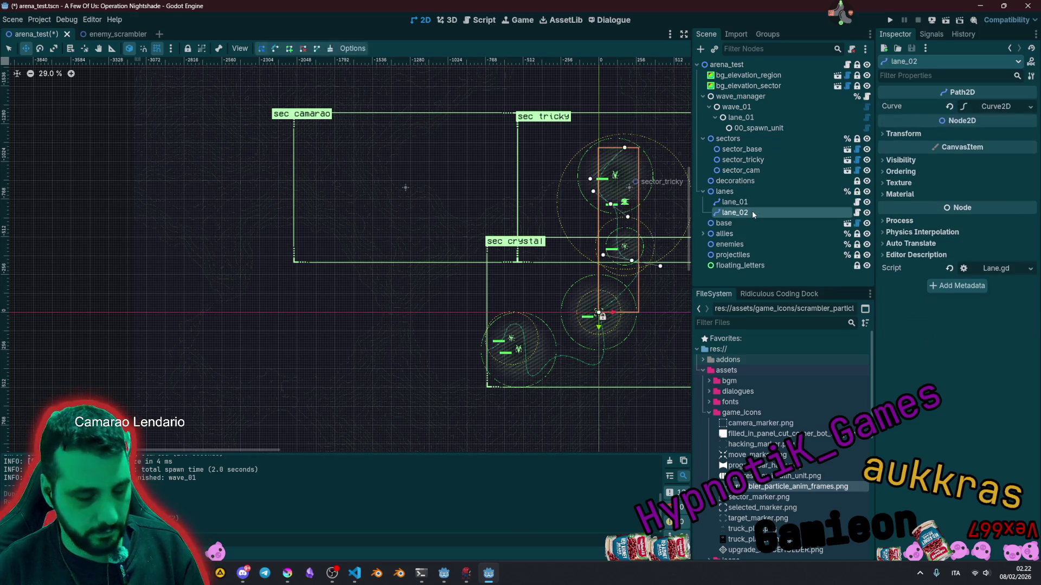
- Duplicate lane_02 into lane_03 and delete five of its path points
key(ctrl+d)
drag(685, 238, 655, 255)
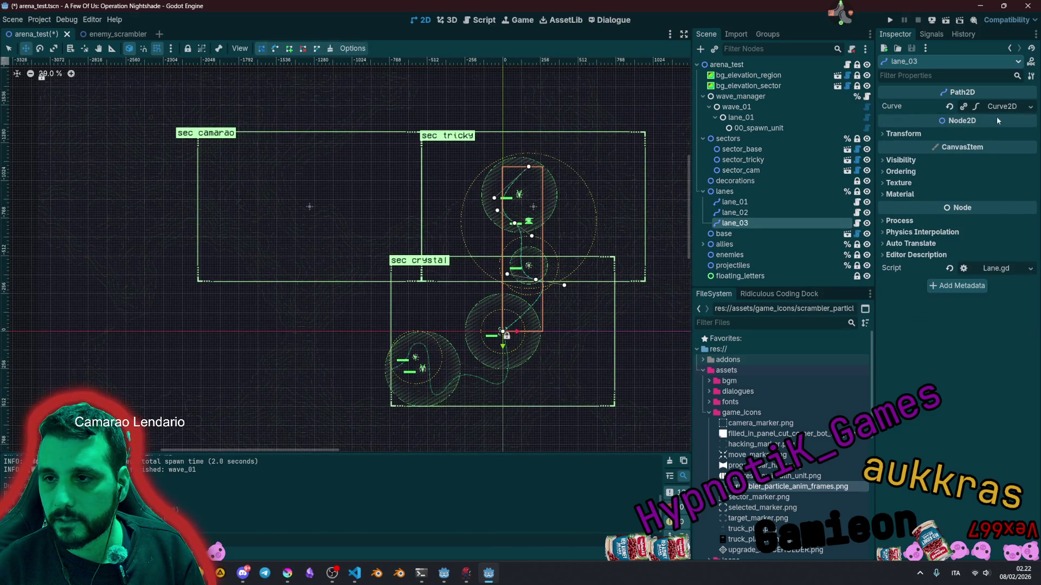
scroll(539, 287, up, 5)
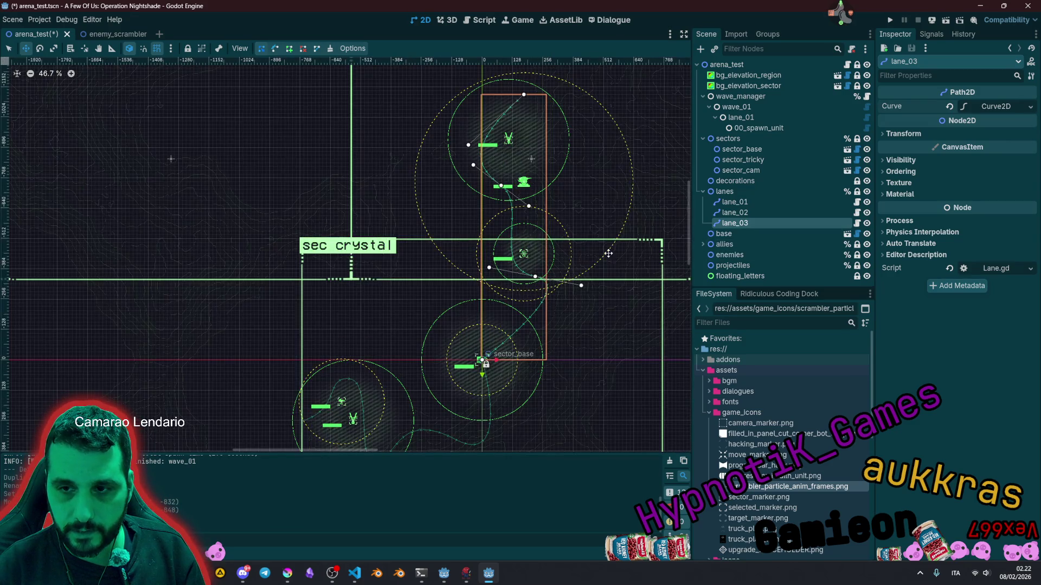
right_click(581, 285)
right_click(535, 276)
right_click(489, 268)
right_click(529, 206)
right_click(473, 165)
- Move lane_03's top point left into sec camarao so the curve drops straight down
mouse_move(524, 95)
mouse_down()
mouse_move(217, 152)
mouse_move(135, 104)
mouse_move(156, 99)
mouse_up()
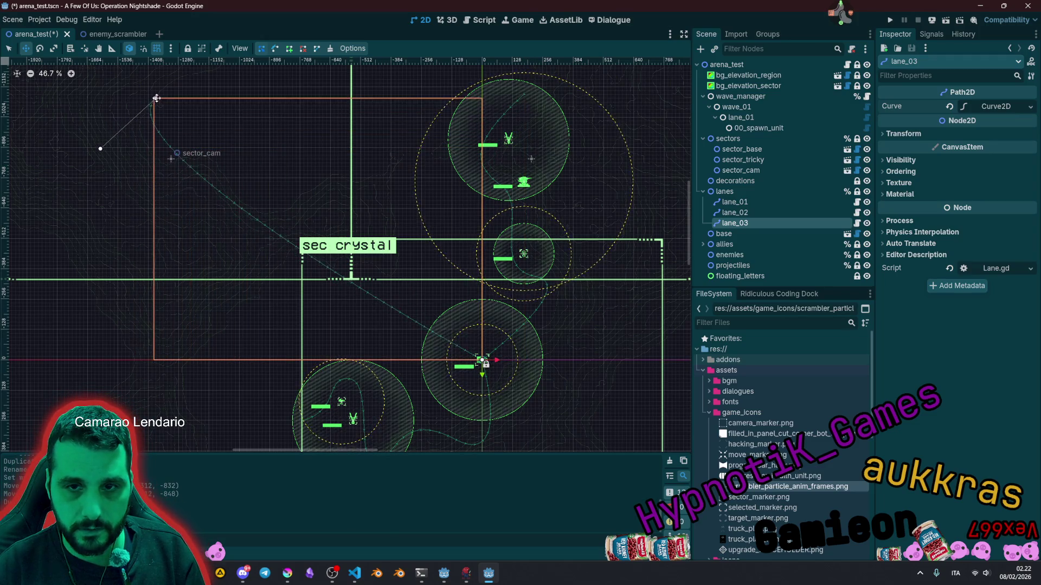
drag(466, 226, 540, 273)
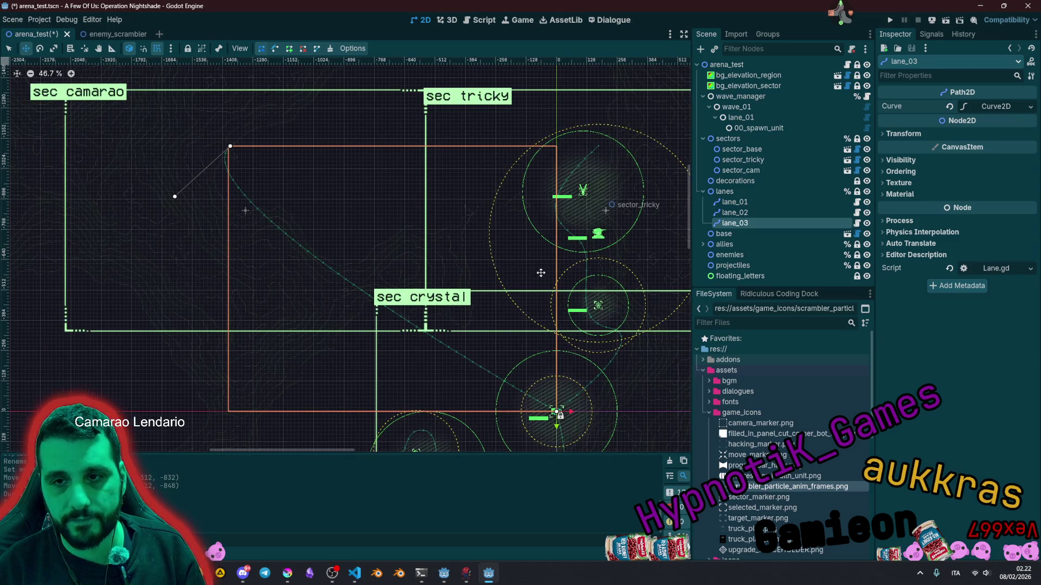
drag(255, 181, 318, 212)
mouse_move(289, 177)
mouse_down()
mouse_move(144, 158)
mouse_move(160, 154)
mouse_up()
drag(105, 203, 163, 216)
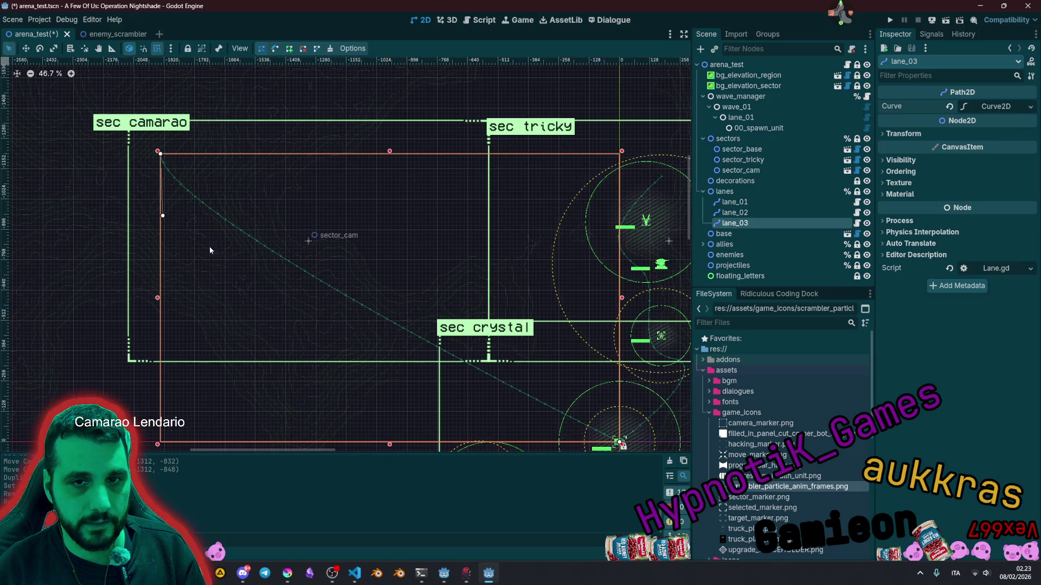
- Add curved bend points to lane_03 so it winds through sec tricky toward the base
mouse_move(212, 208)
mouse_down()
mouse_move(206, 250)
mouse_move(254, 237)
mouse_move(262, 264)
mouse_move(216, 239)
mouse_move(228, 193)
mouse_move(292, 193)
mouse_up()
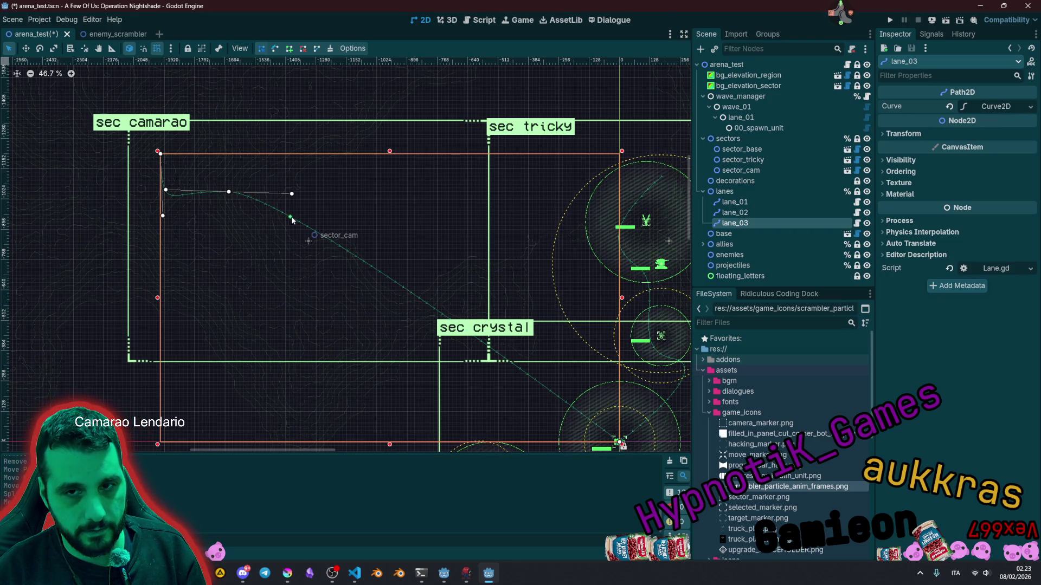
click(320, 219)
mouse_move(320, 219)
mouse_down()
mouse_move(364, 194)
mouse_move(307, 216)
mouse_up()
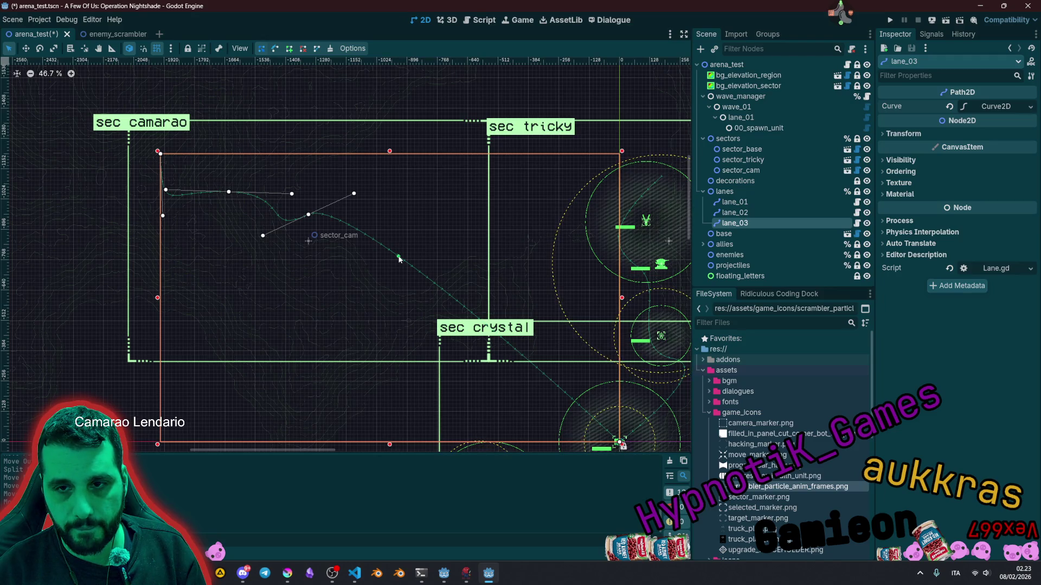
click(399, 257)
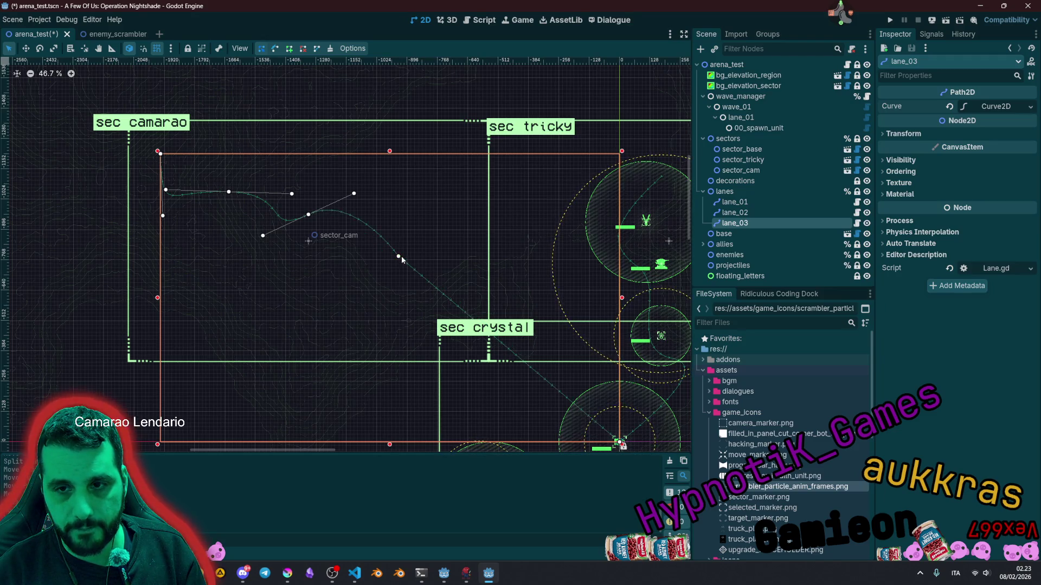
mouse_move(404, 257)
mouse_down()
mouse_move(458, 254)
mouse_move(402, 263)
mouse_move(407, 276)
mouse_move(485, 265)
mouse_move(536, 225)
mouse_move(571, 259)
mouse_move(509, 262)
mouse_up()
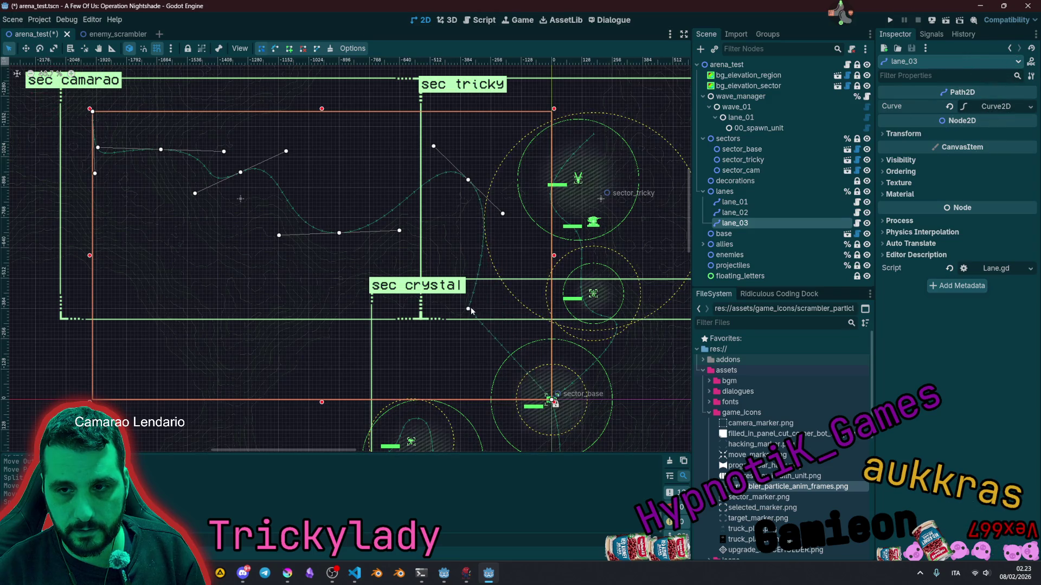
mouse_move(501, 296)
mouse_down()
mouse_move(482, 293)
mouse_move(477, 334)
mouse_up()
click(480, 253)
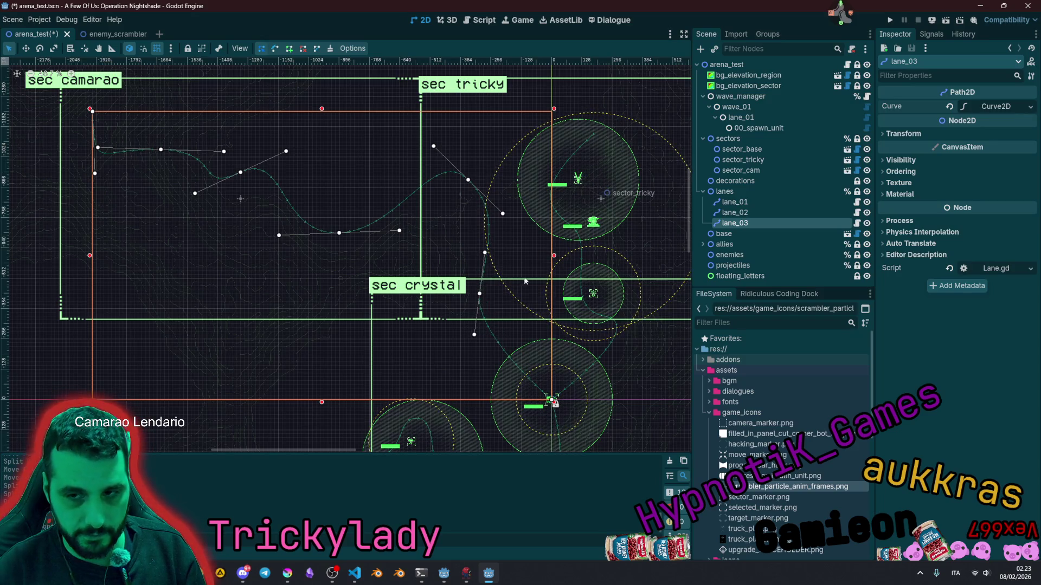
scroll(467, 298, down, 2)
scroll(454, 262, down, 2)
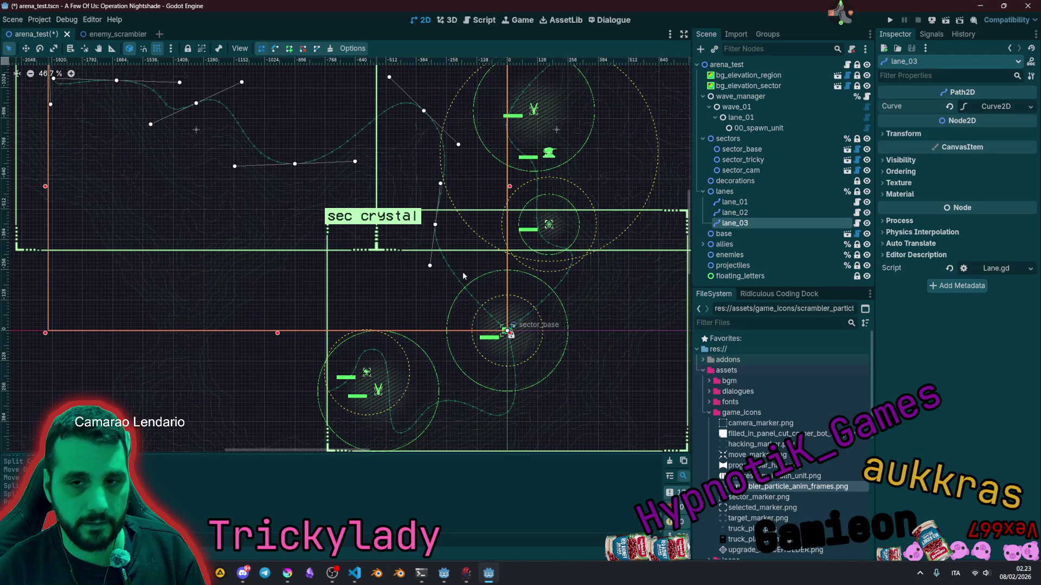
scroll(228, 314, down, 3)
click(201, 93)
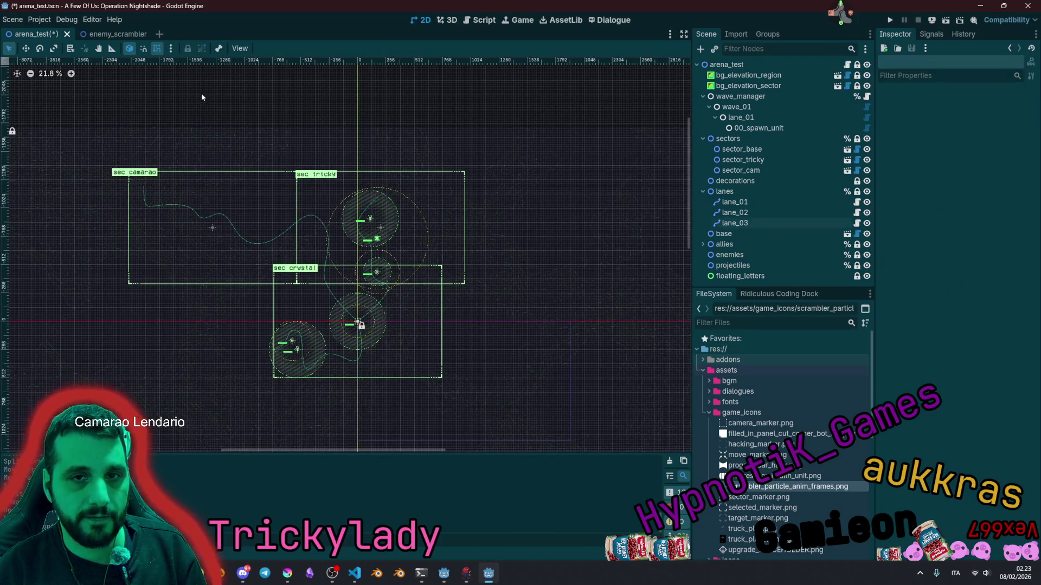
- Centre the arena in view, save arena_test.tscn with Ctrl+S, and select lane_02
drag(168, 239, 271, 227)
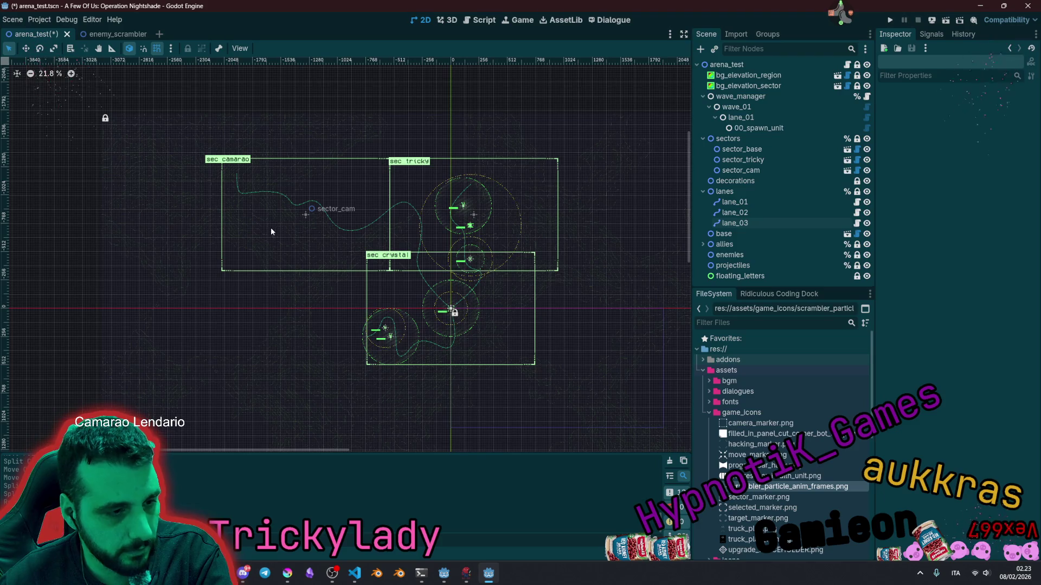
scroll(230, 147, up, 6)
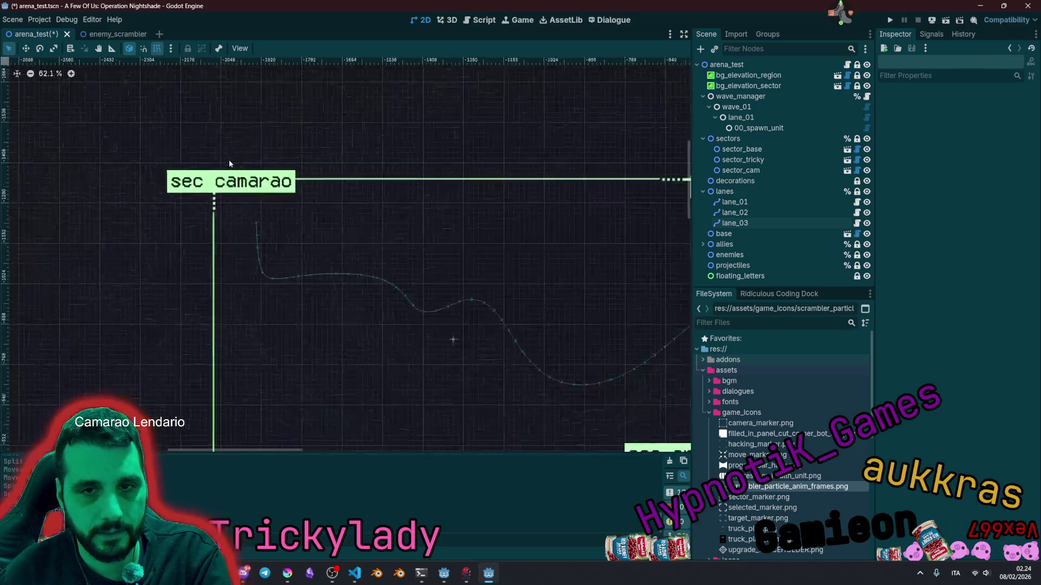
scroll(291, 193, down, 7)
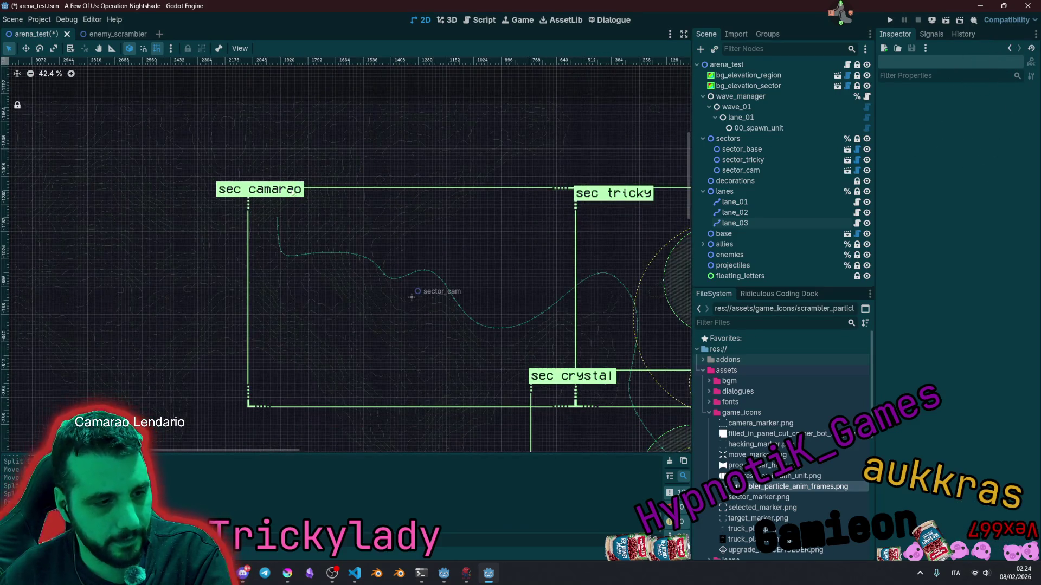
key(ctrl+s)
click(711, 212)
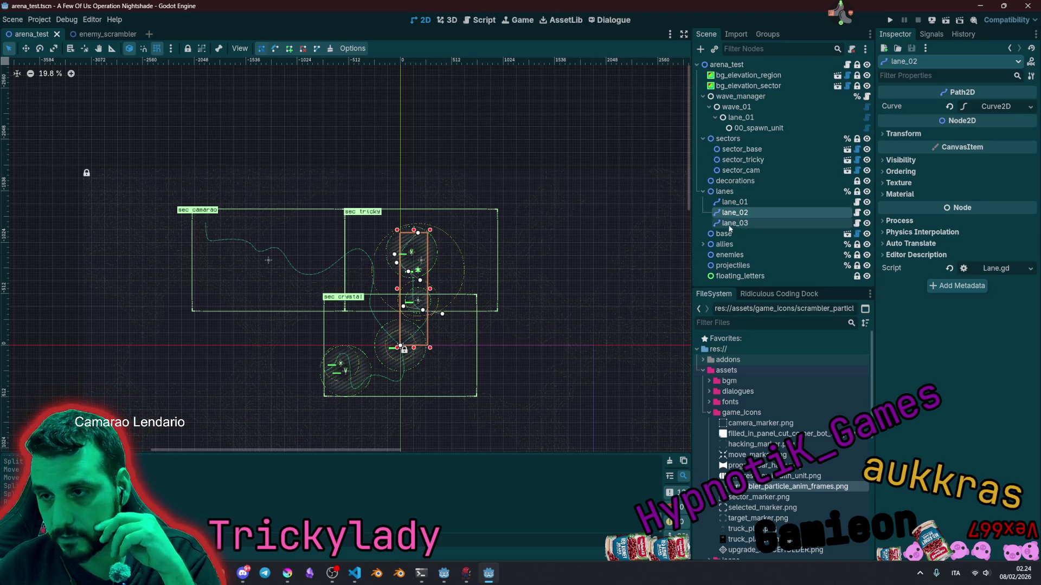
- Rename the ally_tower_sniper node under allies to sniper
click(703, 244)
scroll(756, 261, down, 2)
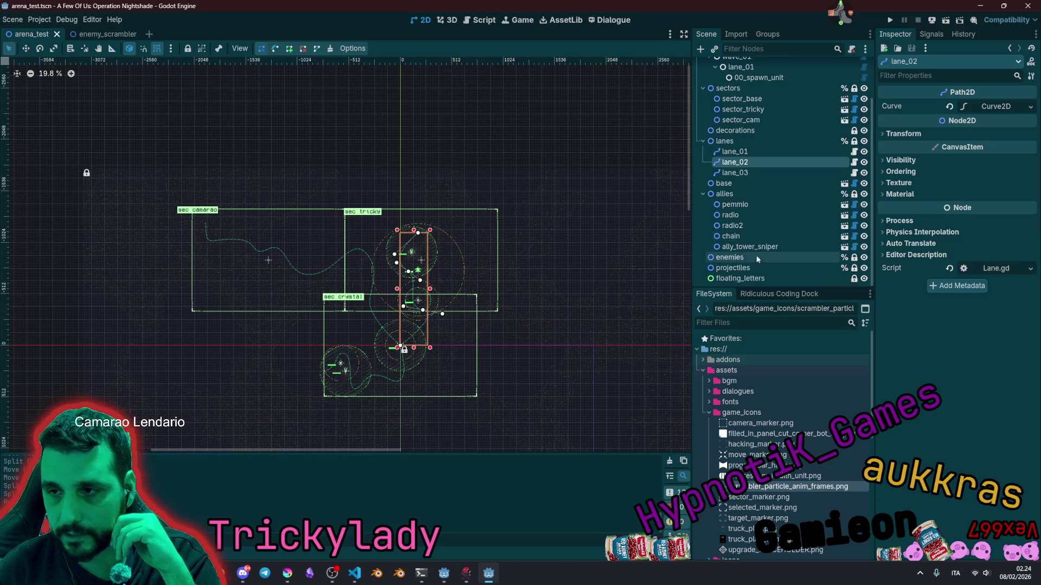
click(759, 247)
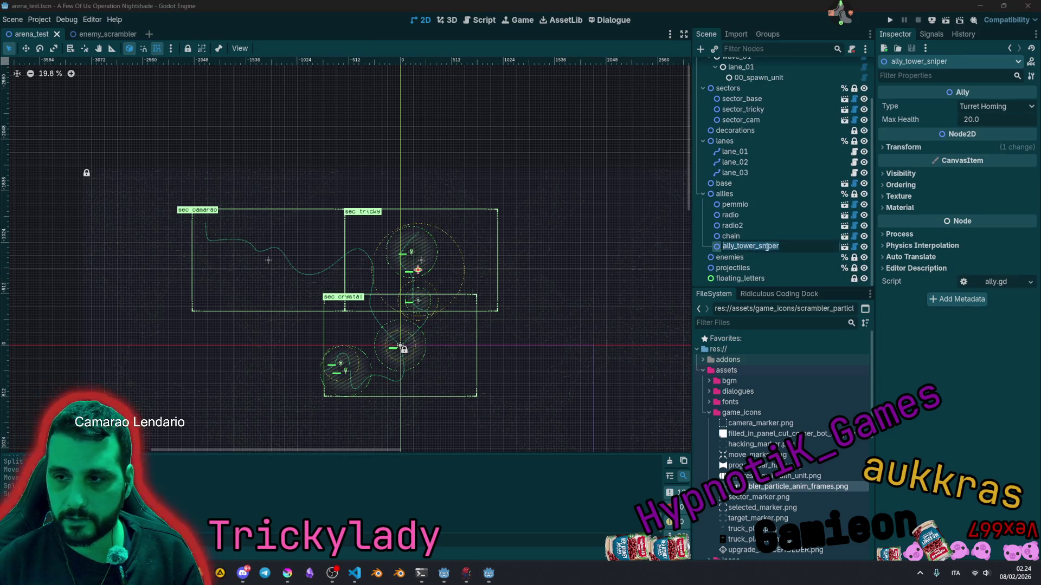
text(sniper)
key(Return)
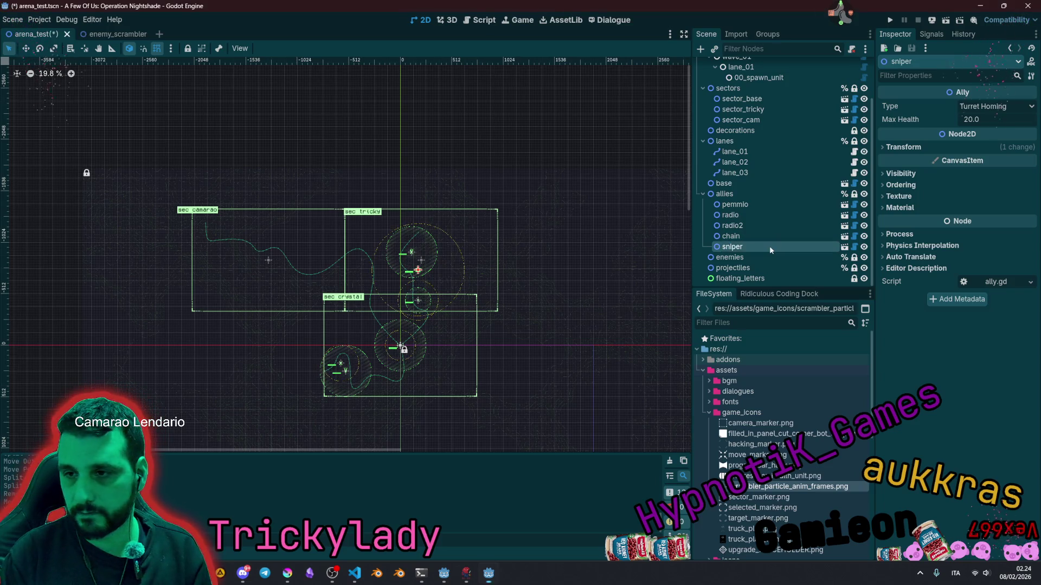
- Duplicate radio2 as radio3 and move it into the sec camarao sector
click(752, 223)
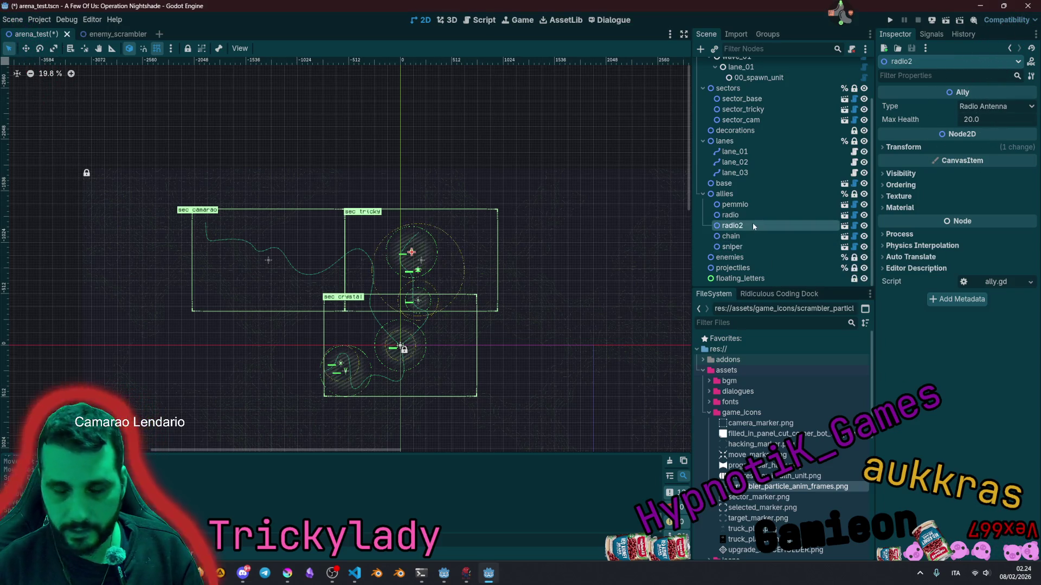
key(ctrl+d)
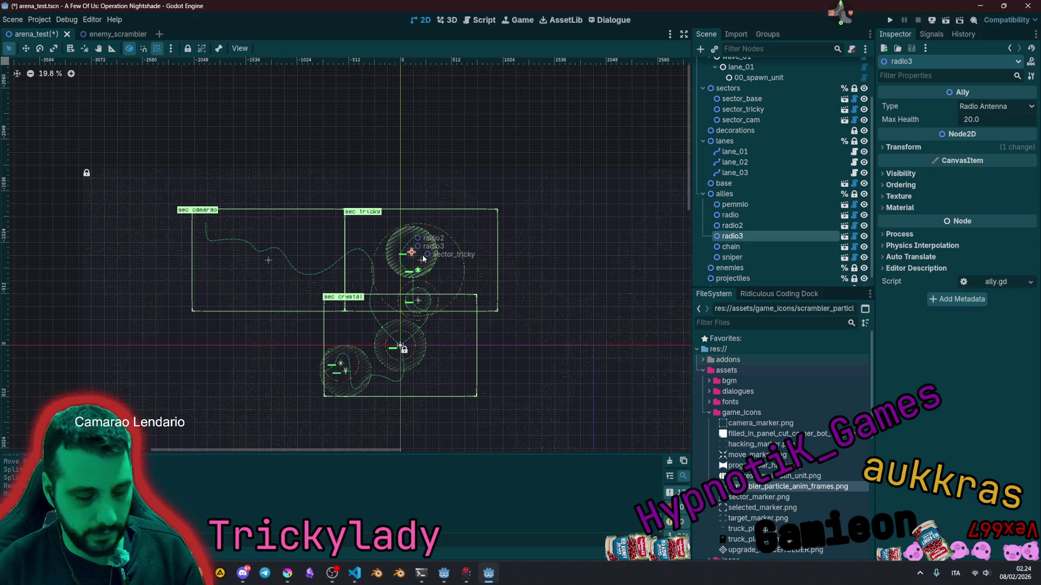
key(w)
mouse_move(246, 248)
mouse_down()
mouse_move(275, 292)
mouse_move(308, 246)
mouse_move(266, 239)
mouse_up()
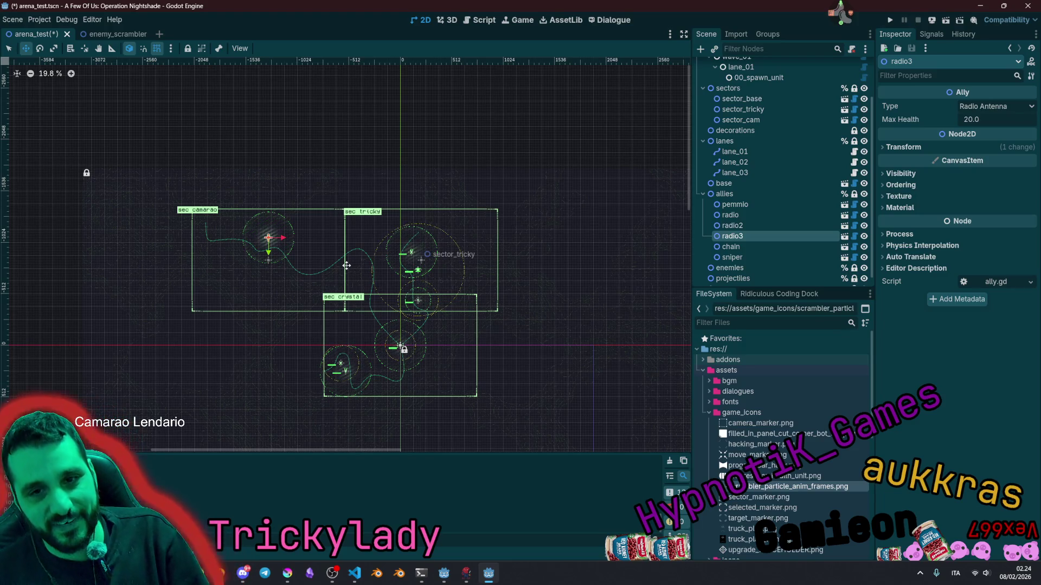
scroll(179, 282, up, 5)
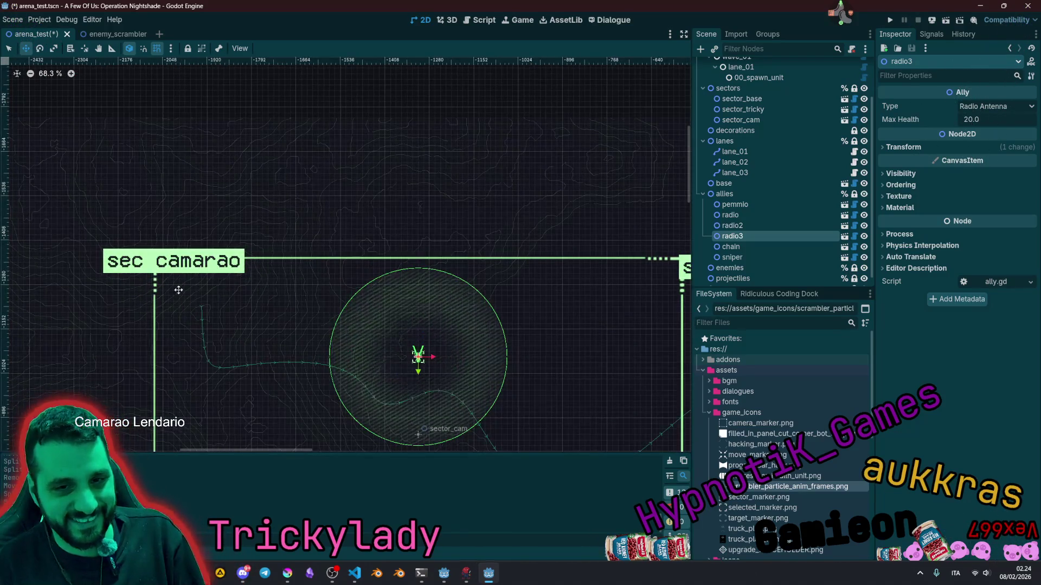
scroll(176, 292, down, 3)
key(q)
scroll(336, 244, up, 2)
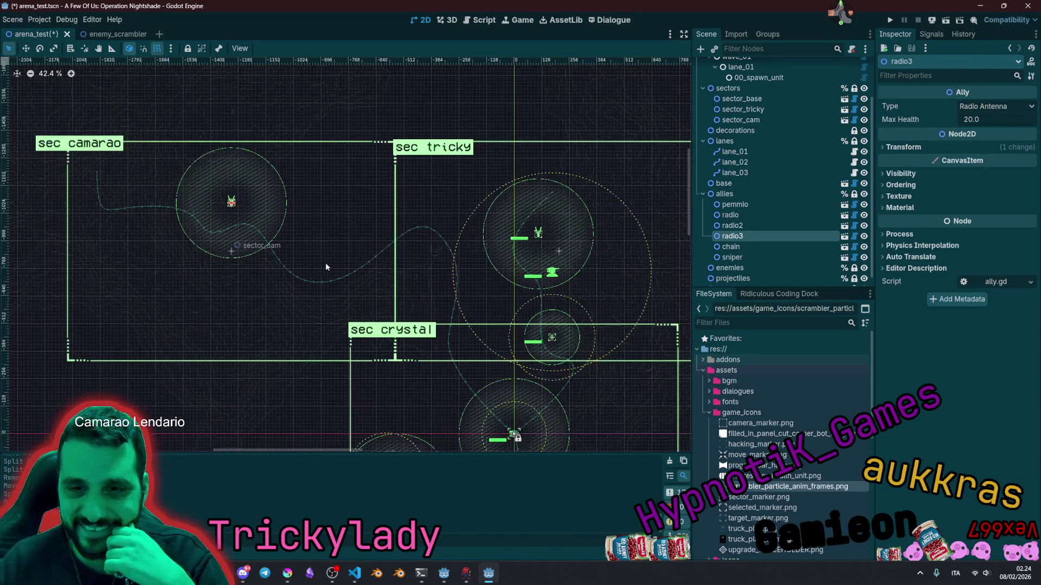
click(734, 257)
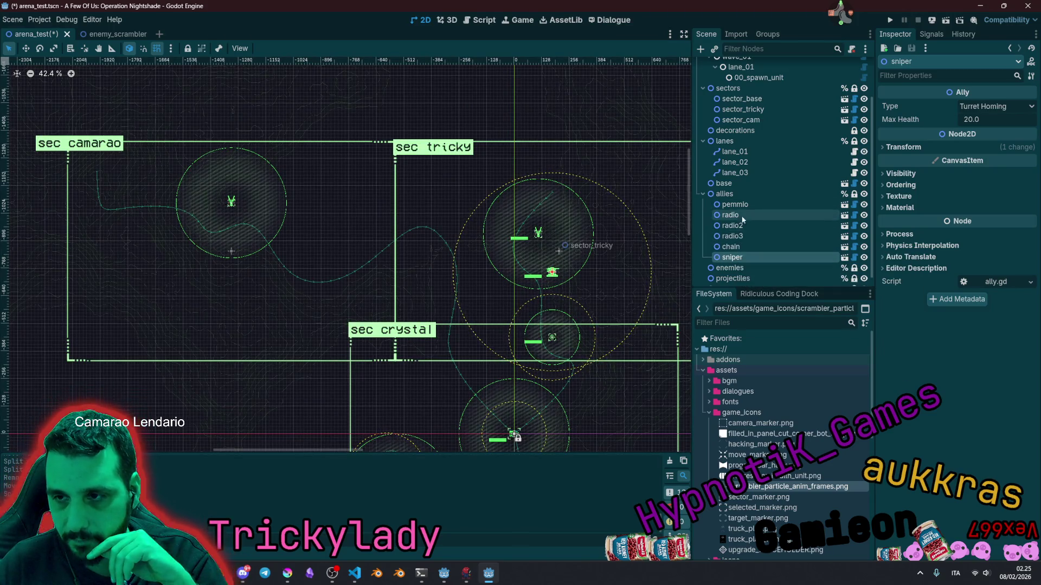
click(737, 195)
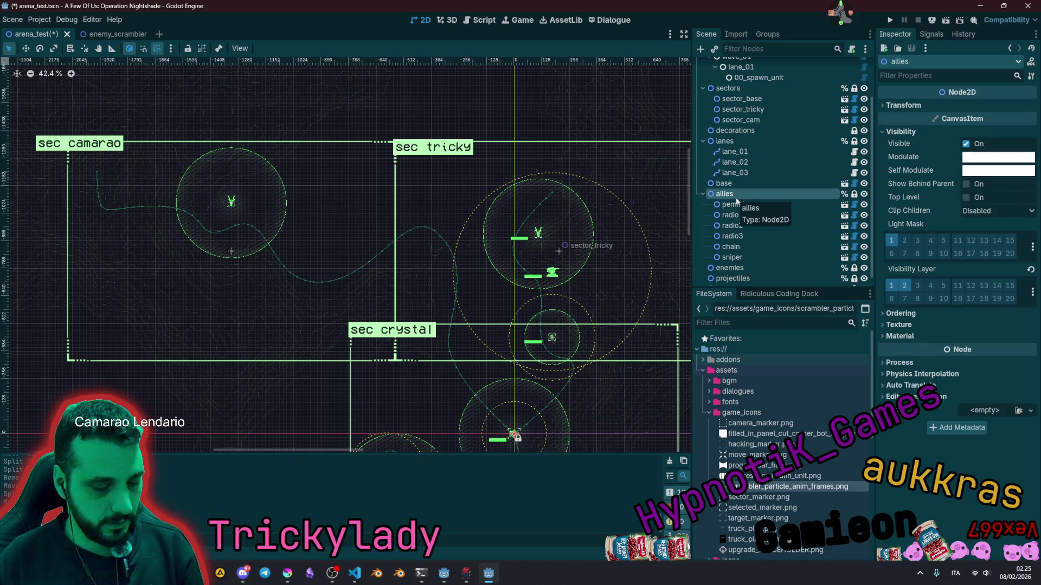
- Instance ally_tower_homing.tscn under allies and drag it to just above sec crystal
key(ctrl+shift+a)
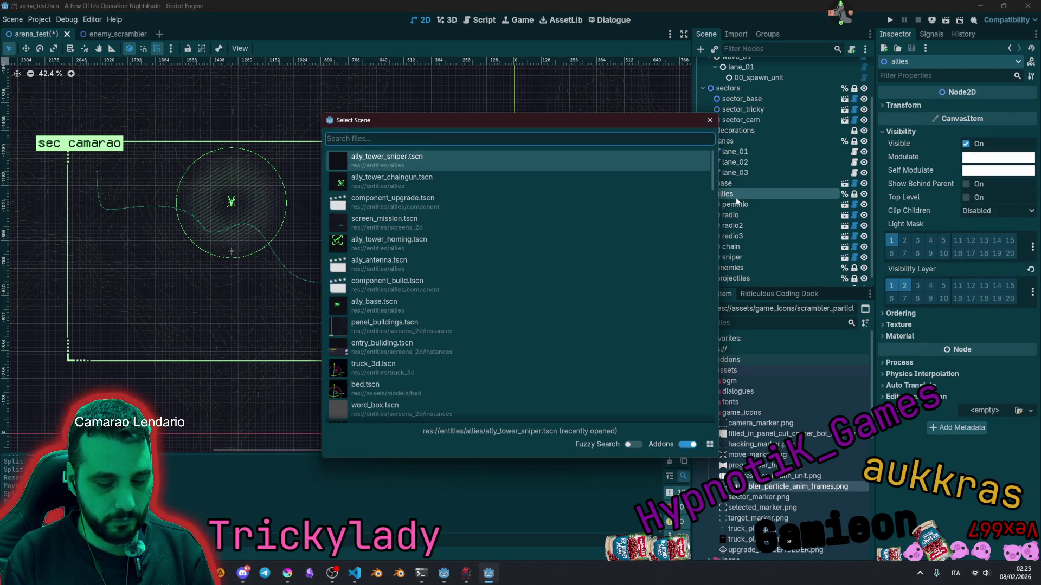
text(towe)
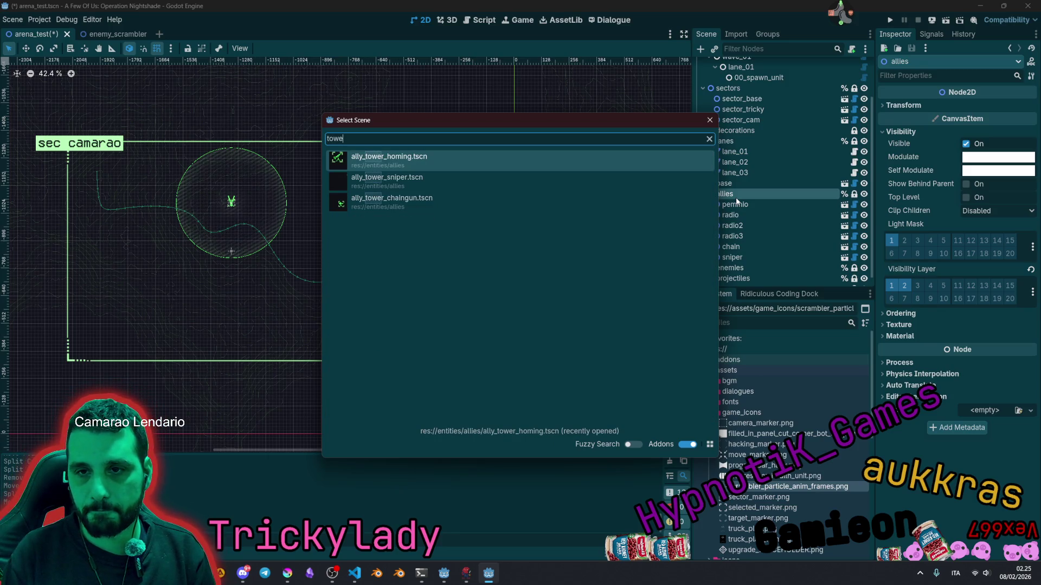
key(Return)
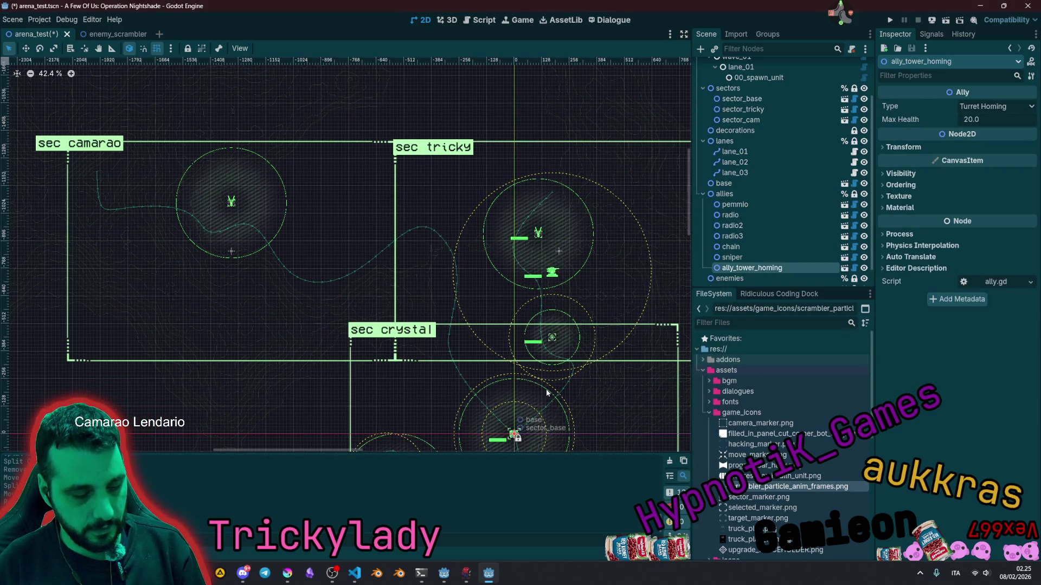
key(w)
mouse_move(512, 433)
mouse_down()
mouse_move(336, 224)
mouse_move(303, 234)
mouse_move(373, 251)
mouse_move(387, 320)
mouse_up()
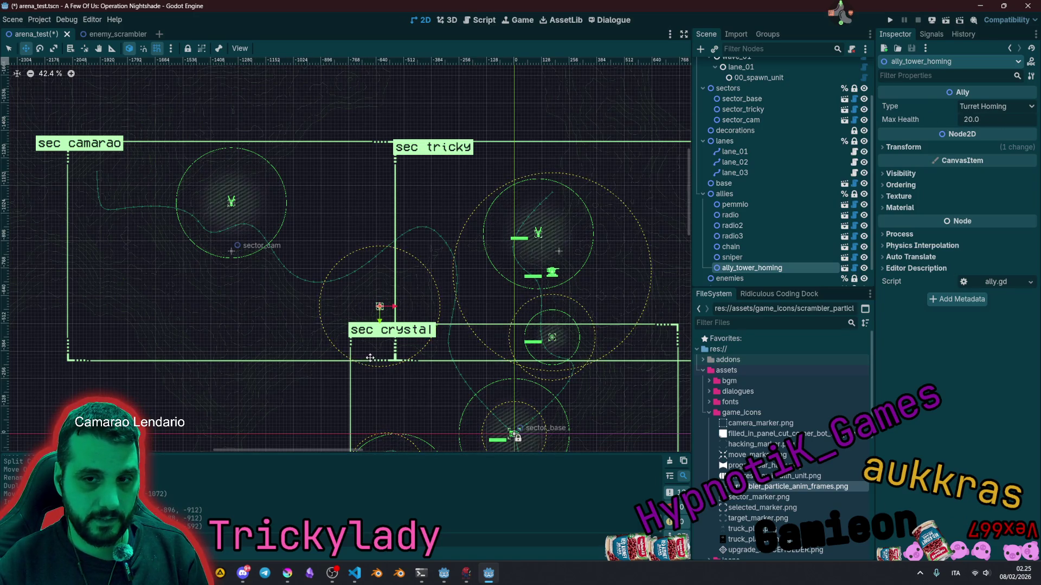
click(738, 172)
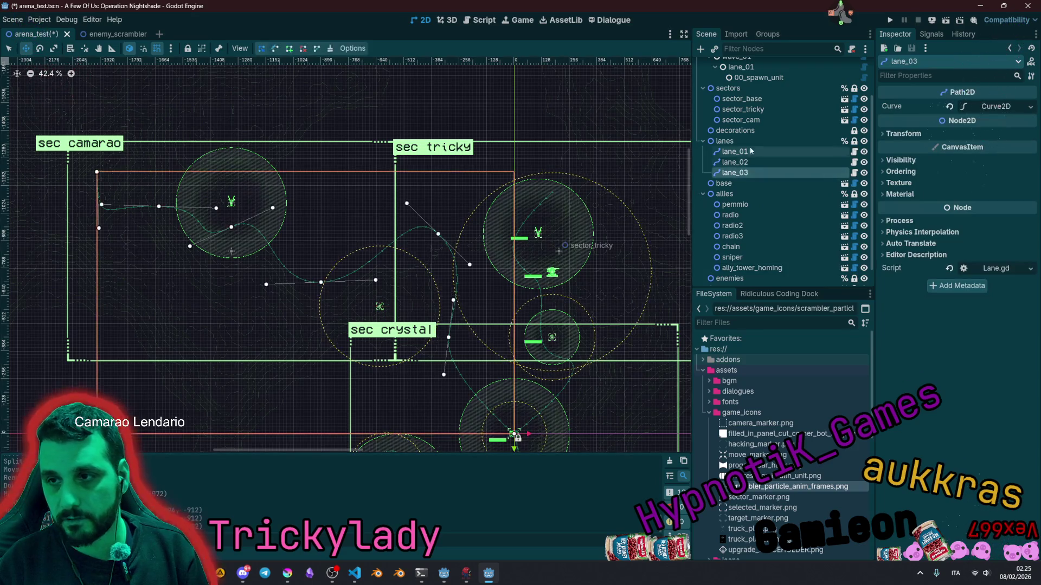
- Nudge the homing tower into the dotted circle above the sec crystal label
scroll(752, 153, up, 2)
click(741, 117)
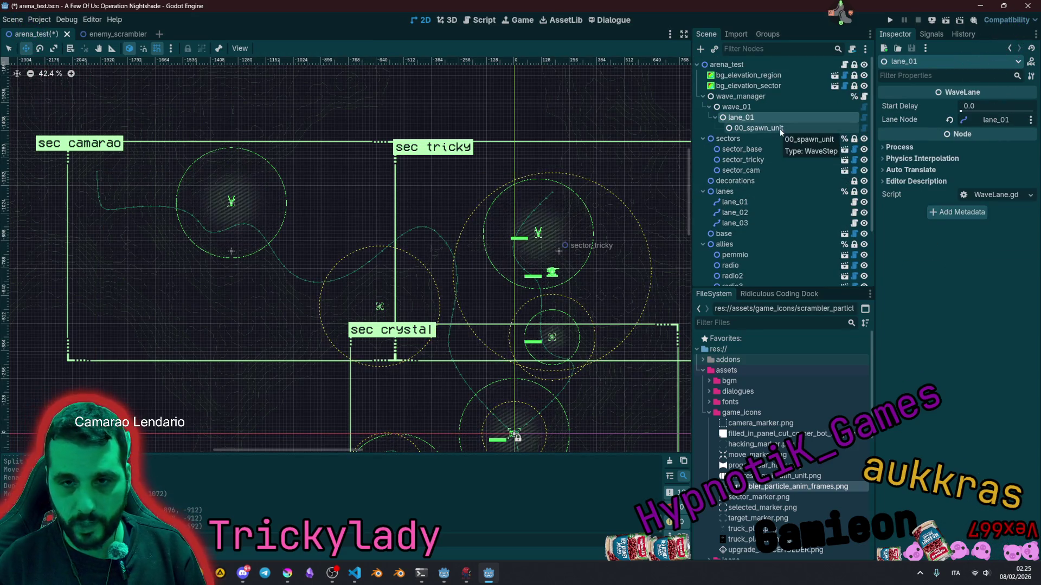
drag(309, 243, 323, 259)
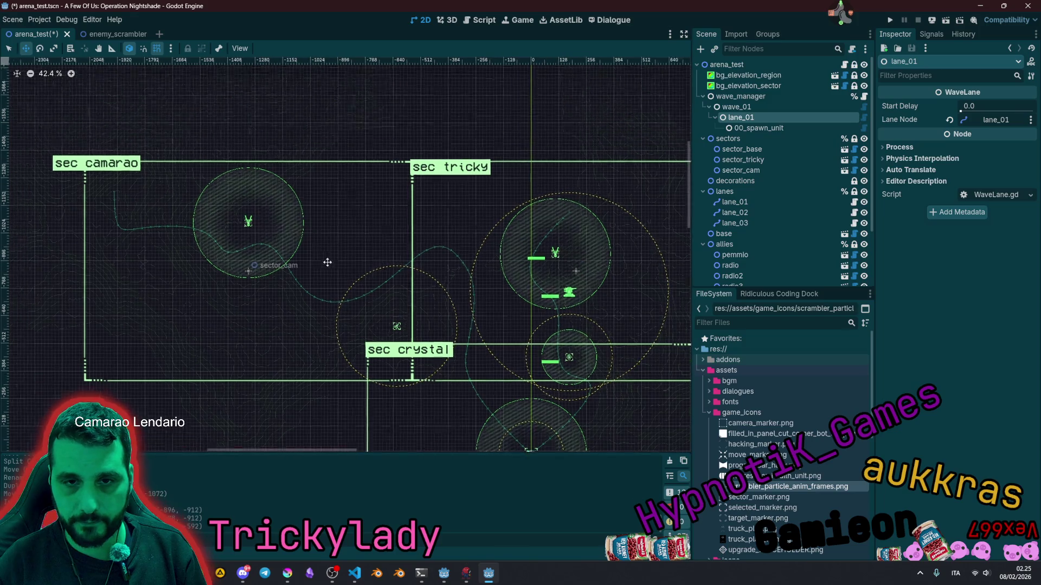
scroll(323, 259, up, 2)
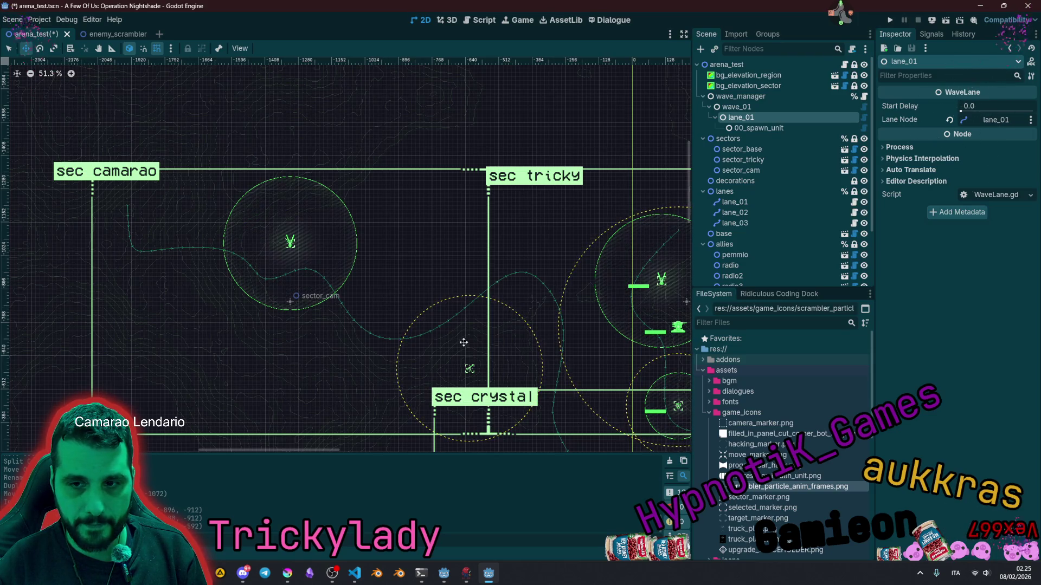
mouse_move(470, 369)
mouse_down()
mouse_move(482, 339)
mouse_move(493, 341)
mouse_move(473, 360)
mouse_move(494, 373)
mouse_up()
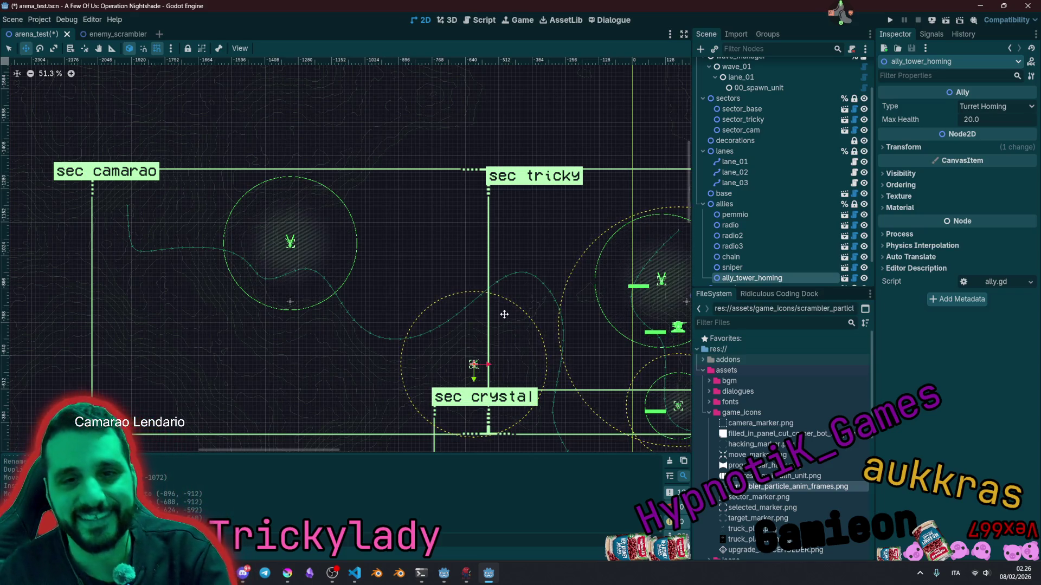
- Change the sector_cam label's Word from 'sec camarao' to 'sec camsdono'
click(752, 133)
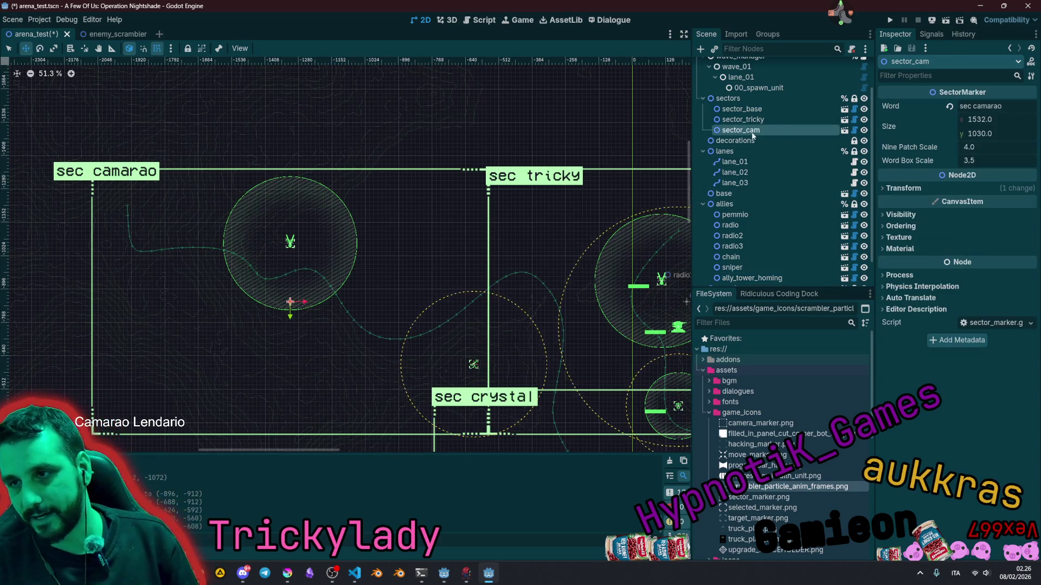
double_click(1002, 106)
text(camsdono)
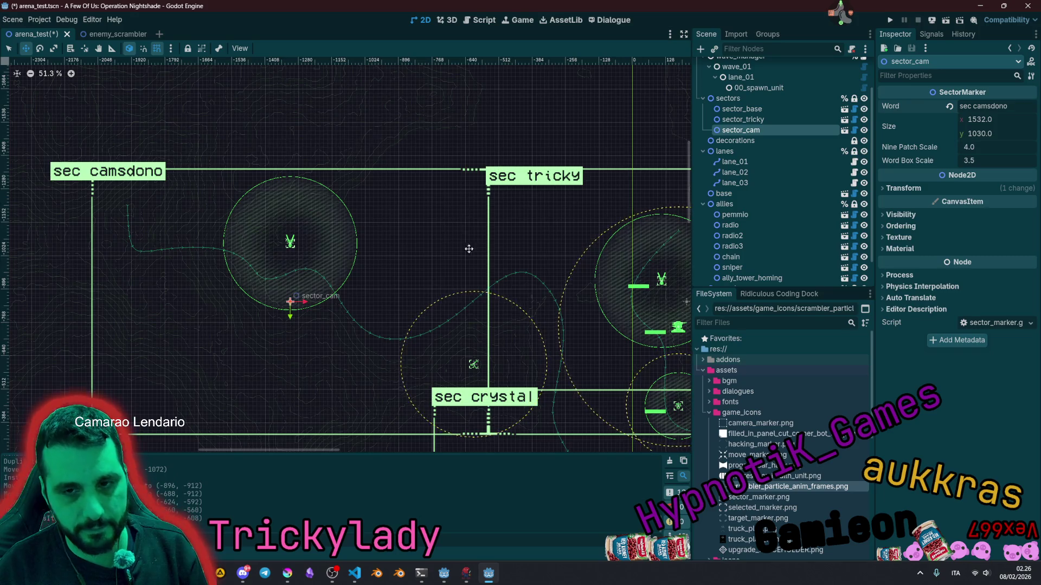
scroll(343, 248, down, 1)
scroll(343, 248, down, 2)
text(q)
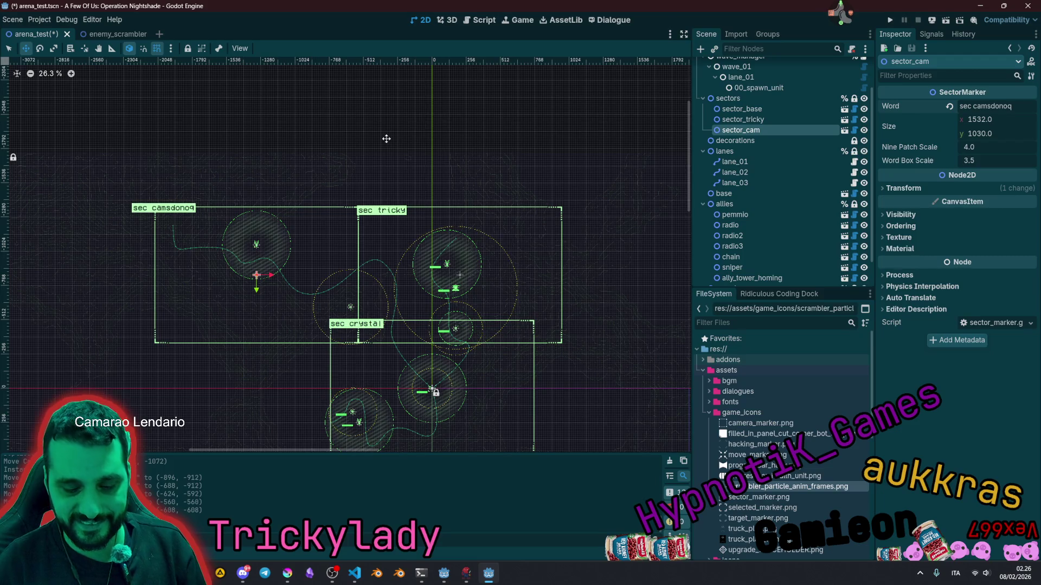
key(BackSpace)
key(q)
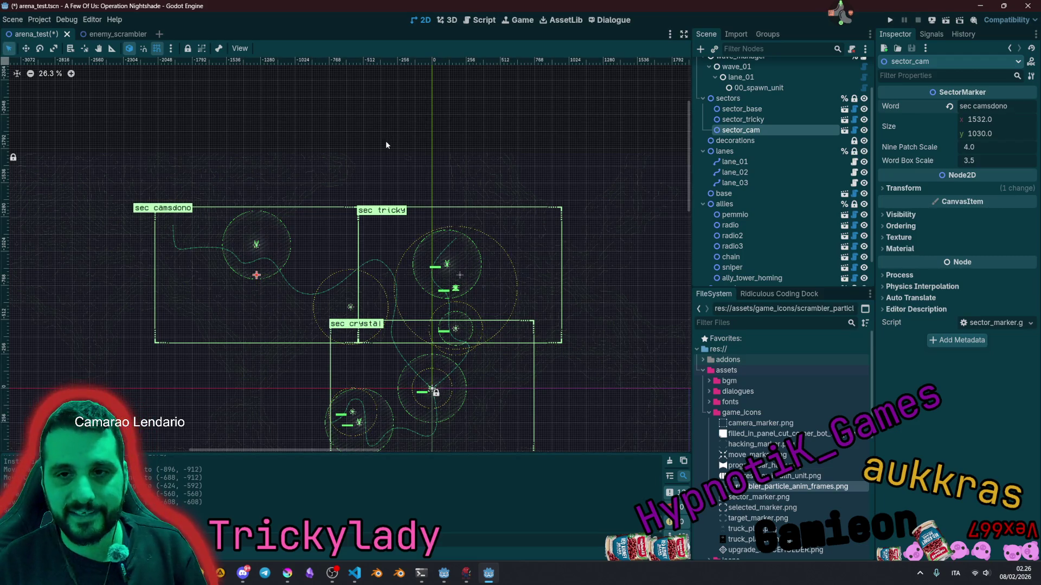
click(386, 121)
- Save the arena_test scene
scroll(401, 190, down, 2)
key(ctrl+s)
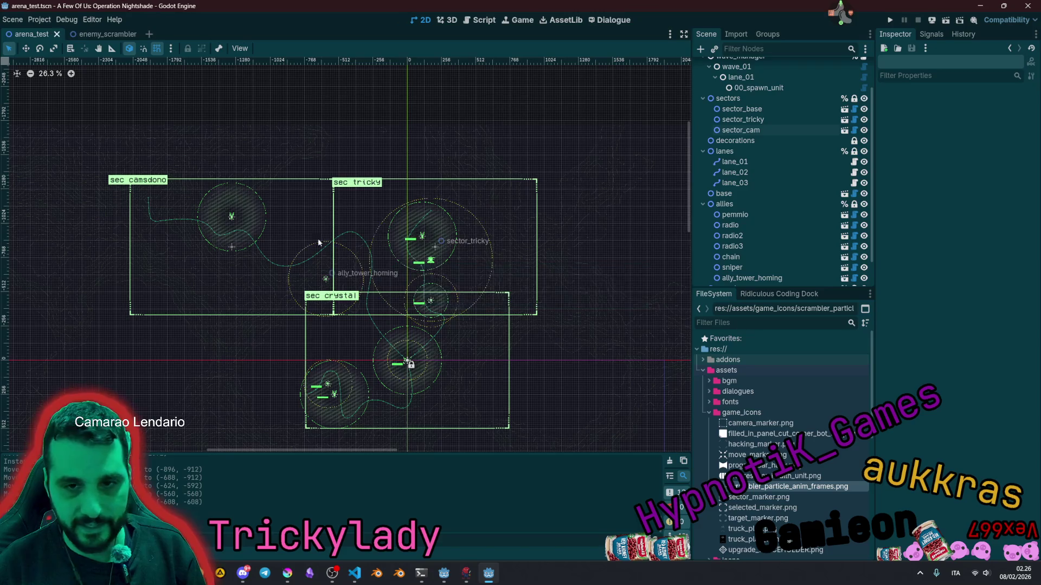
scroll(757, 106, up, 3)
click(757, 107)
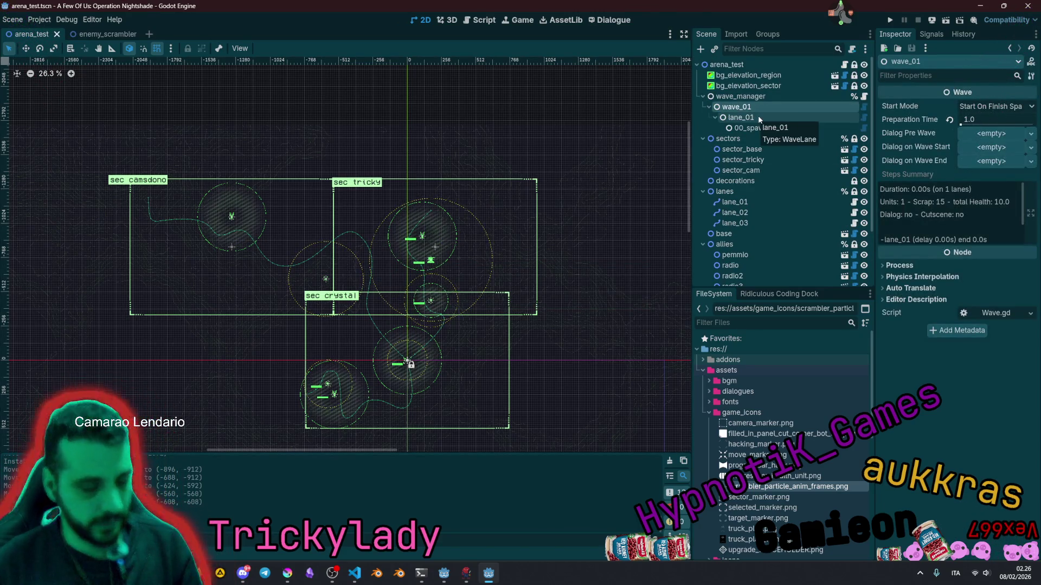
- Duplicate wave_01 into wave_02 and set its Lane Node to lane_03
key(ctrl+d)
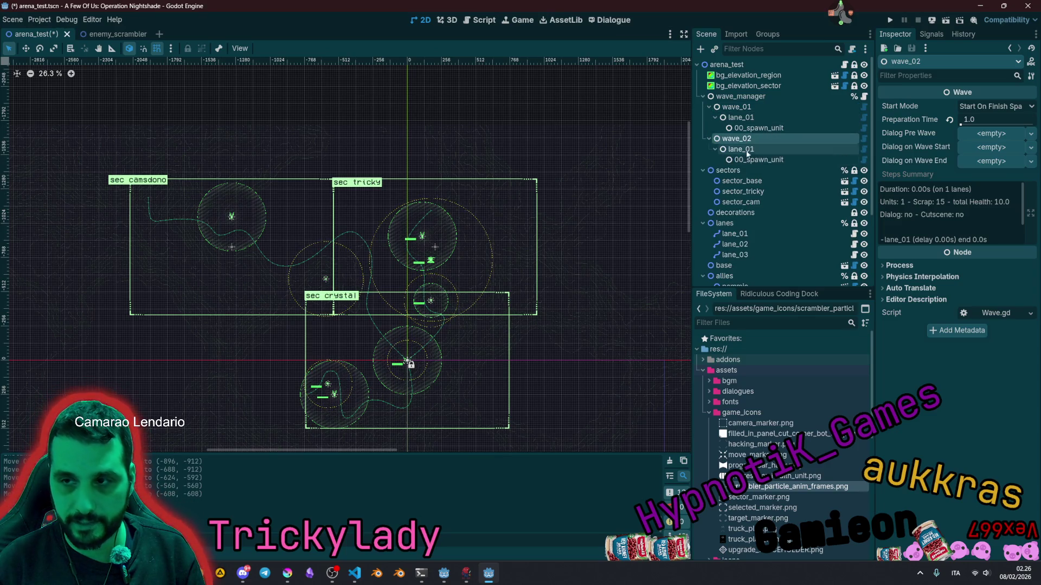
click(743, 149)
click(986, 120)
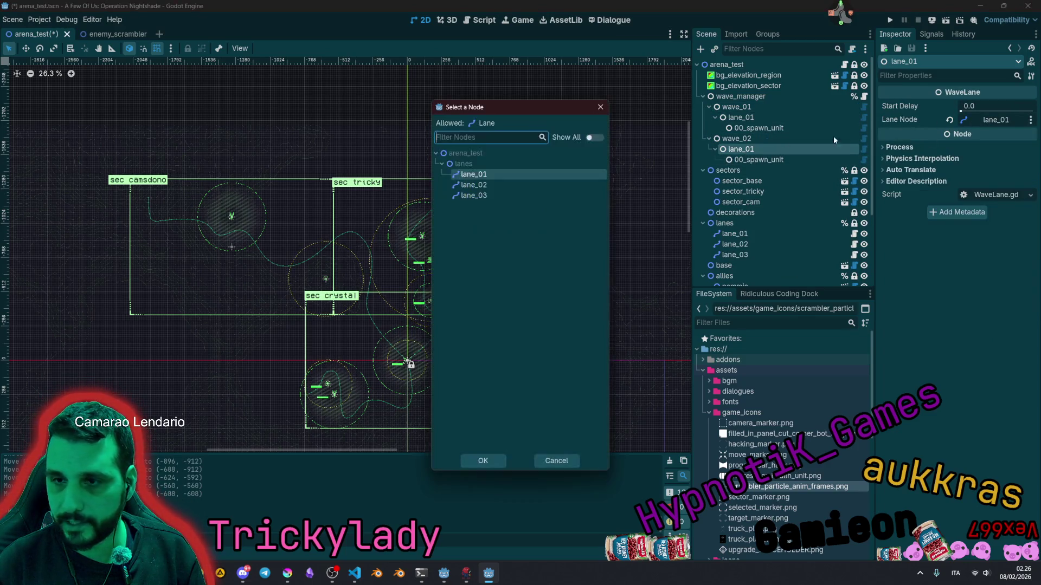
double_click(474, 196)
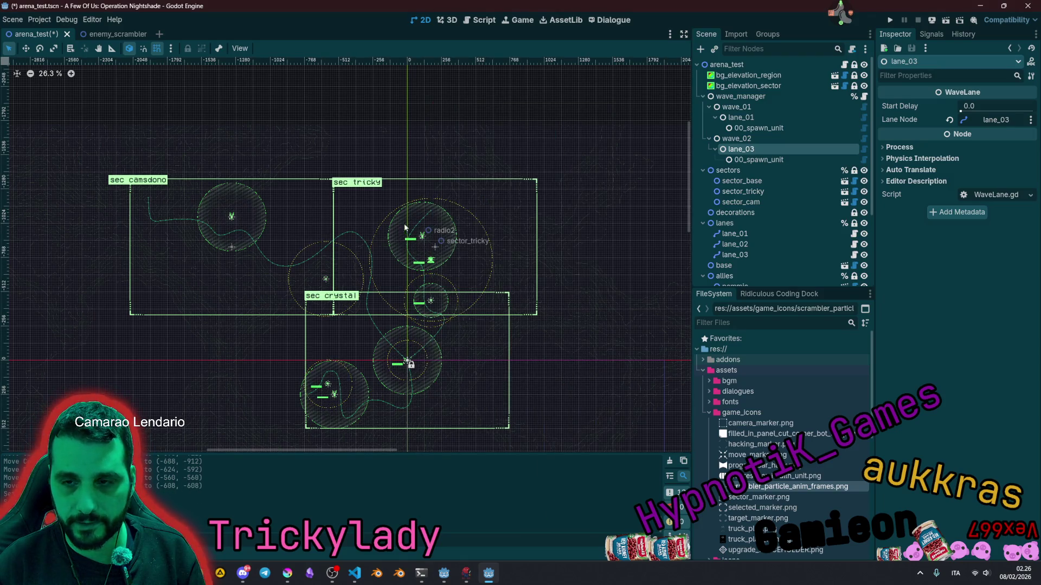
- Make wave_02 spawn 50 Kamikaze Speedy units every 0.8 s, then run the game
click(798, 159)
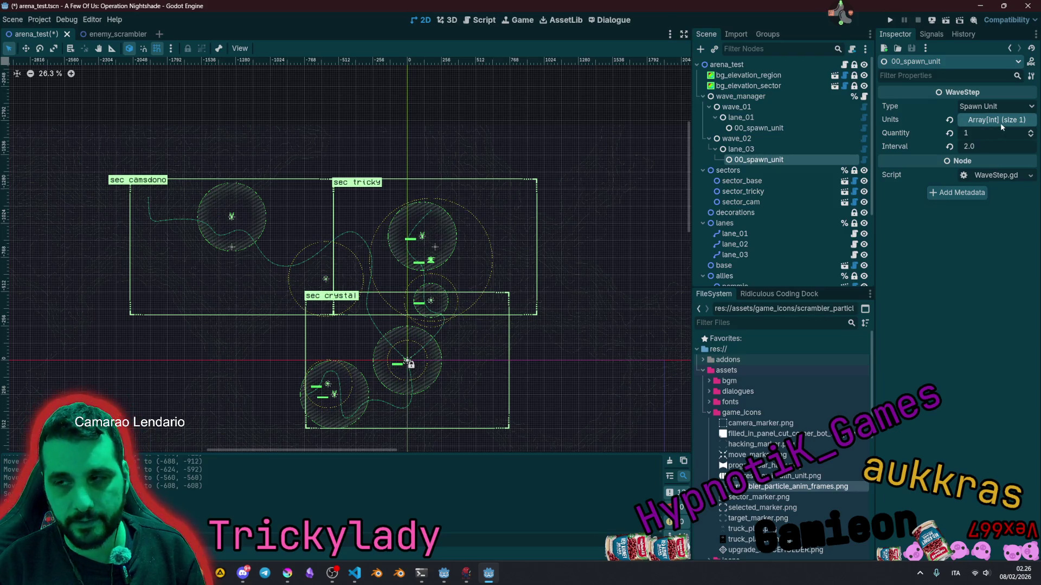
click(1001, 124)
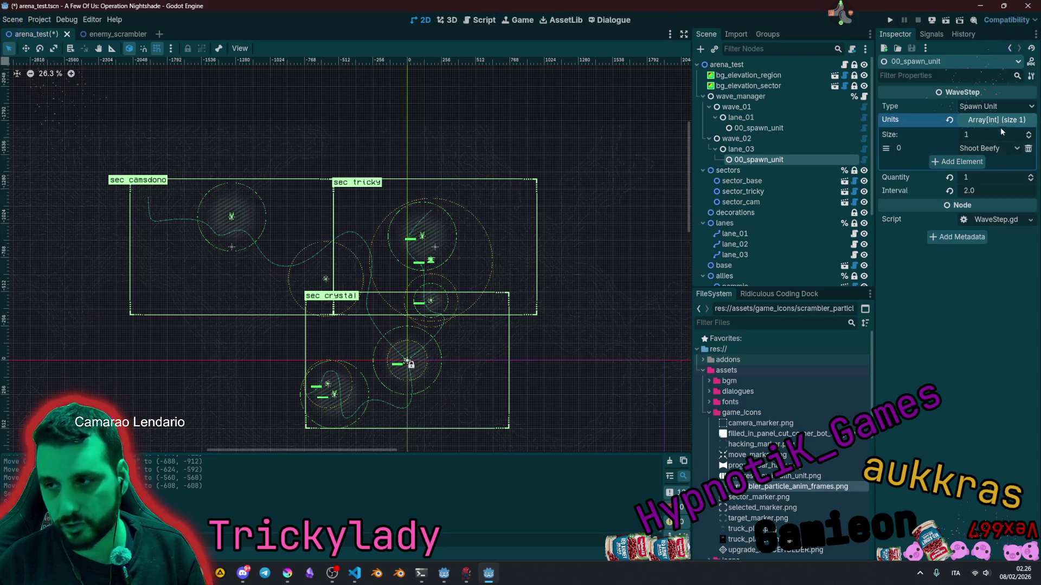
click(1002, 148)
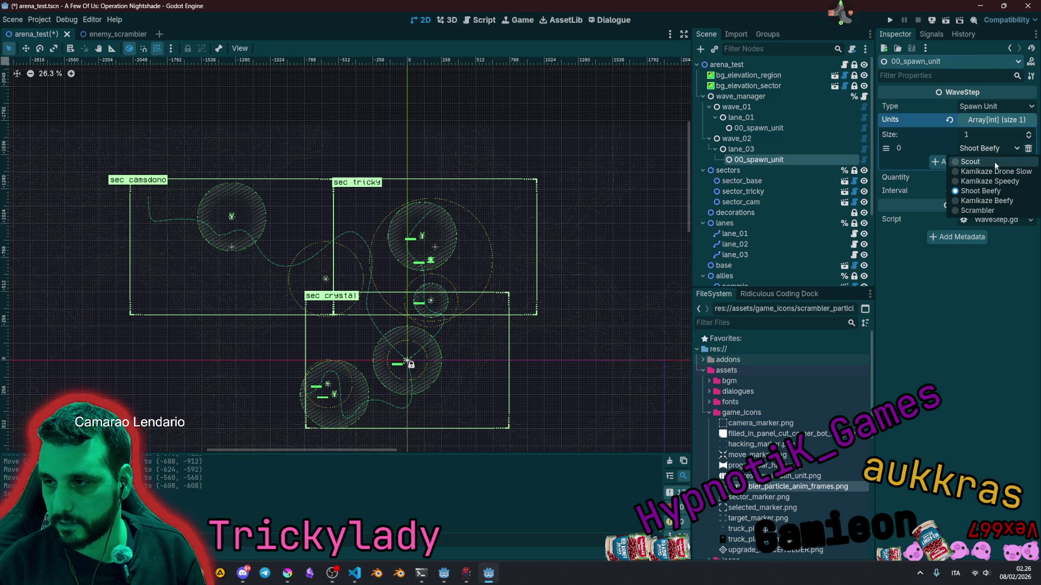
click(1007, 182)
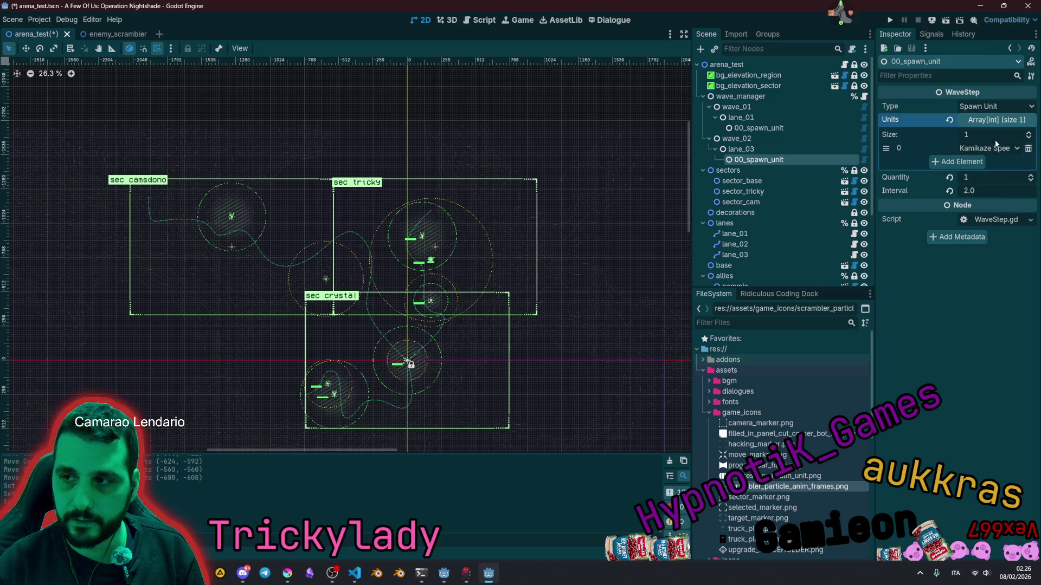
click(992, 135)
click(991, 122)
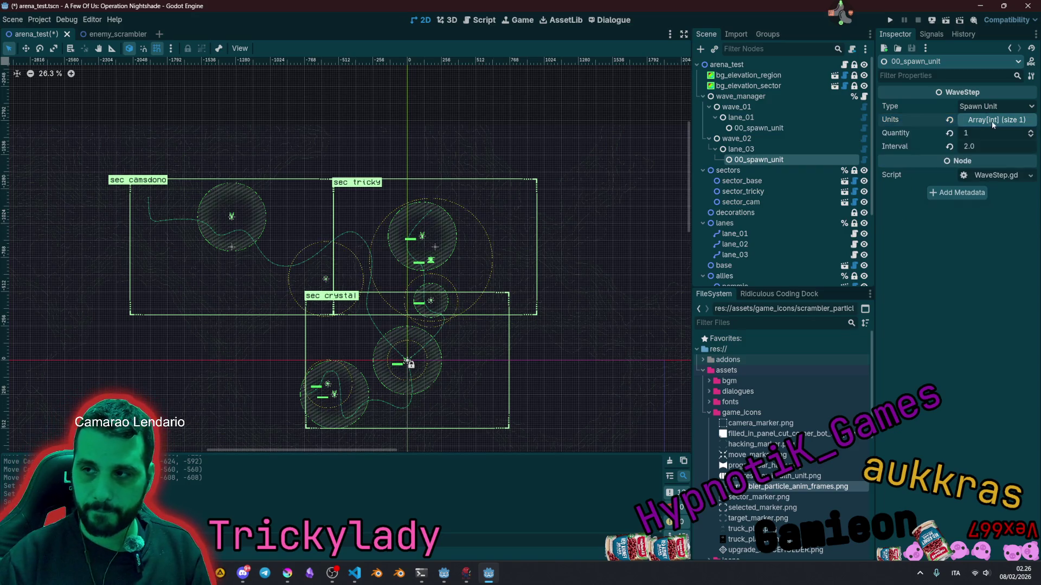
click(982, 134)
text(50)
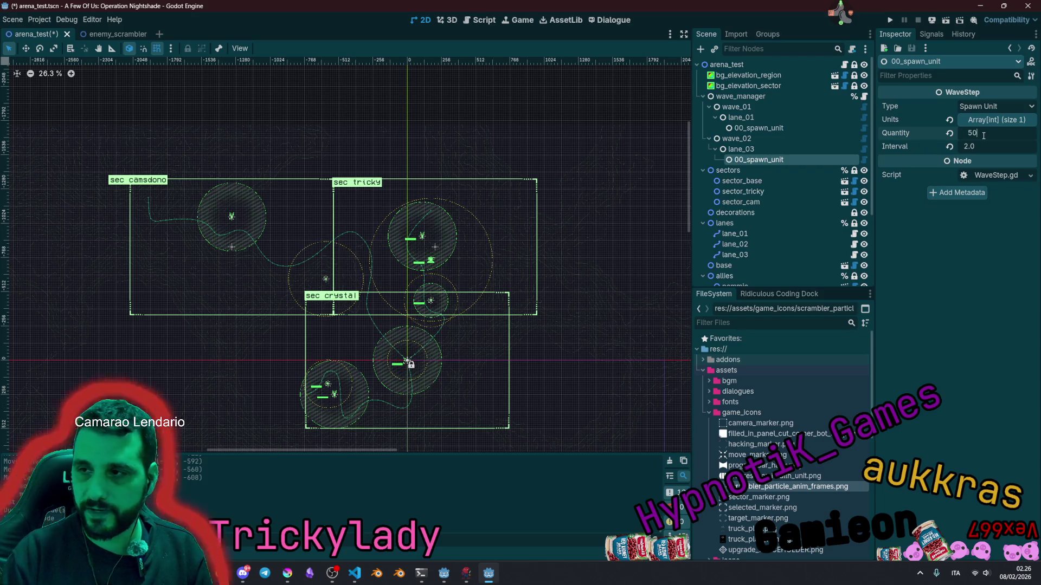
click(983, 147)
text(0.8)
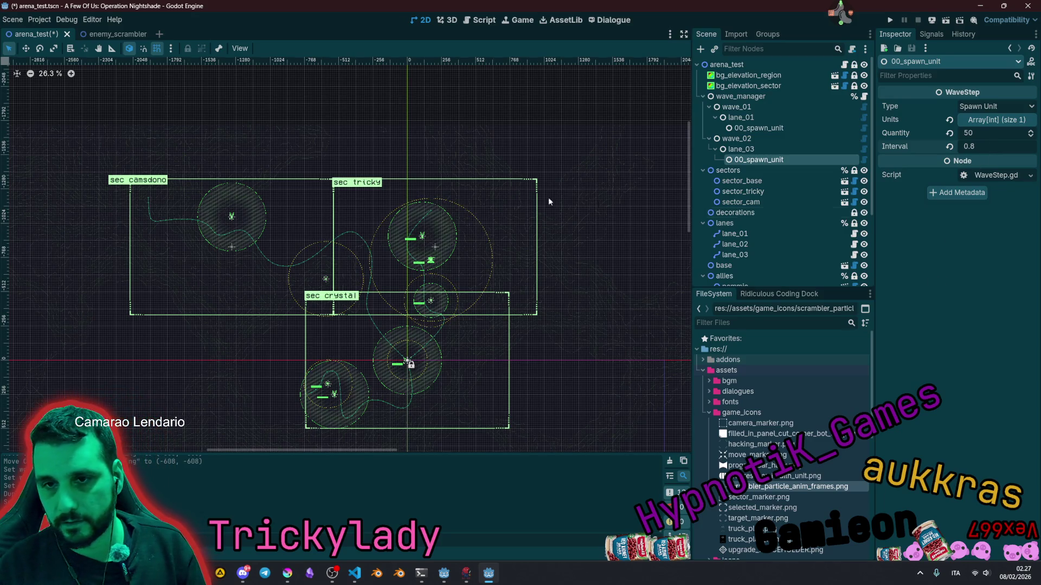
key(F5)
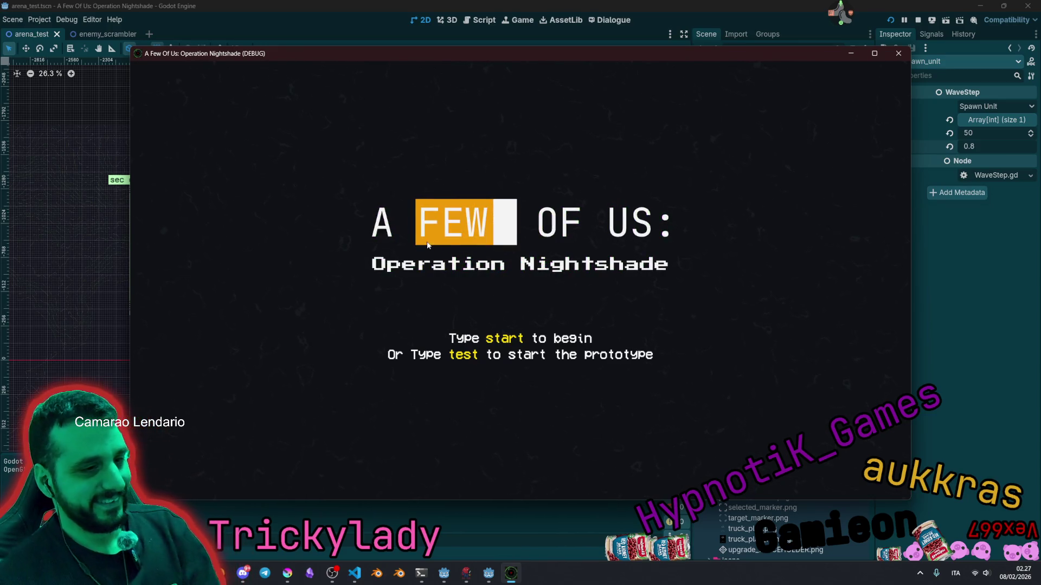
- Enter 'test' on the title screen and zoom into the centre monitor's tactical map
text(test)
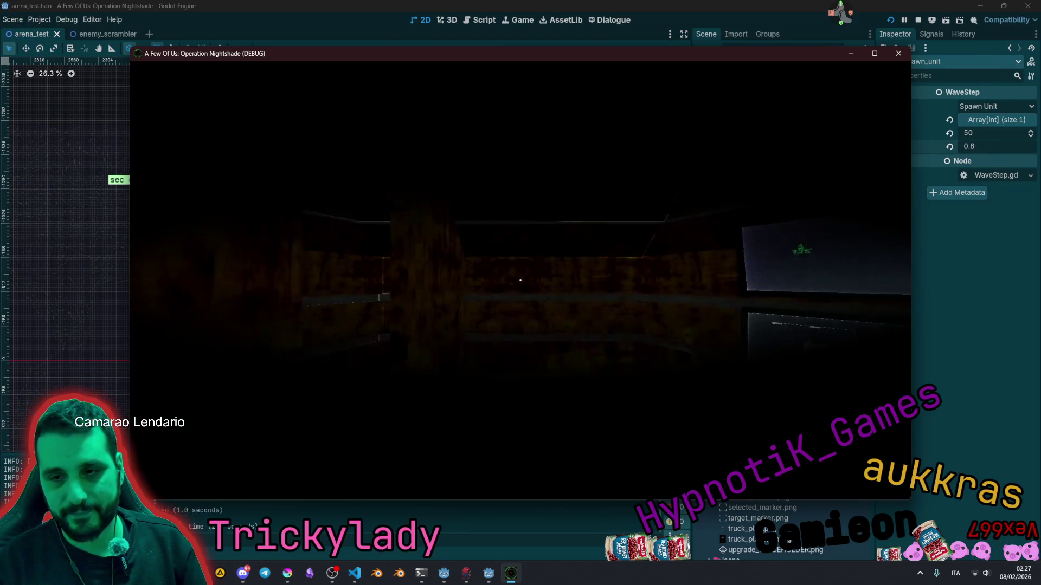
click(520, 281)
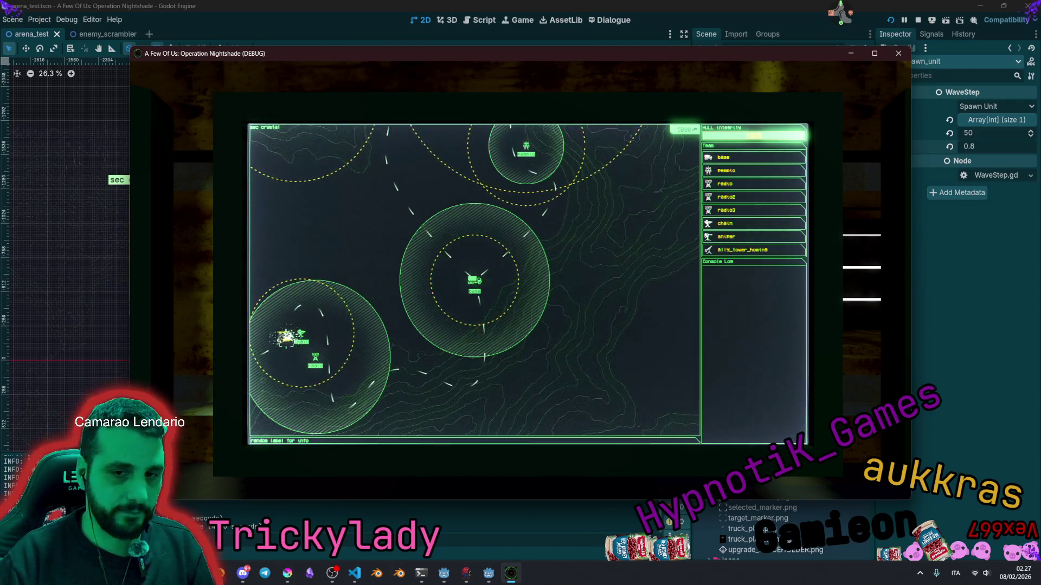
- Switch between monitors to watch the sec camsdono, sec tricky and sec crystal sector views
key(alt+Up)
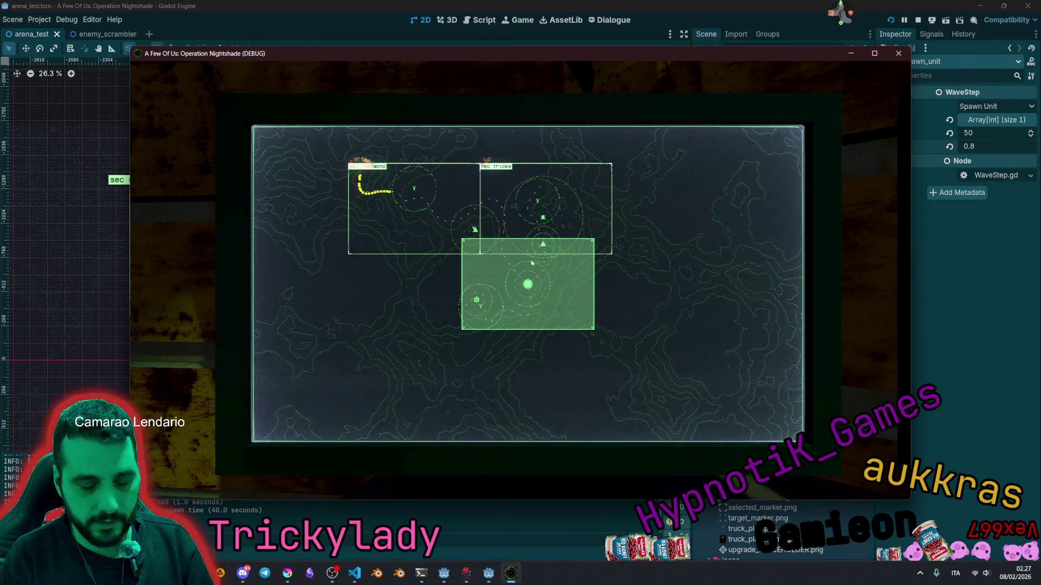
click(379, 222)
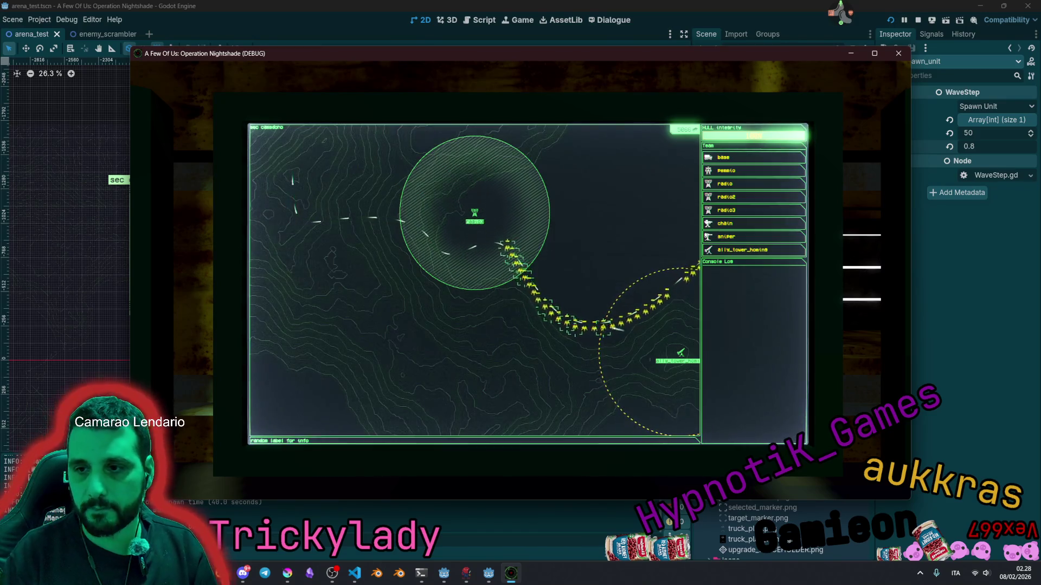
key(Left)
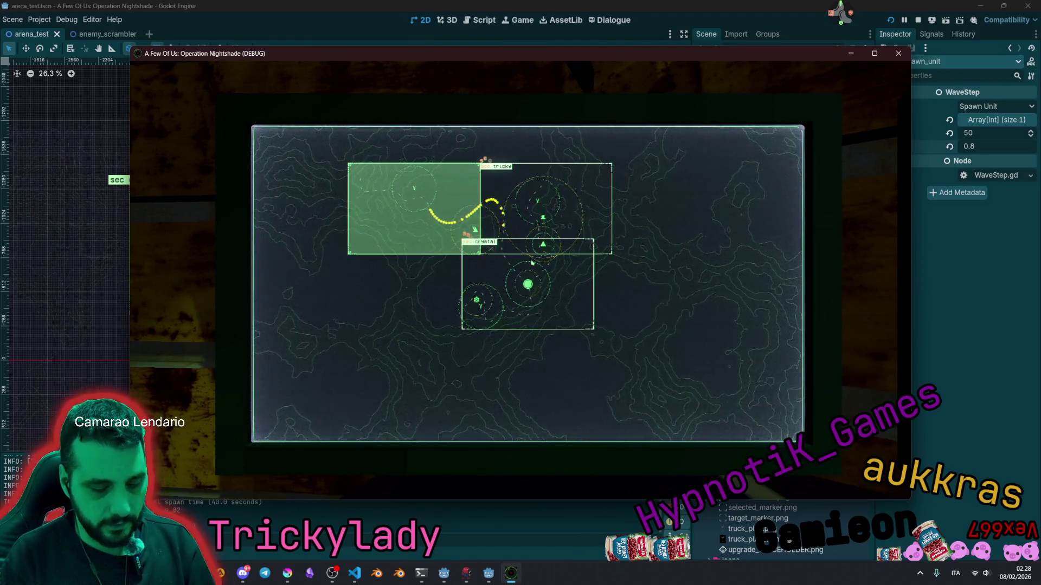
key(Right)
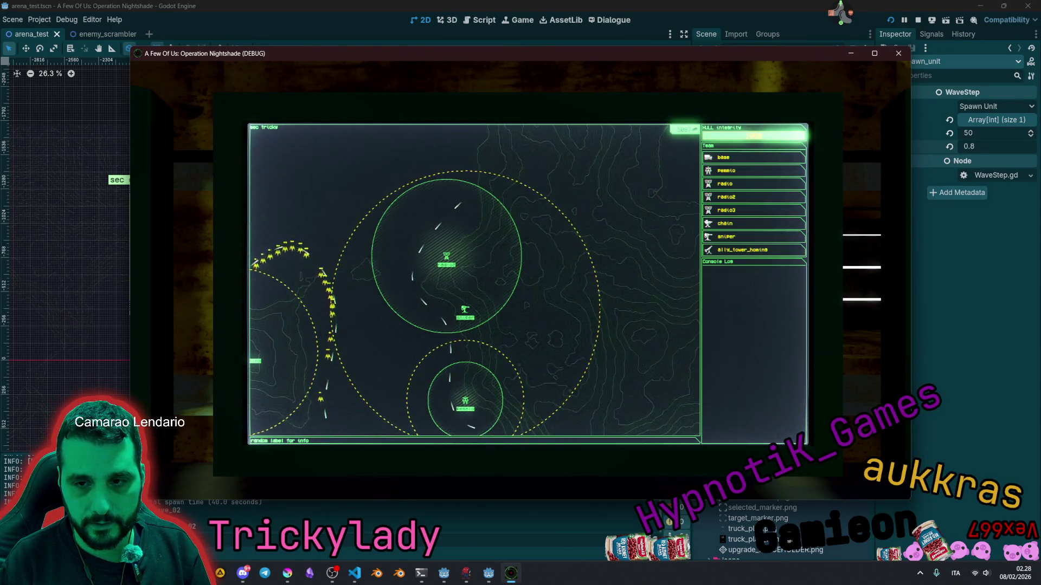
key(Escape)
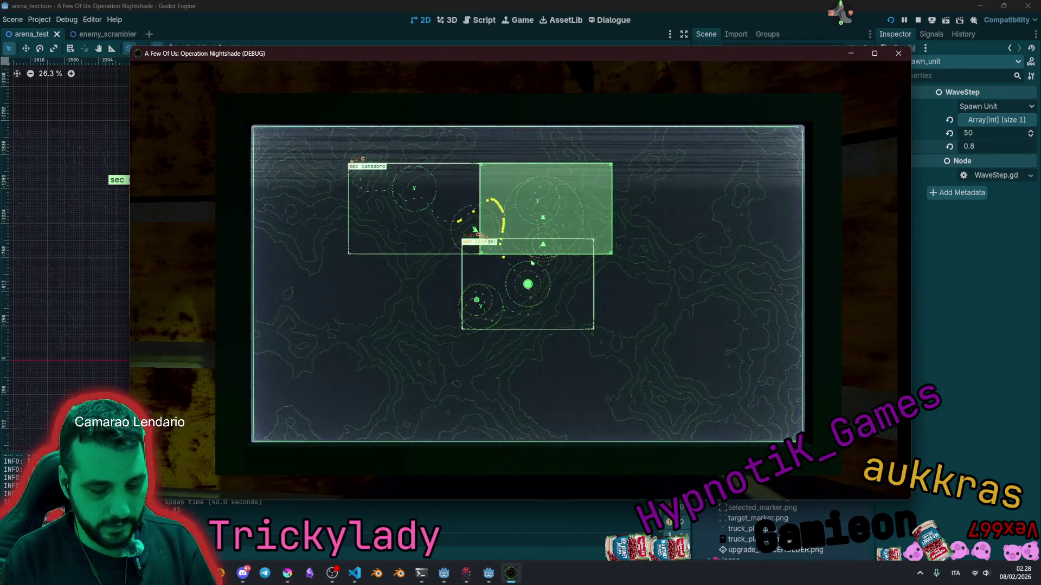
click(531, 262)
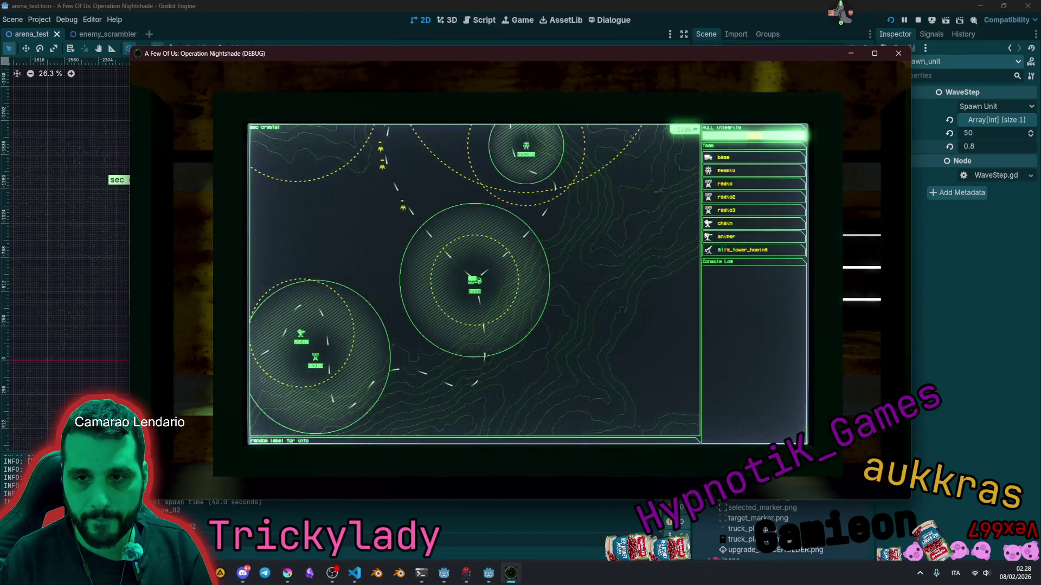
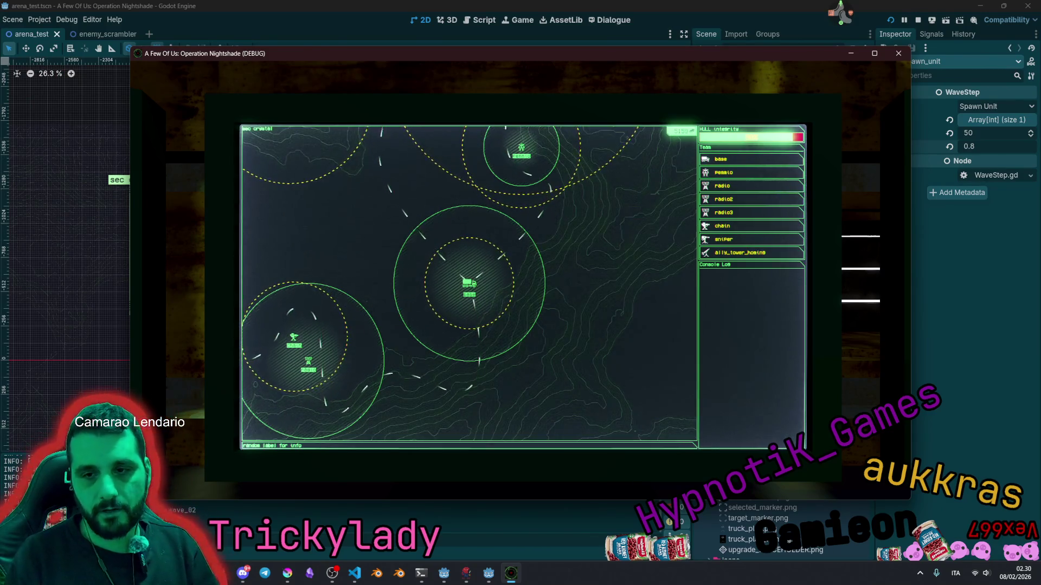
- Step through the game's sector radar and overview monitors, then stop the debug run with F8
key(Escape)
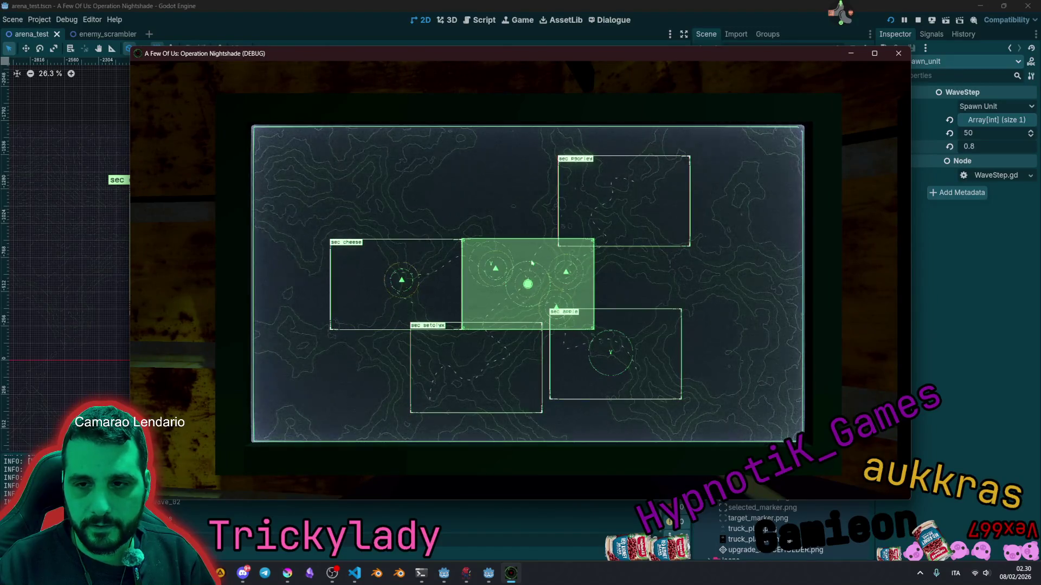
click(532, 262)
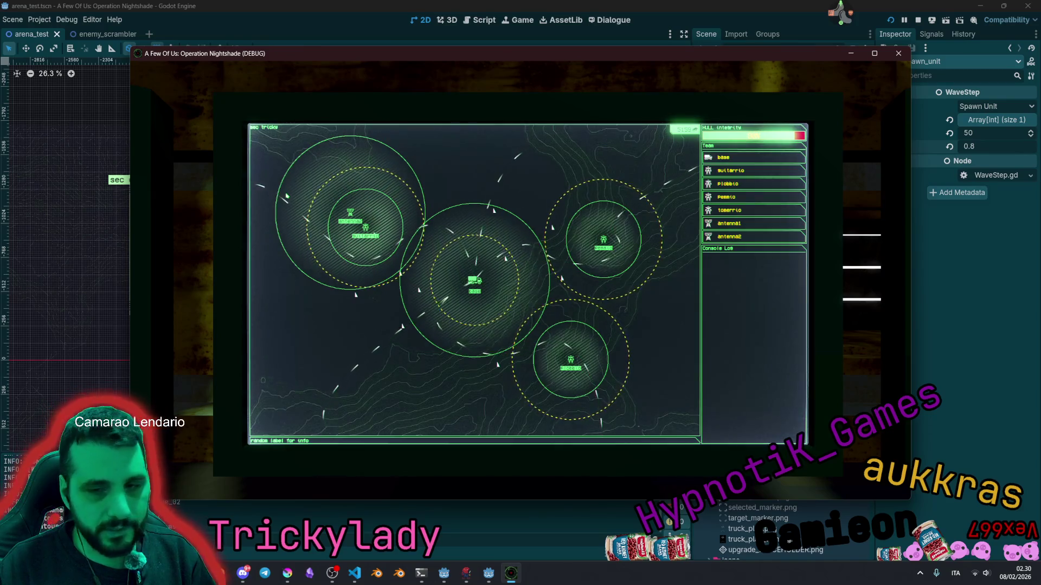
key(Escape)
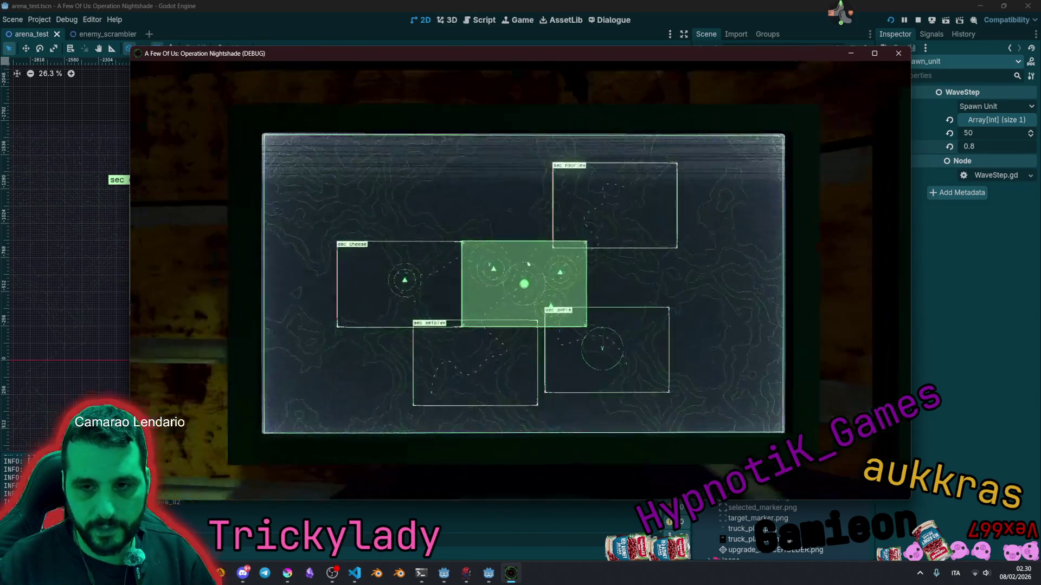
key(Escape)
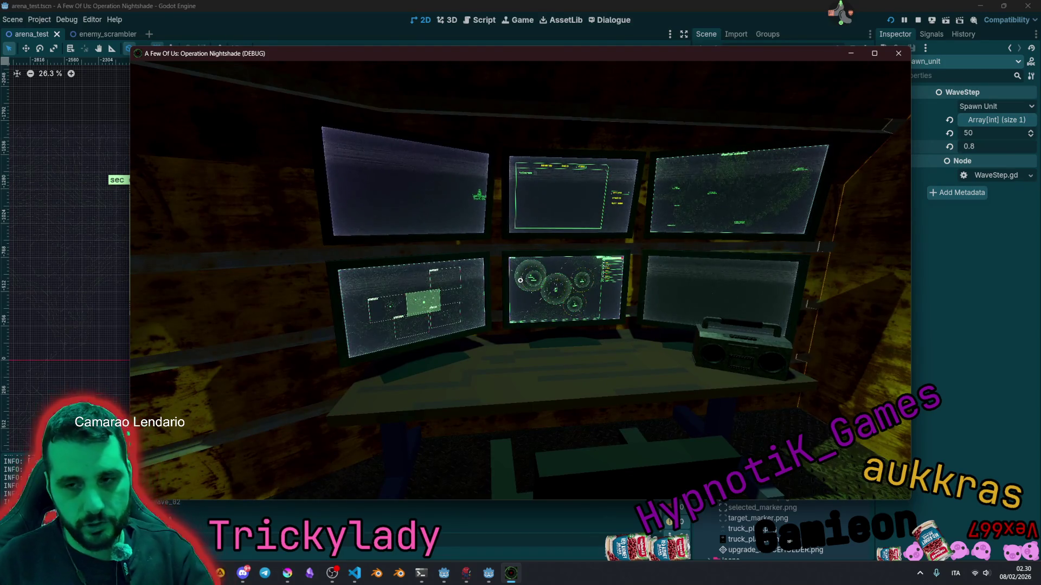
key(F8)
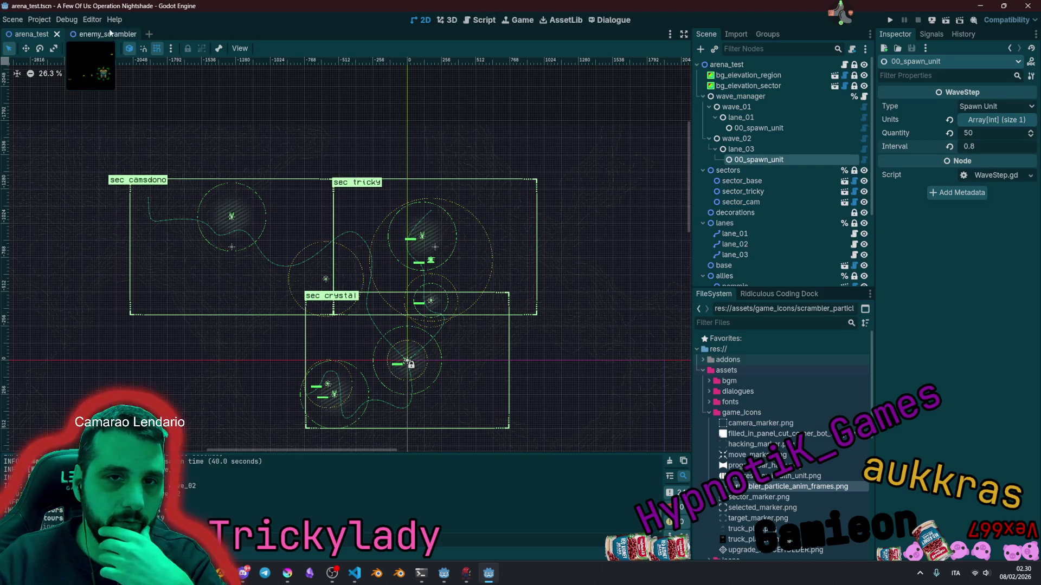
- Switch to enemy_scrambler, check component_attack (Kamikaze, 1.0 damage, 800 speed, 2.5 cooldown), then the root Enemy properties
click(101, 34)
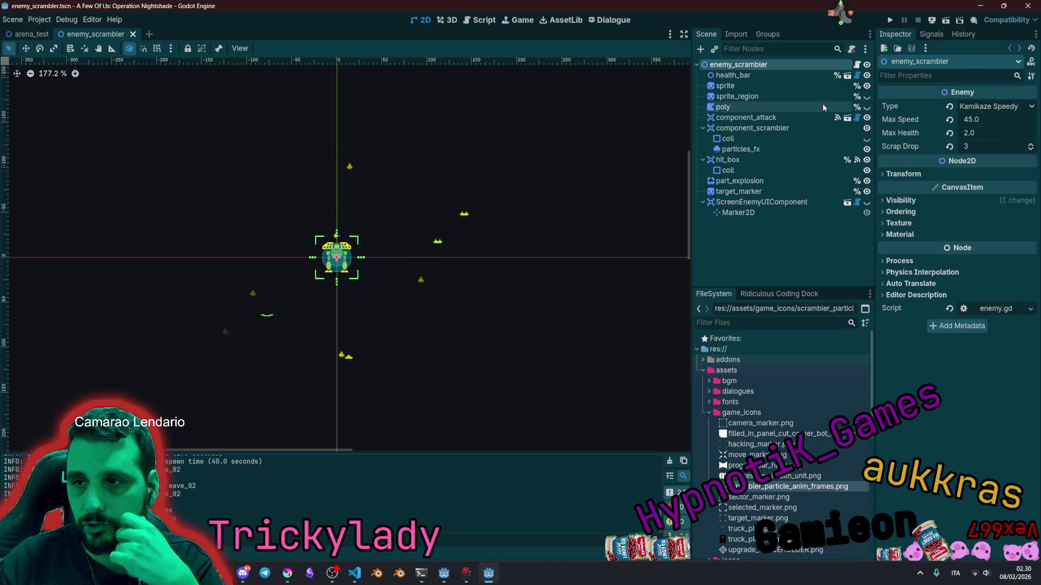
click(703, 128)
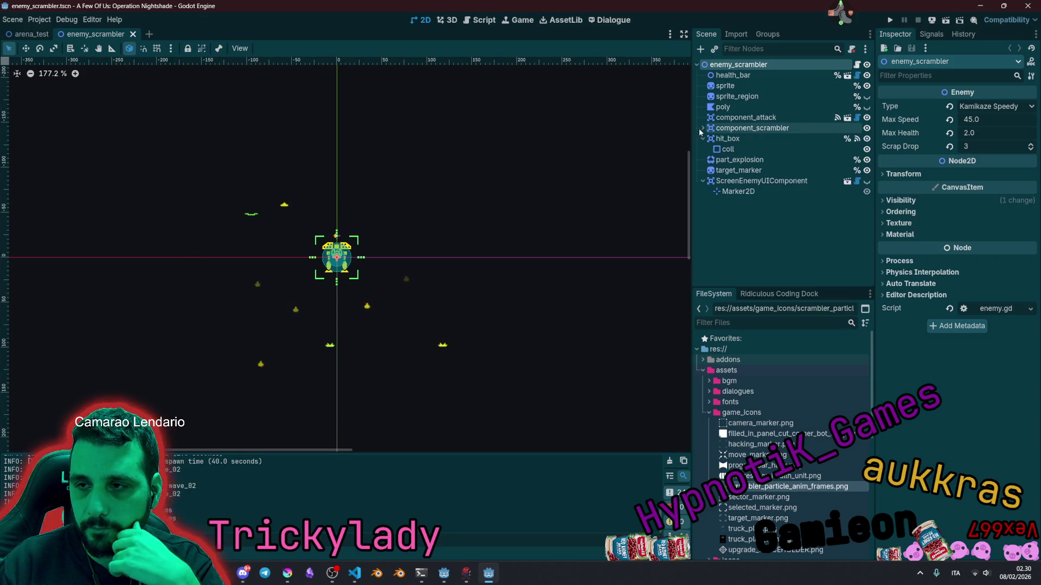
click(746, 117)
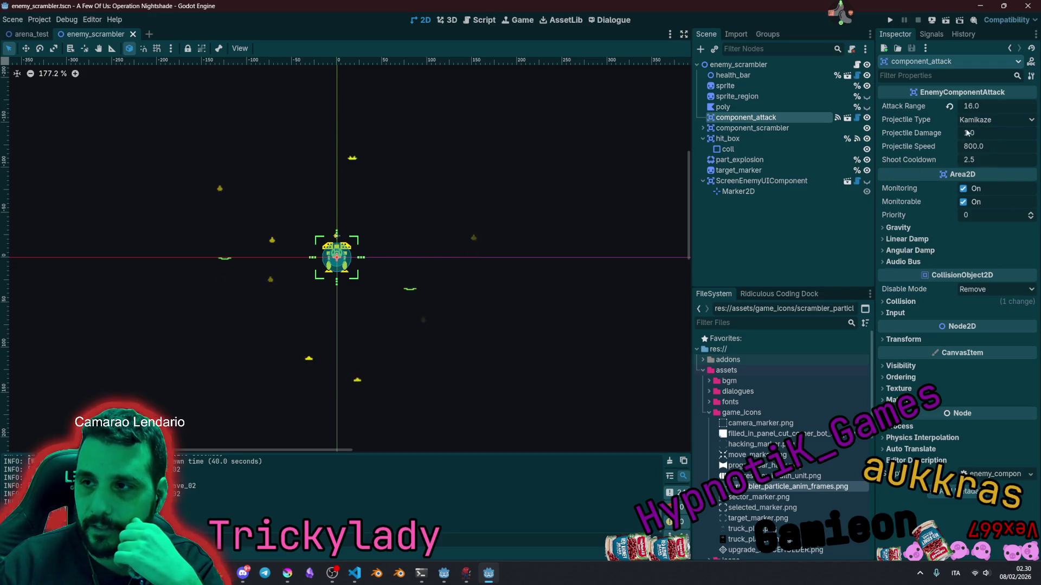
click(758, 65)
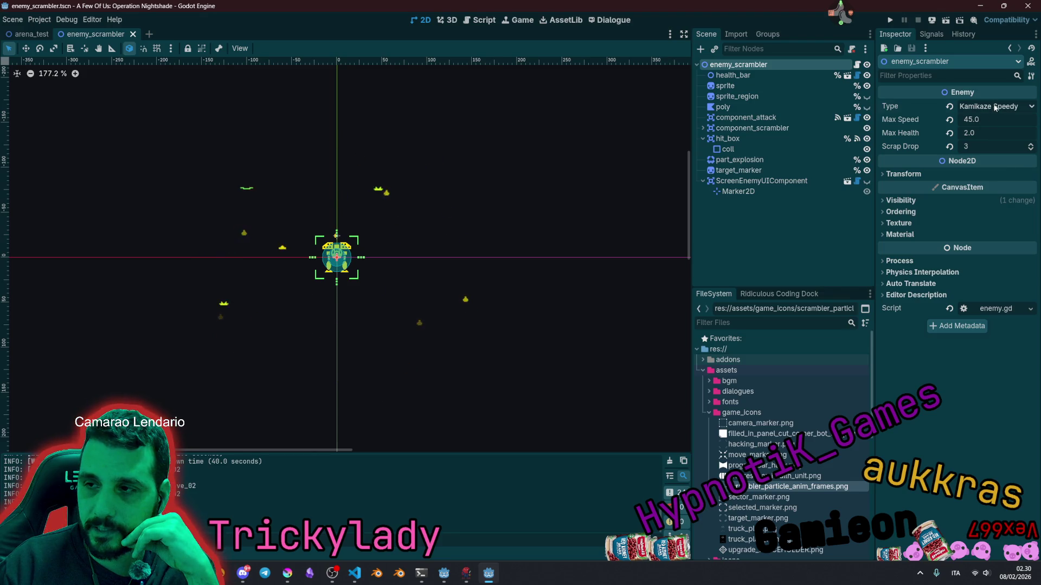
- Set the enemy Type to Scrambler, Max Speed 25, Max Health 3.5 and Scrap Drop 10
click(992, 106)
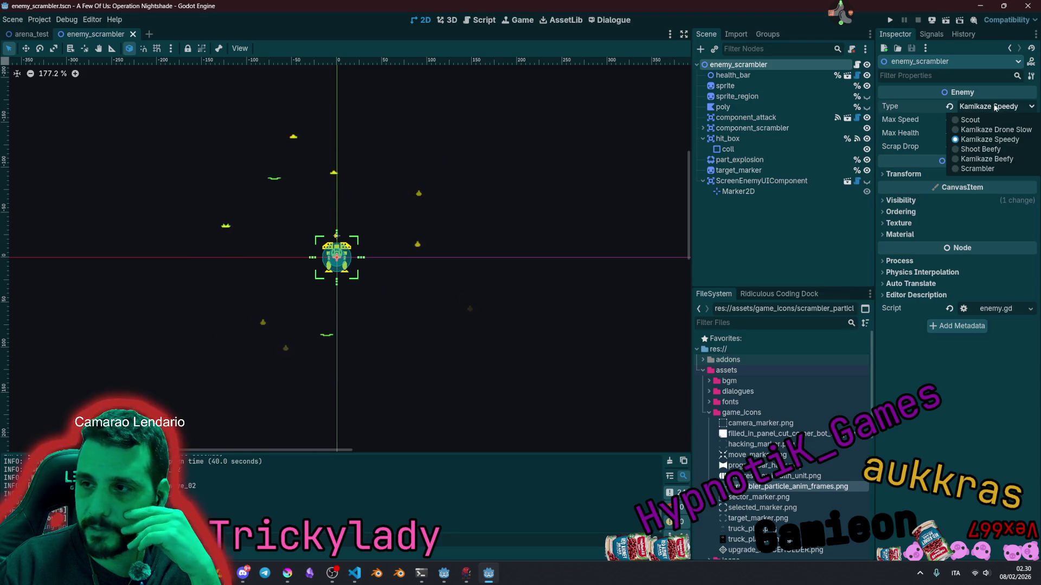
click(1010, 169)
click(986, 120)
text(25)
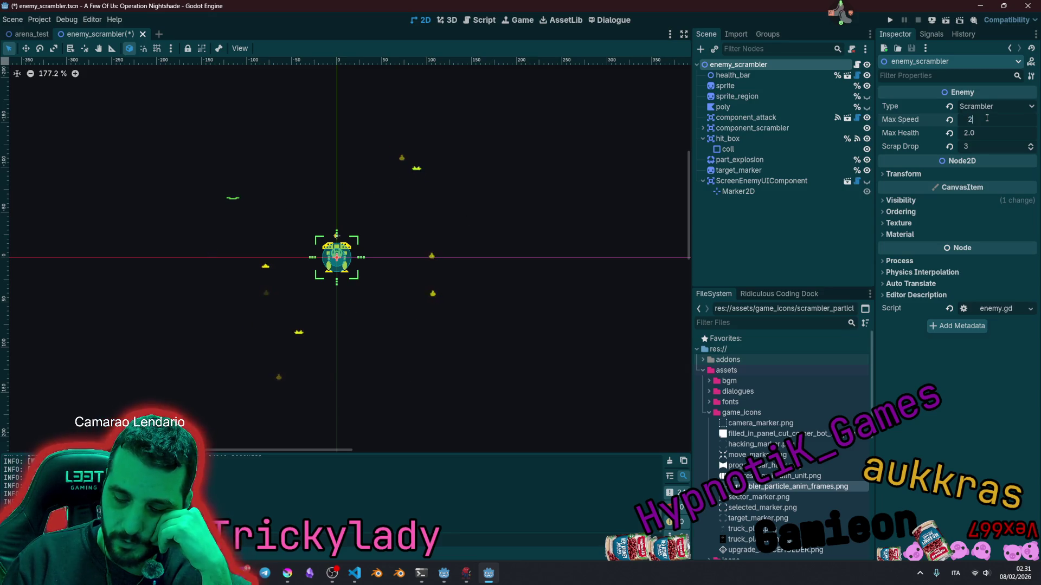
key(Return)
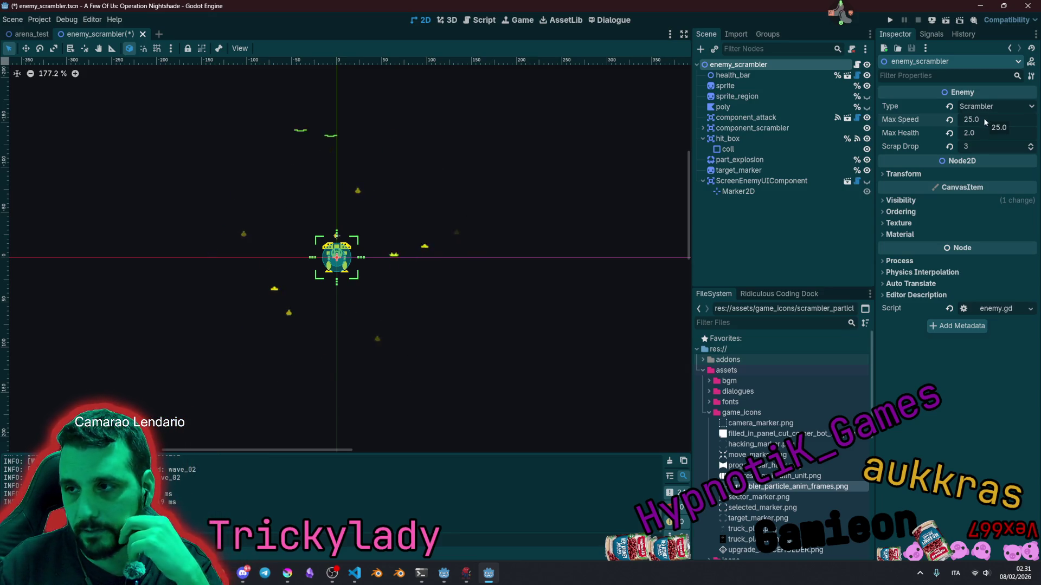
click(977, 136)
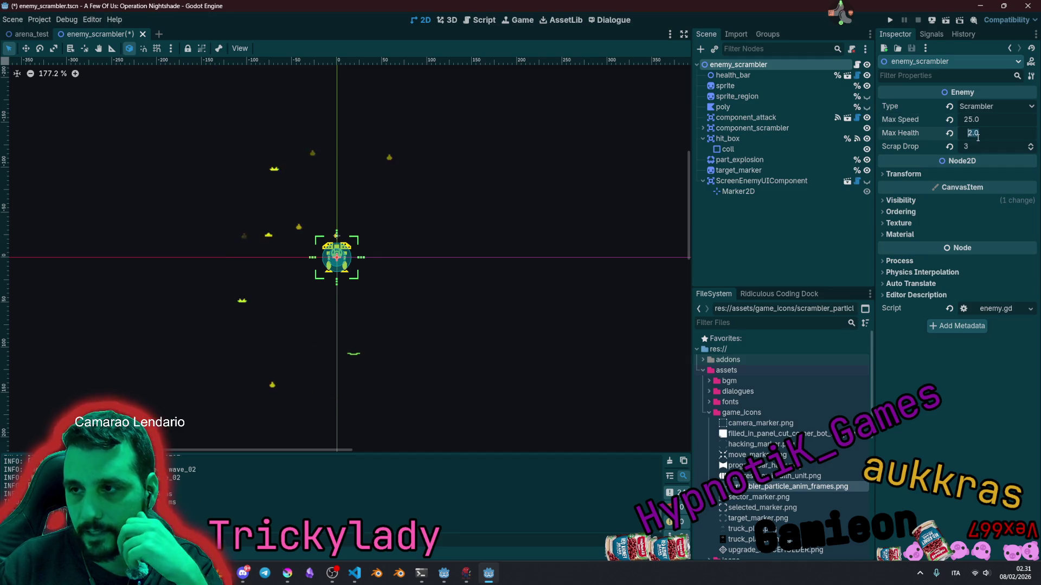
text(3.5)
key(Return)
click(980, 147)
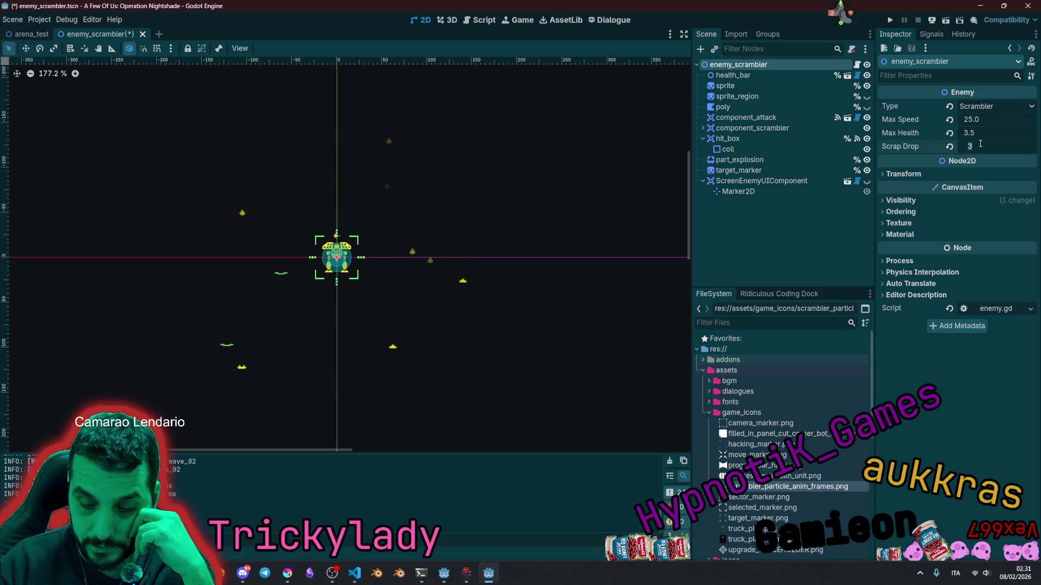
text(10)
key(Return)
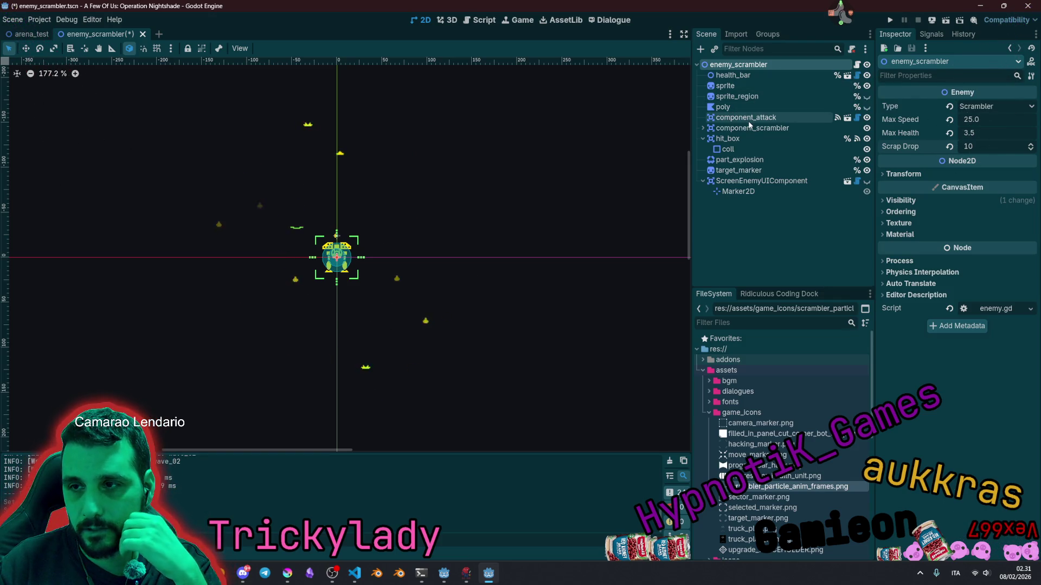
- Give component_attack Homing Missile projectiles with speed 350 and a 3.5 shoot cooldown
click(779, 118)
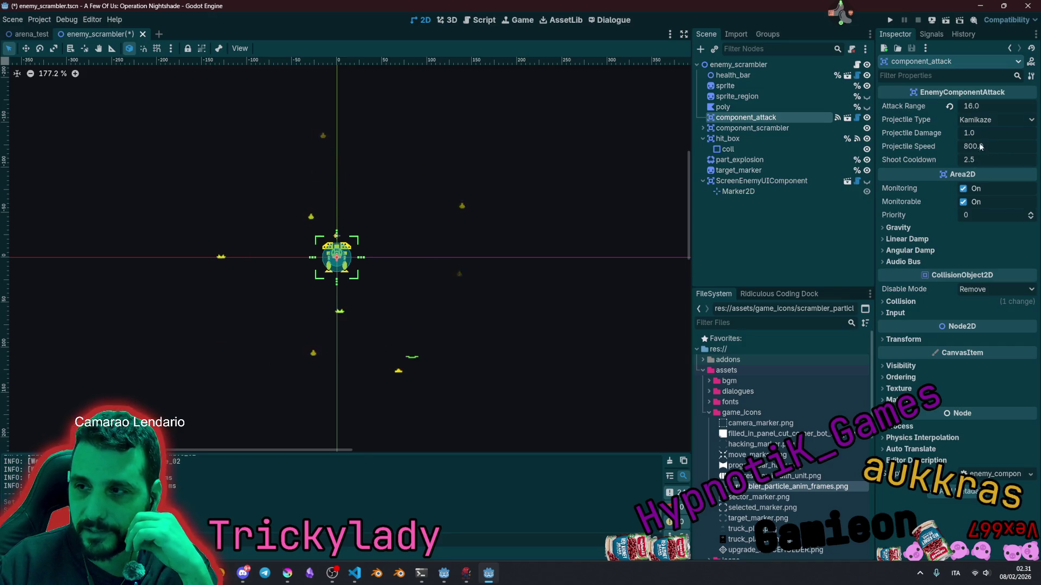
click(985, 122)
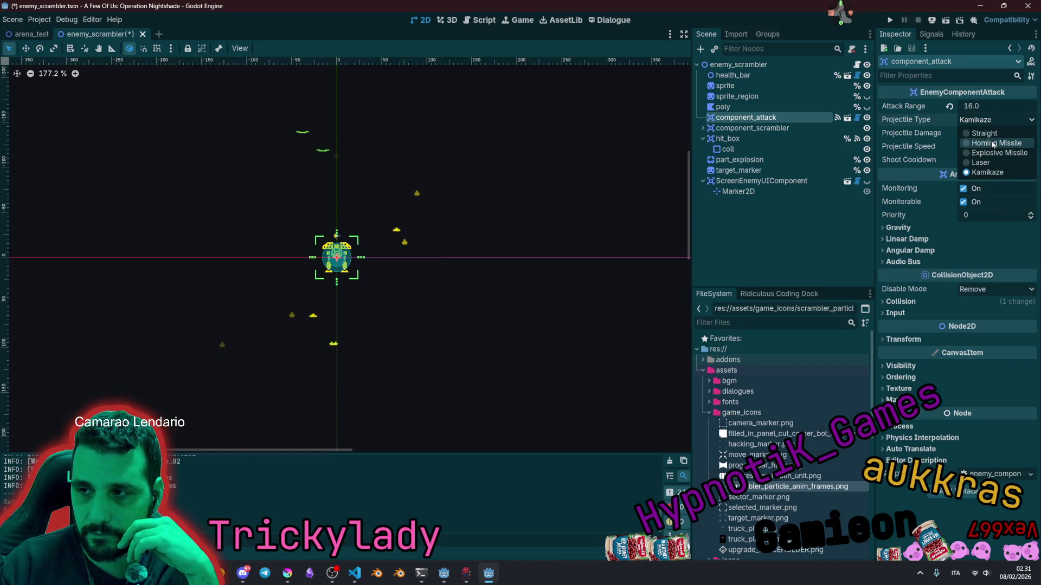
click(993, 143)
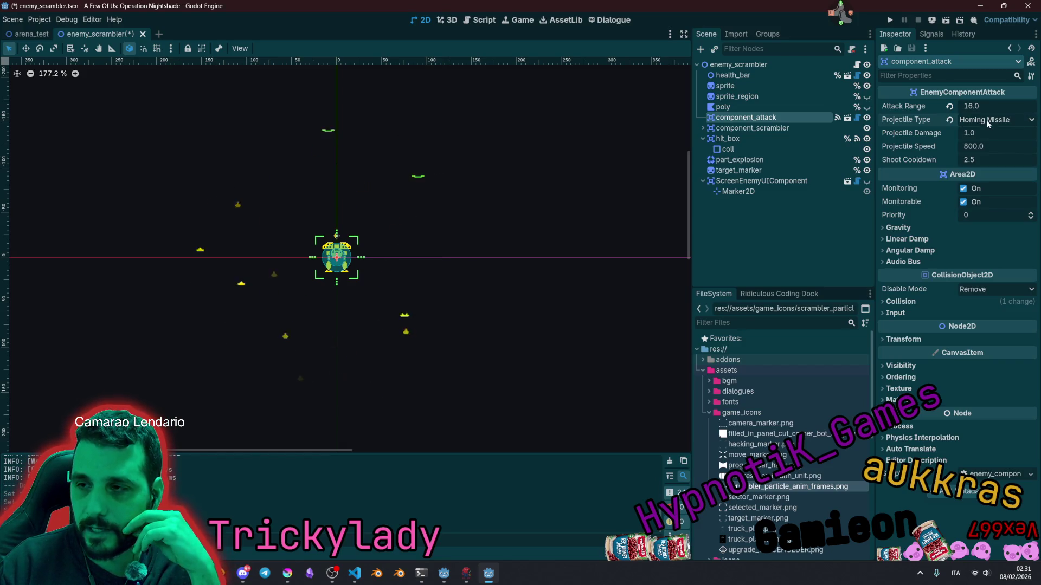
click(980, 132)
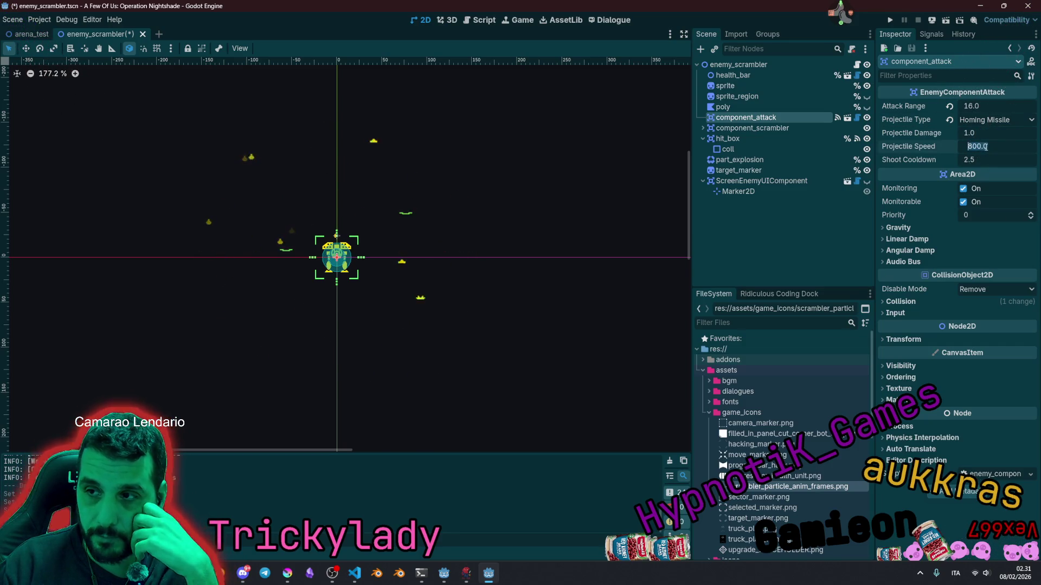
click(989, 146)
text(350)
key(Return)
click(985, 160)
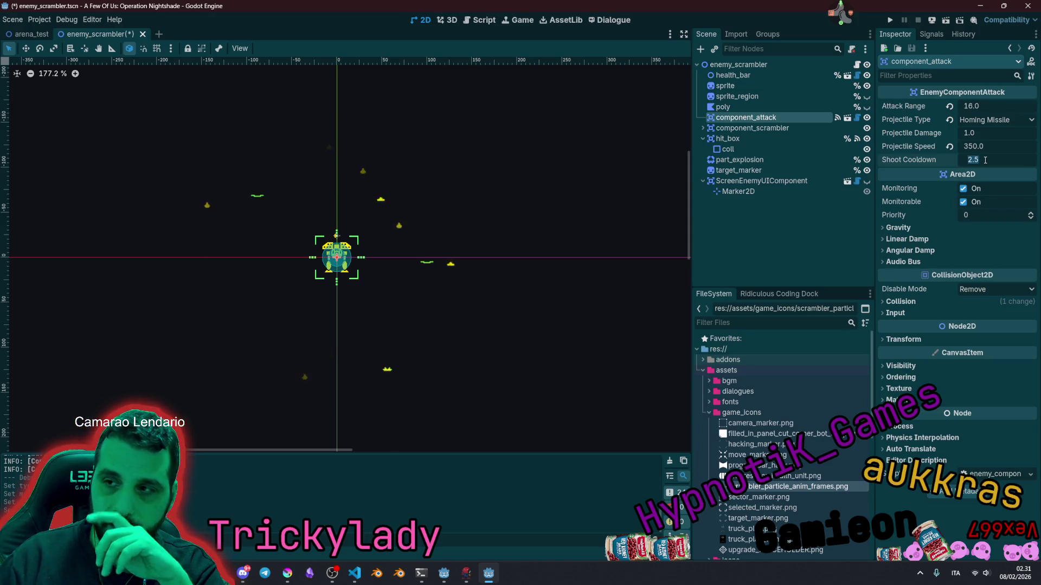
text(3.5)
key(Return)
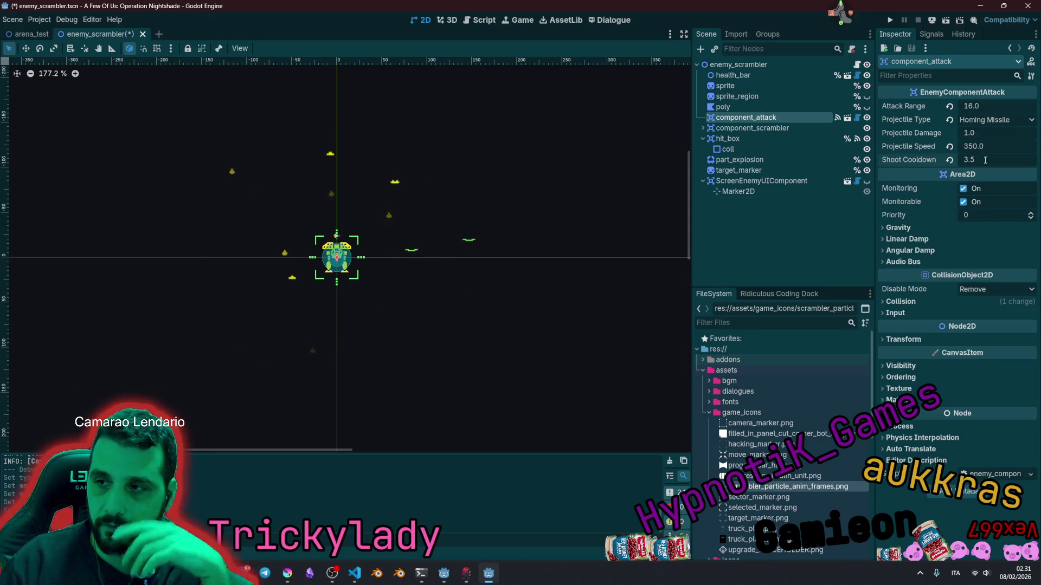
- Set component_attack's Attack Range to 180 and clear the node selection
click(790, 126)
click(781, 118)
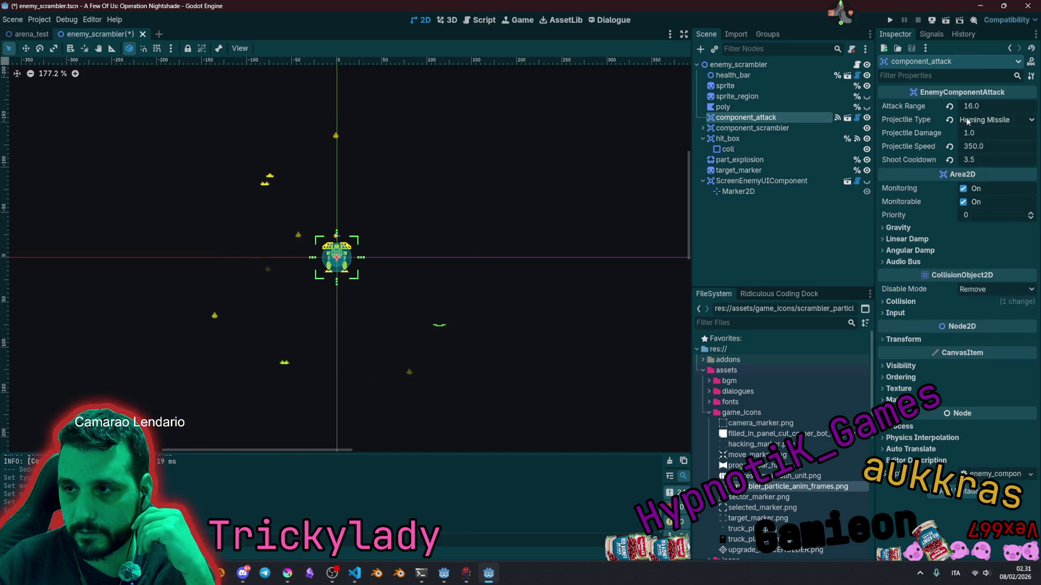
drag(973, 106, 1037, 107)
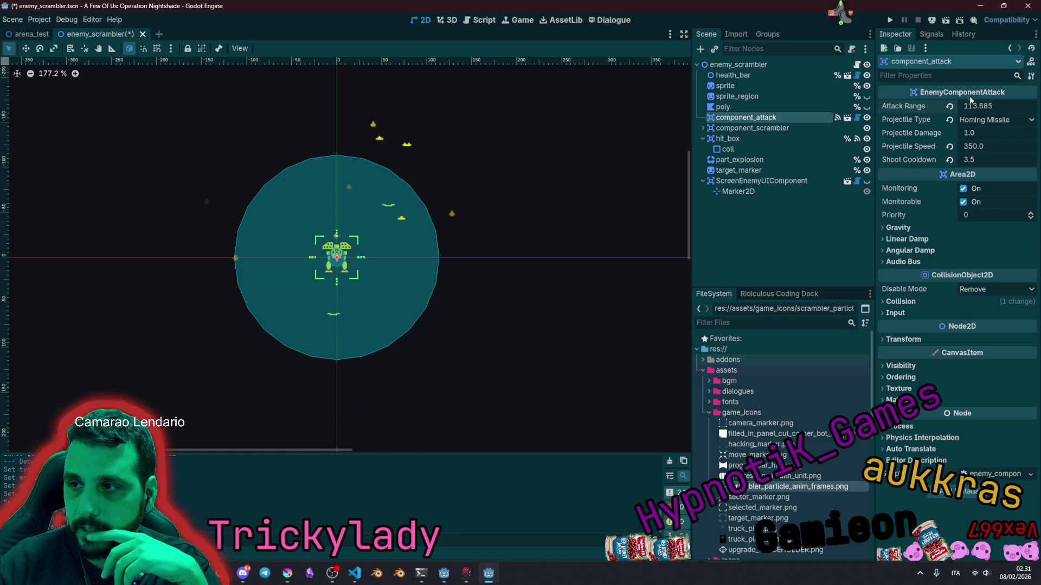
click(971, 106)
text(180)
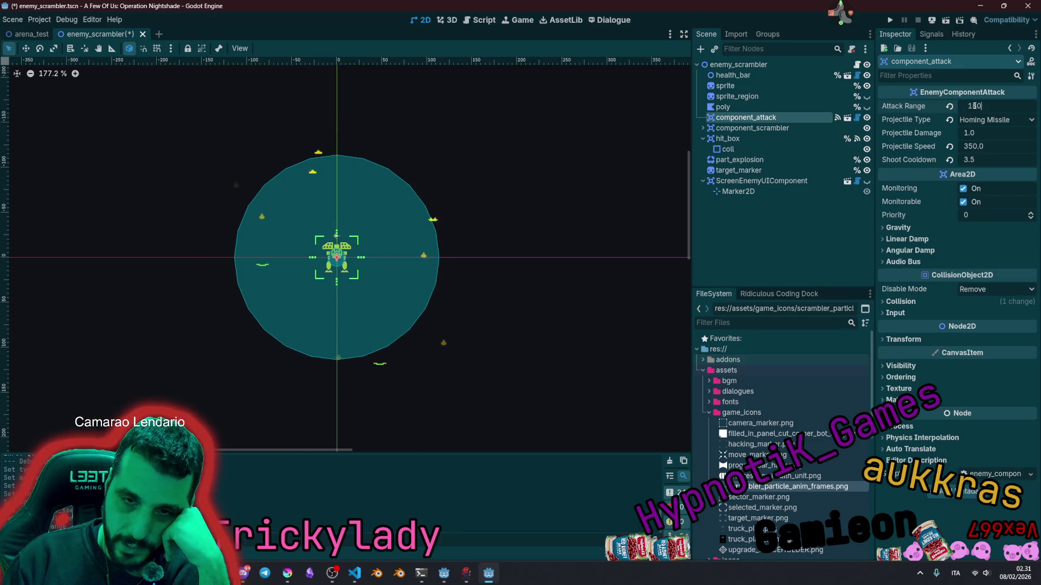
key(Return)
click(802, 203)
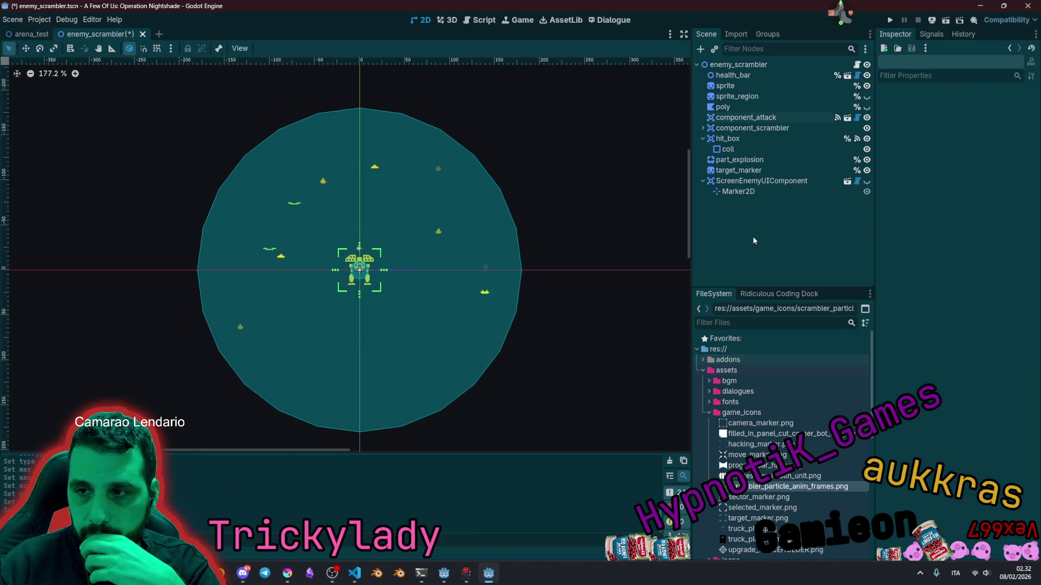
- Save the enemy_scrambler scene and expand component_scrambler's child nodes
key(ctrl+s)
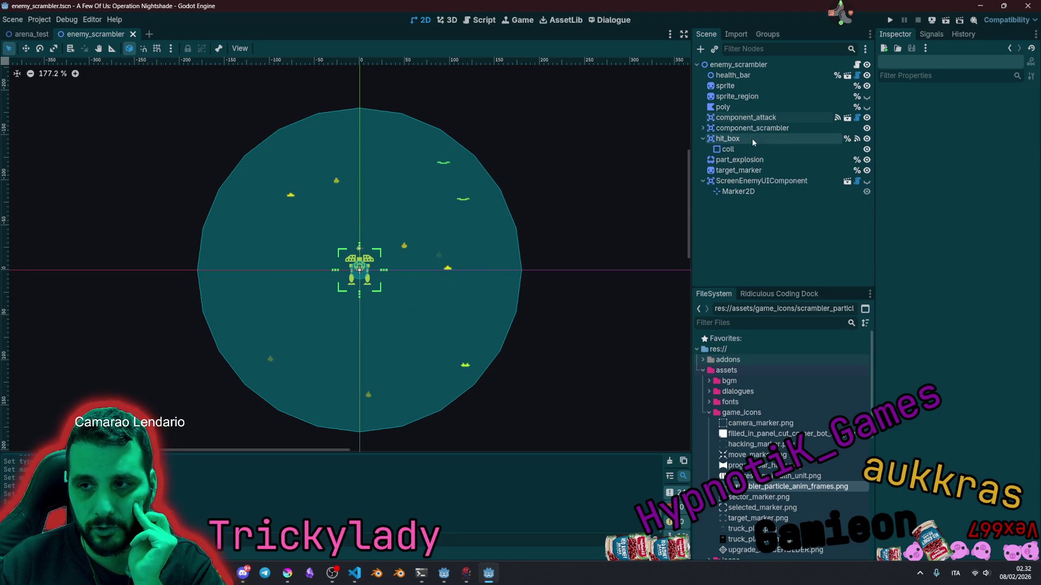
click(762, 128)
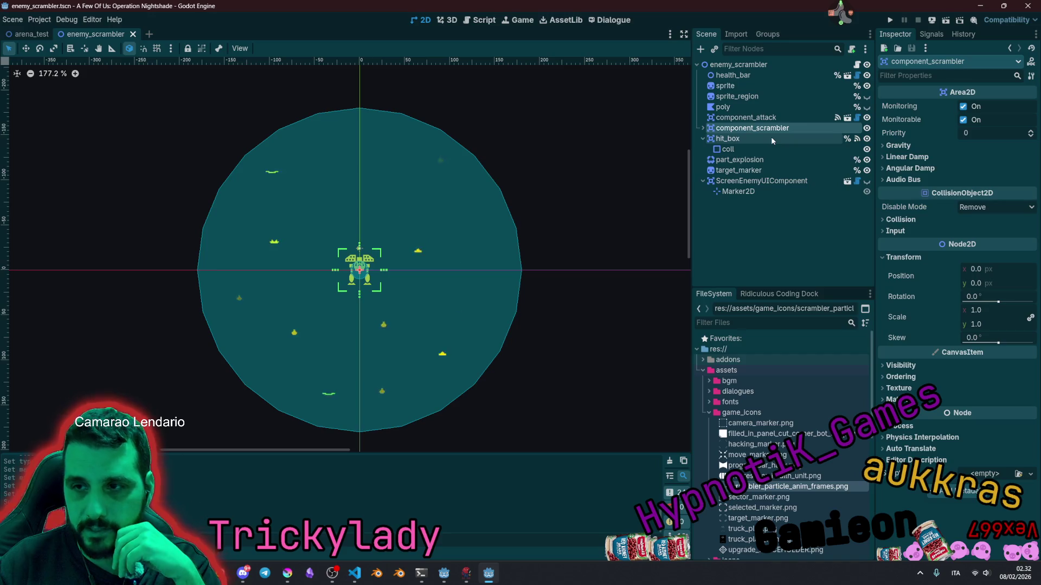
key(Right)
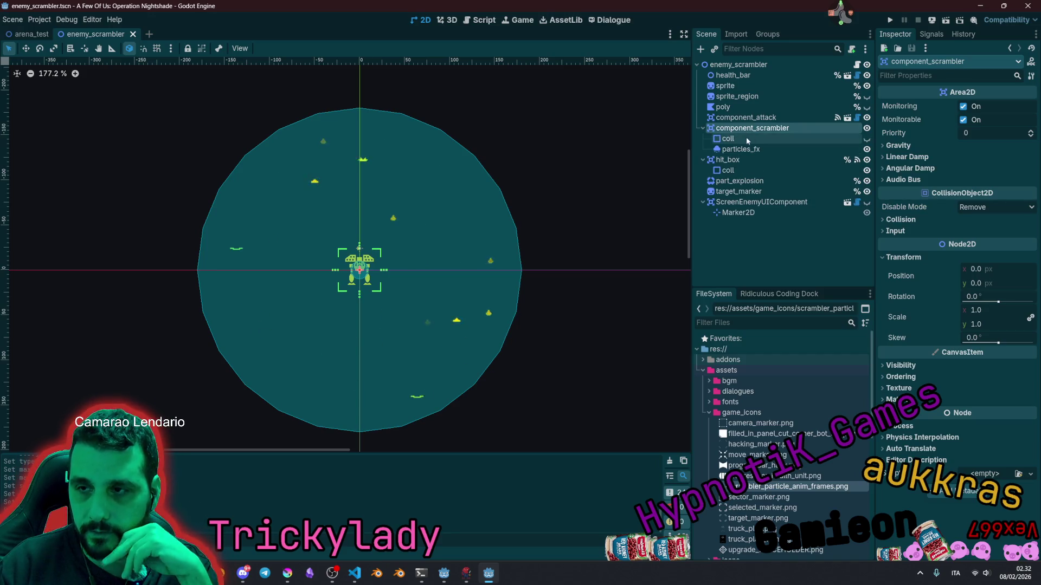
- Begin saving component_scrambler as an enemy_ scene in the components folder, then dismiss the dialog
right_click(753, 134)
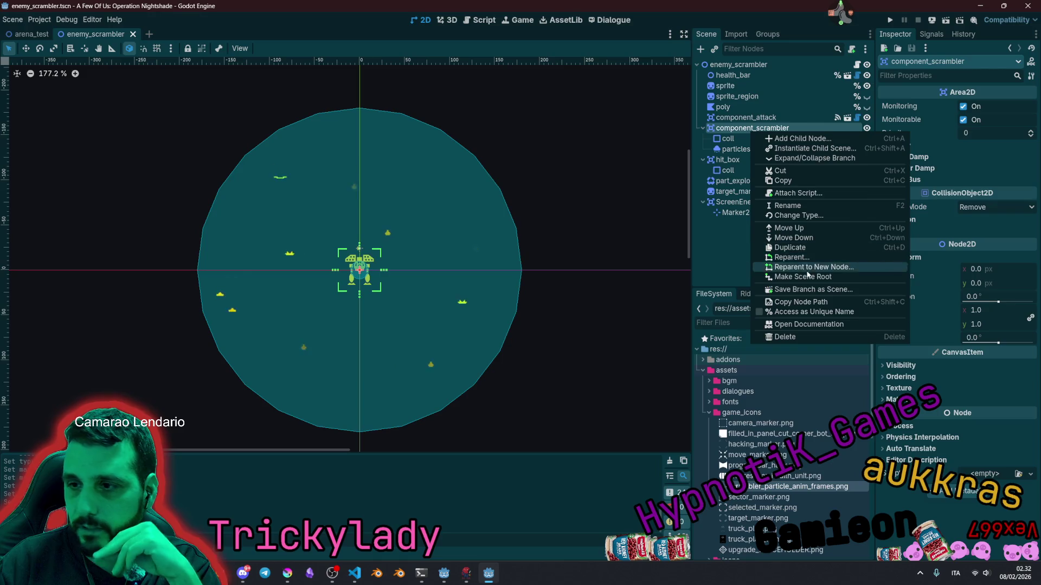
click(807, 290)
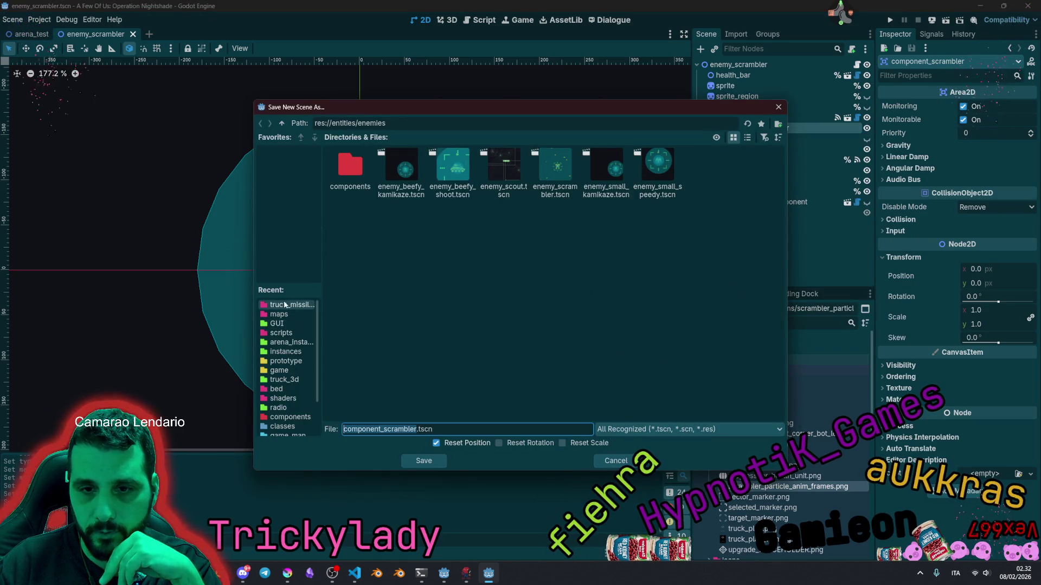
double_click(350, 168)
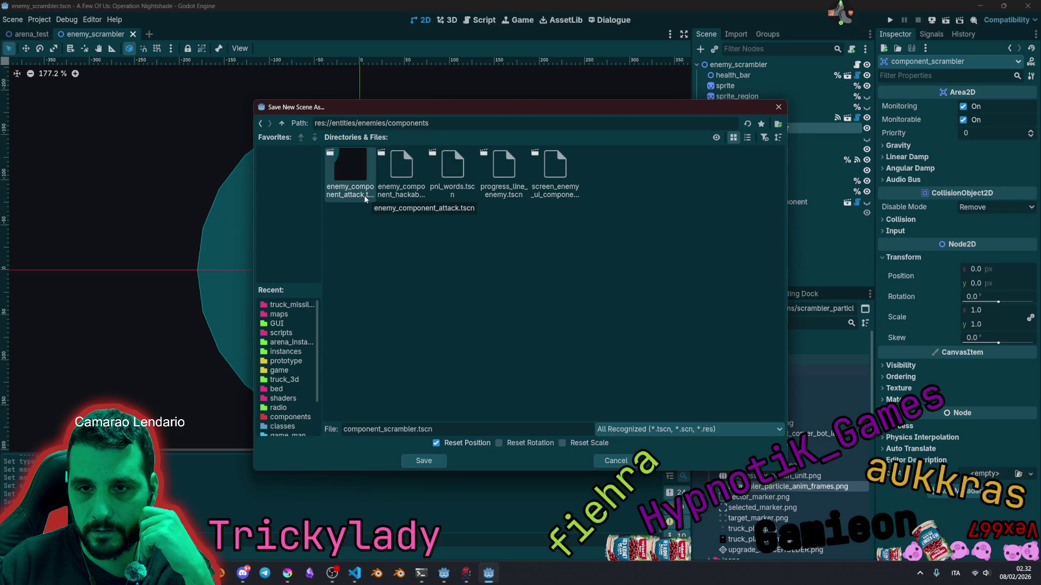
text(enemy_)
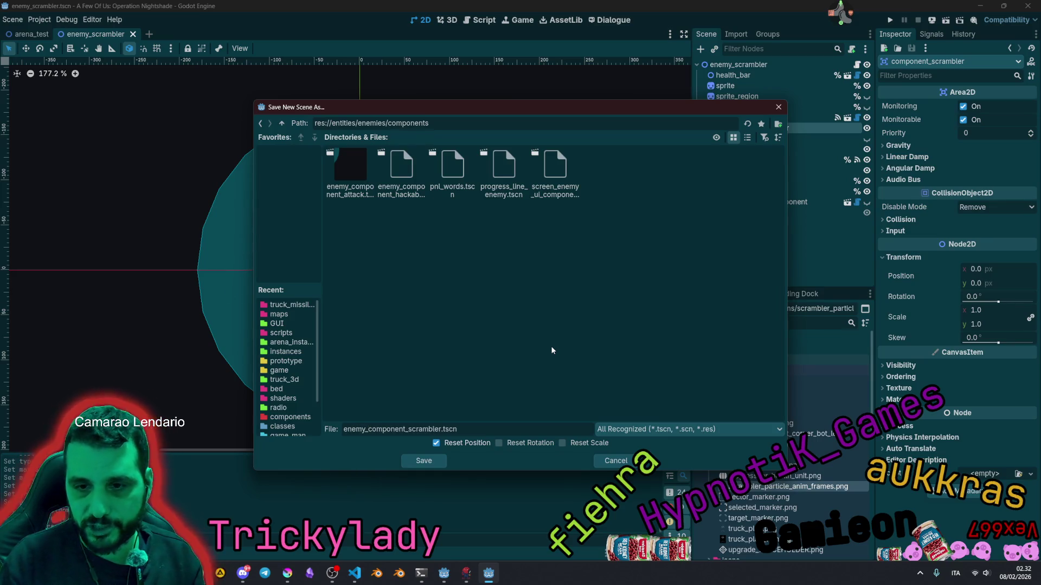
key(Return)
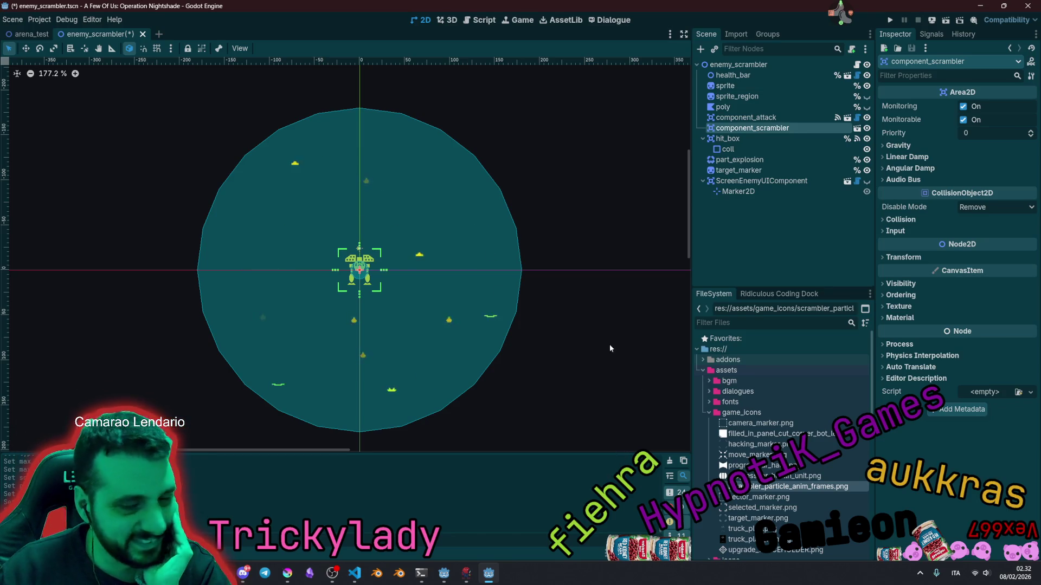
- In the user info tool, search 'fi', open the raiding streamer's profile and Pollinate or Die's Steam details
key(alt+Tab)
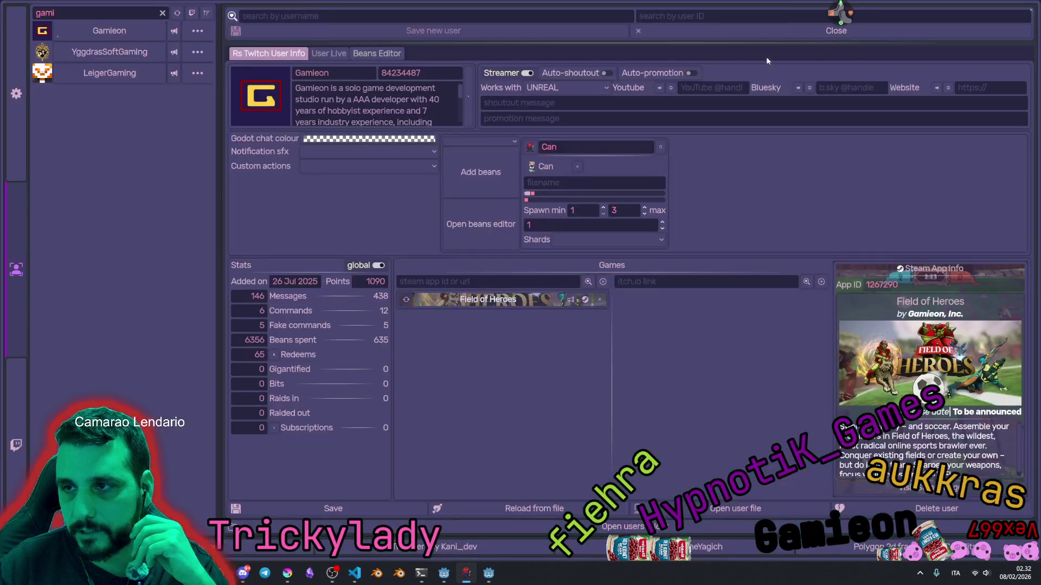
key(BackSpace)
key(BackSpace)
key(BackSpace)
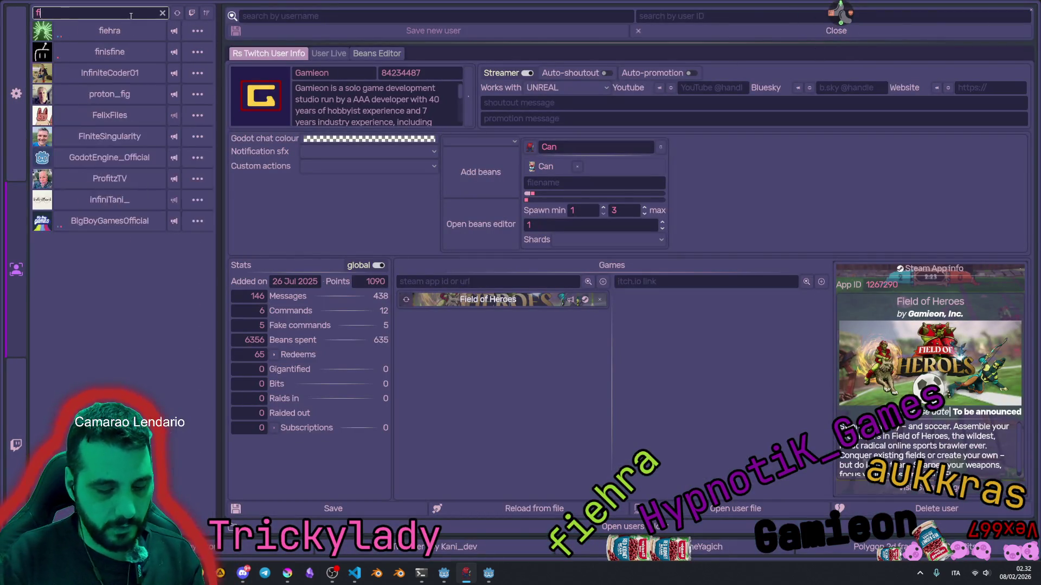
text(fire)
key(BackSpace)
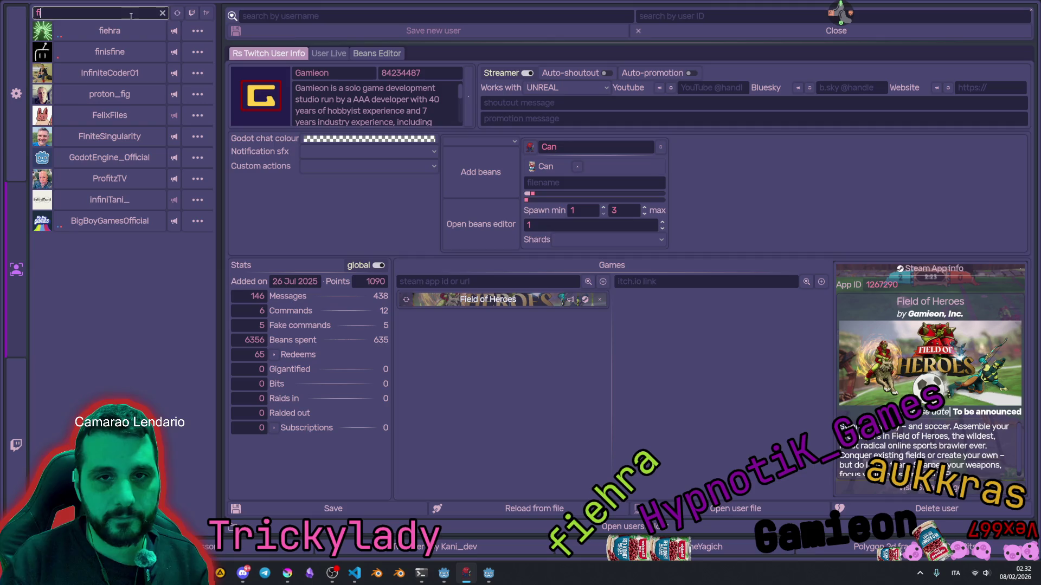
click(163, 31)
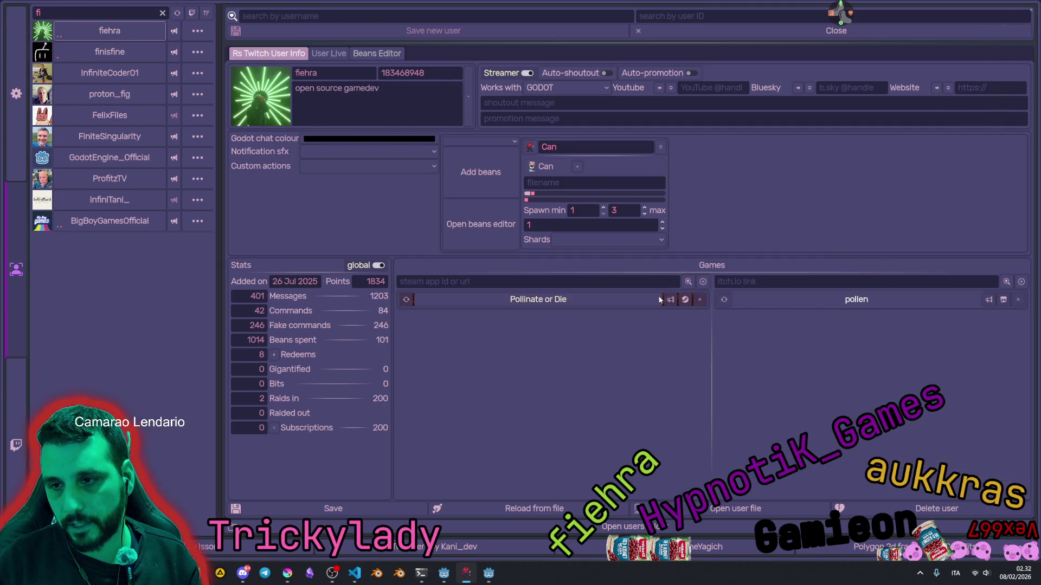
click(604, 303)
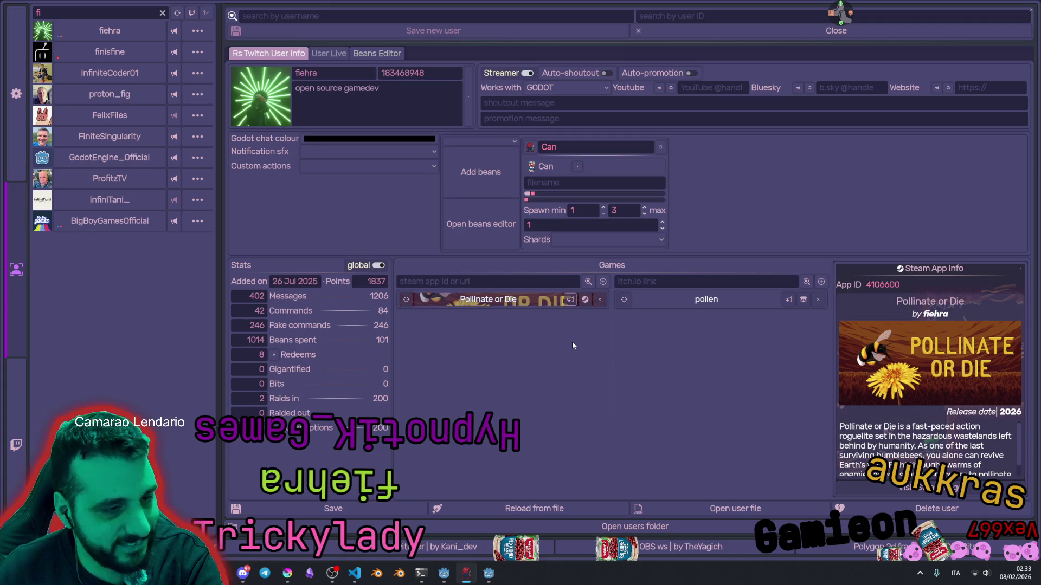
- Close the user info tool and show the raiding streamer's channel tab in the browser
click(1032, 10)
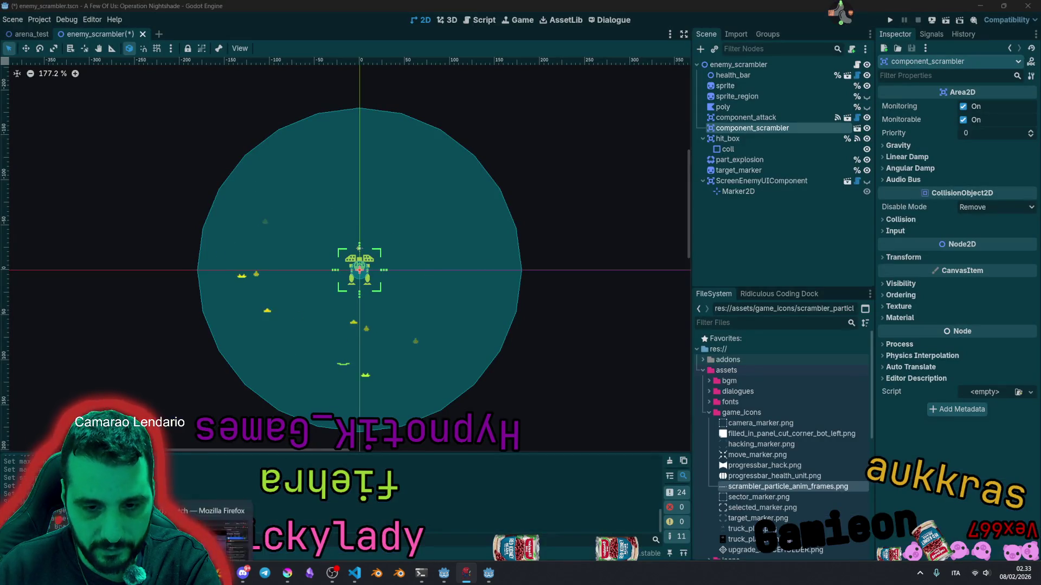
key(alt+Tab)
click(46, 10)
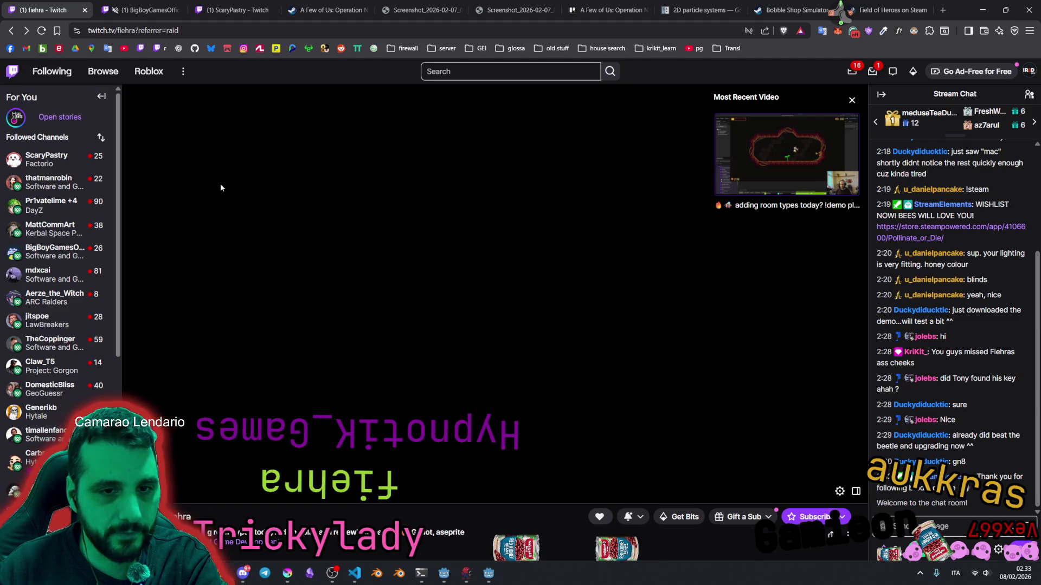
- Check the Godot coding stream, clear the editor's node selection, then open a blank browser tab
mouse_move(47, 323)
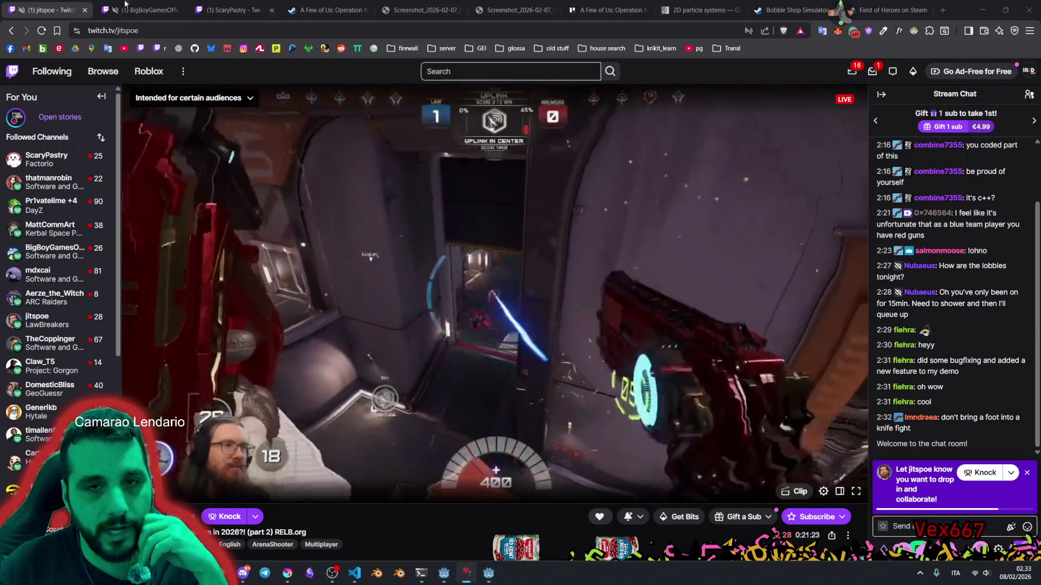
click(124, 3)
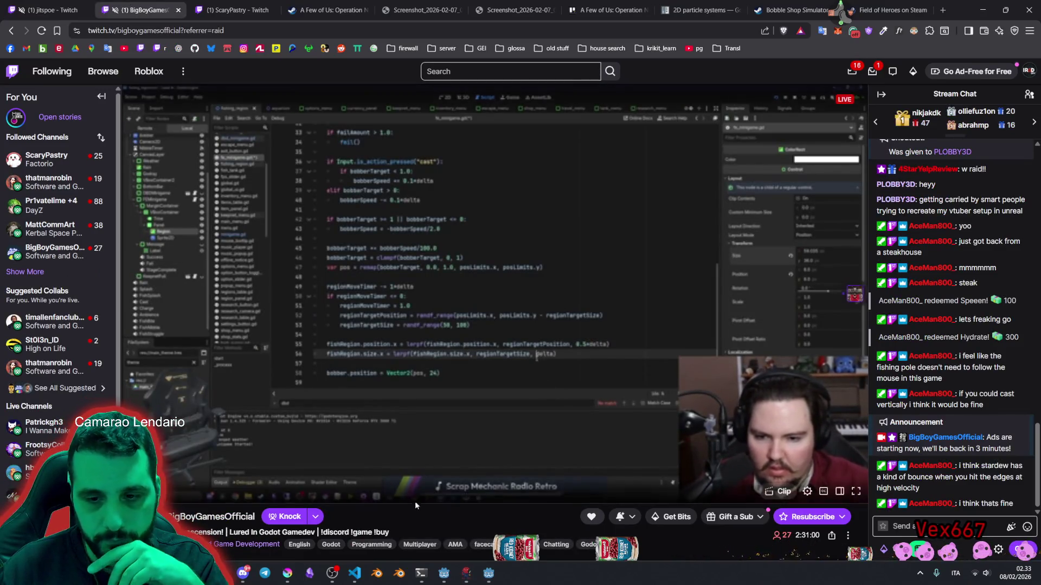
key(alt+Tab)
click(537, 145)
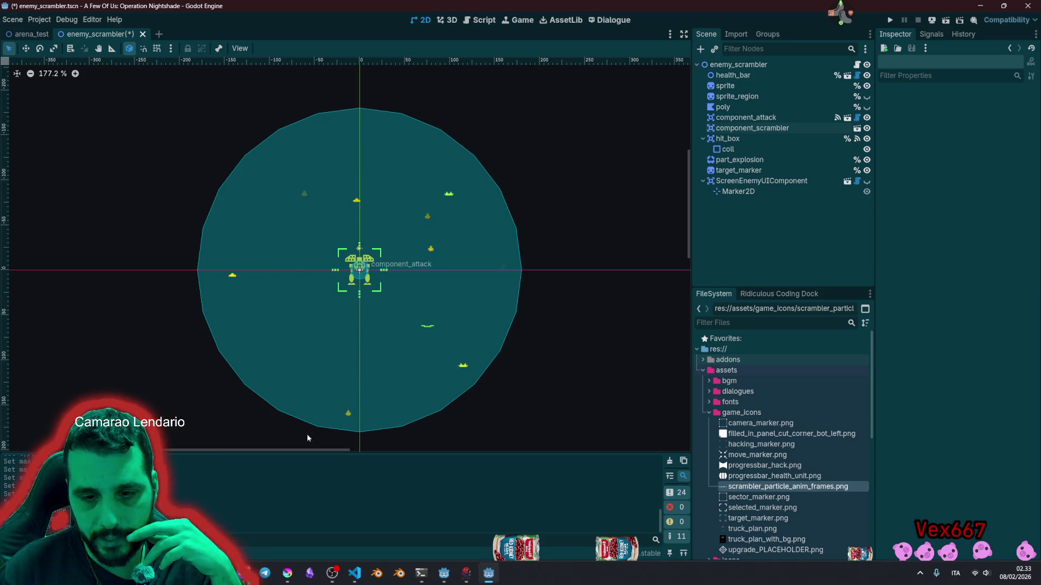
key(alt+Tab)
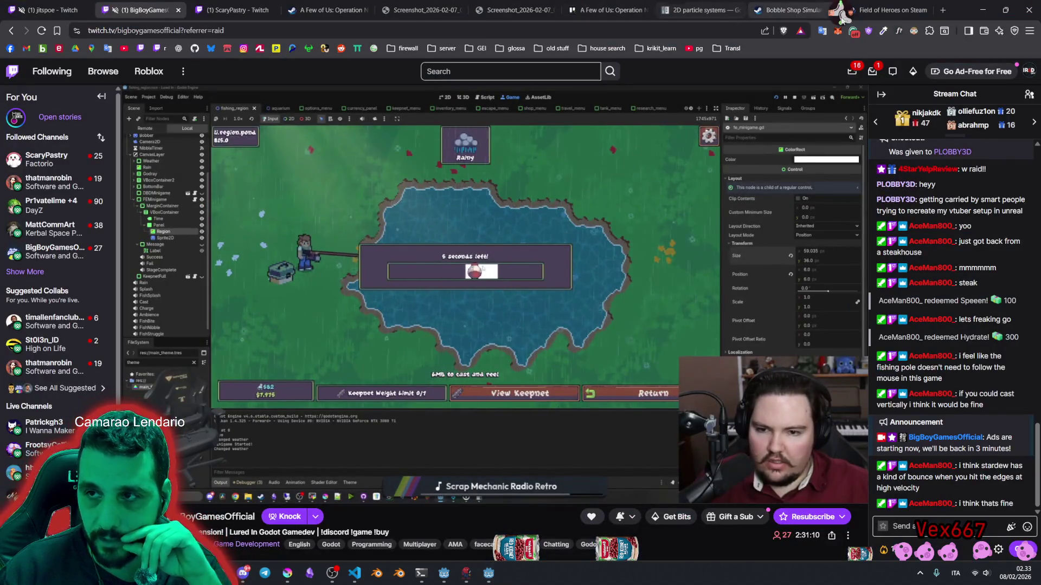
click(943, 10)
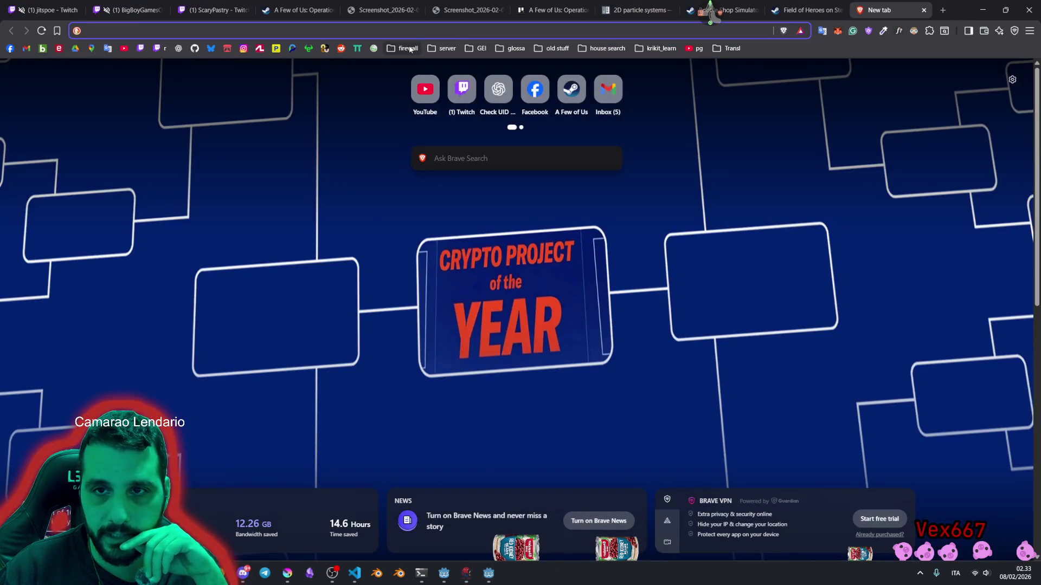
- Open the 'Edit project - itch.io' bookmark and view Operation Nightshade's public game page
click(404, 48)
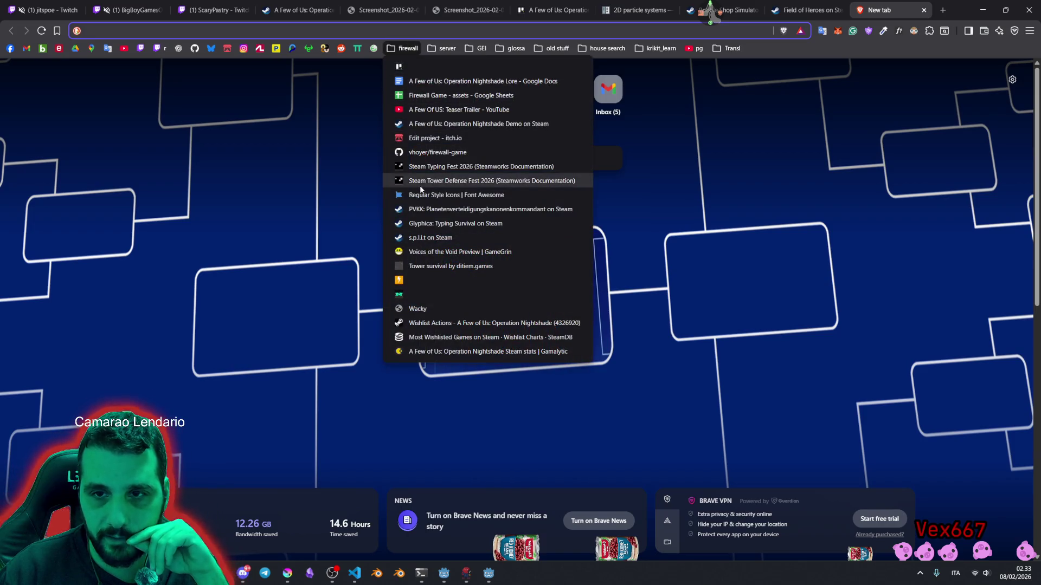
click(431, 139)
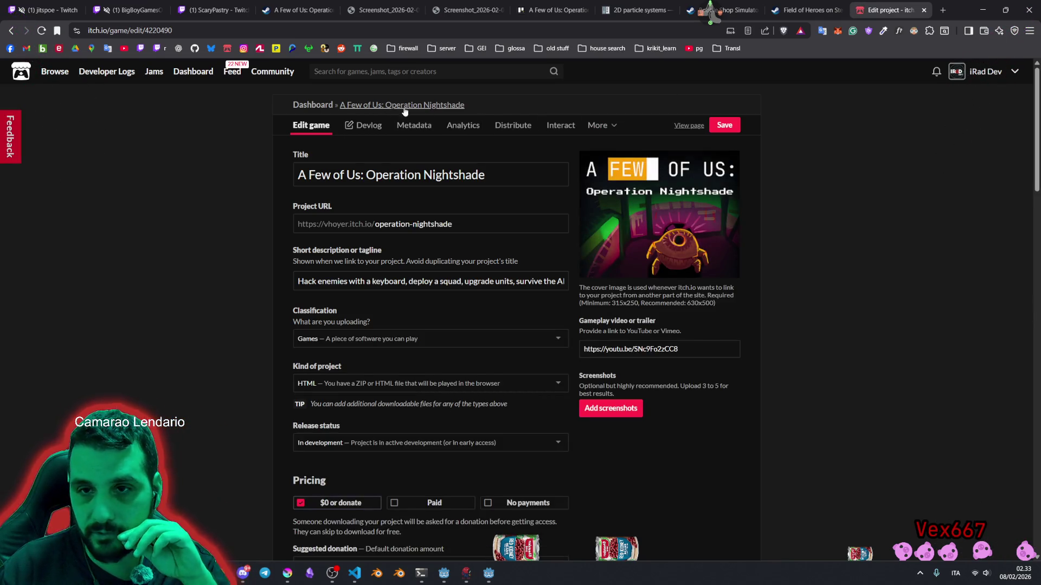
scroll(401, 313, down, 20)
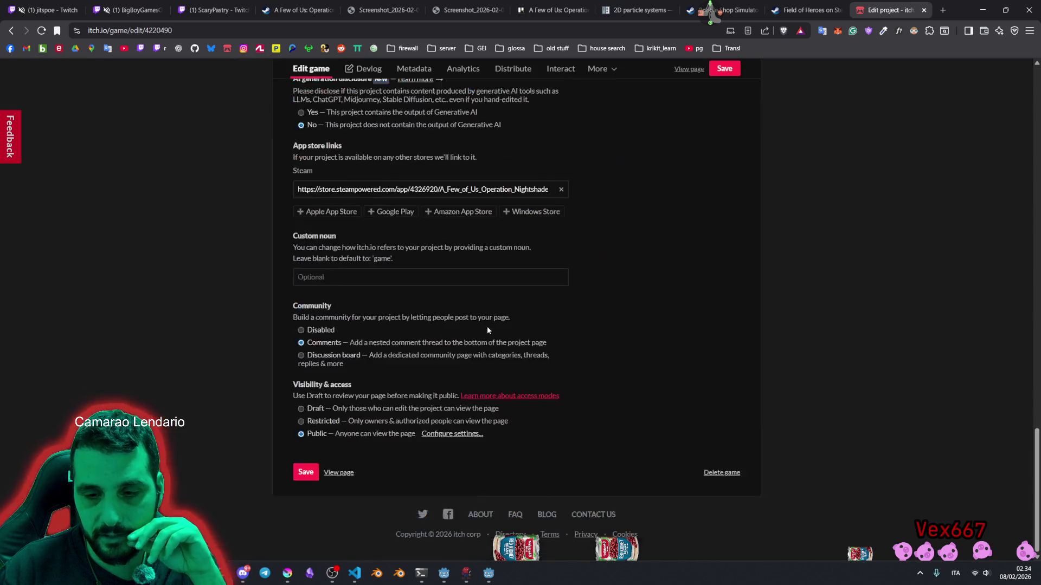
click(342, 474)
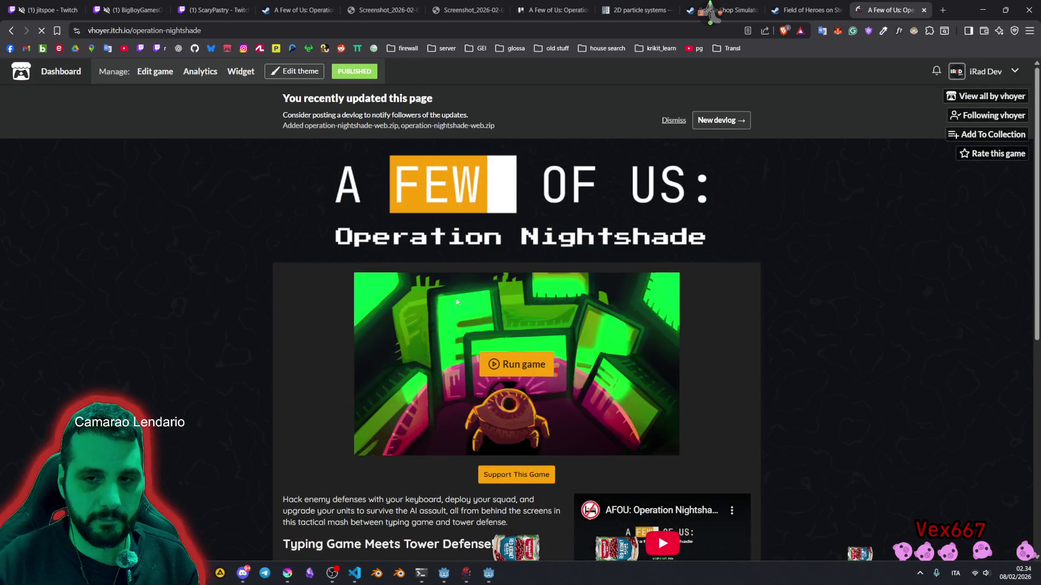
scroll(257, 353, down, 6)
scroll(257, 353, up, 7)
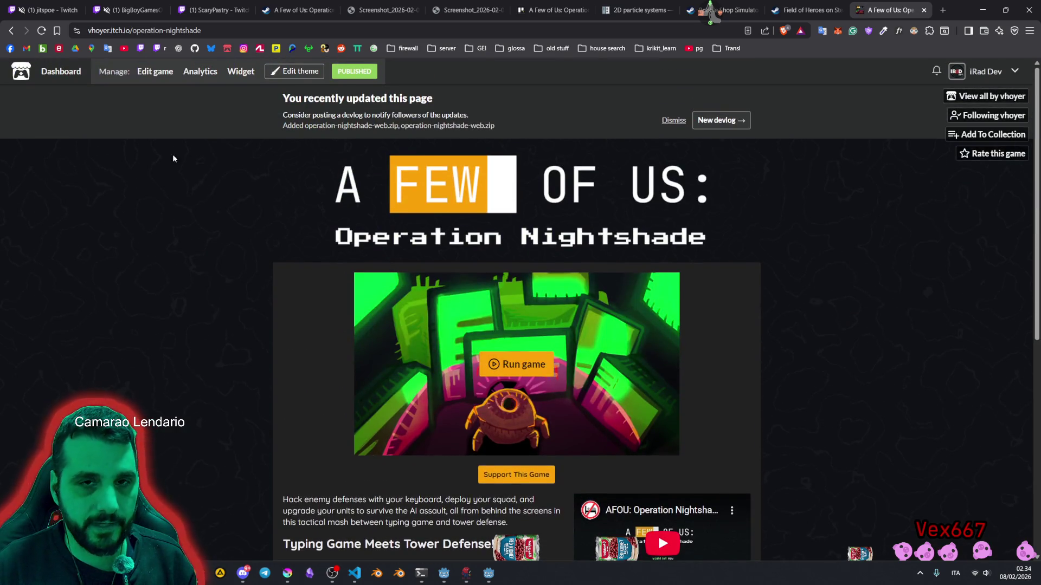
- Copy the game page's URL, then return to the arena shooter stream tab
click(154, 31)
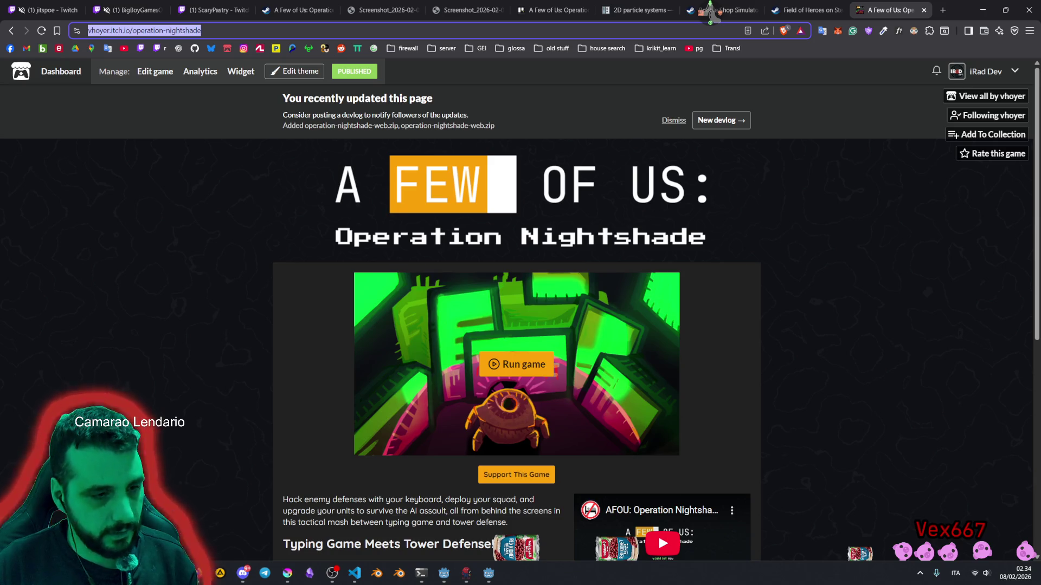
key(alt+Tab)
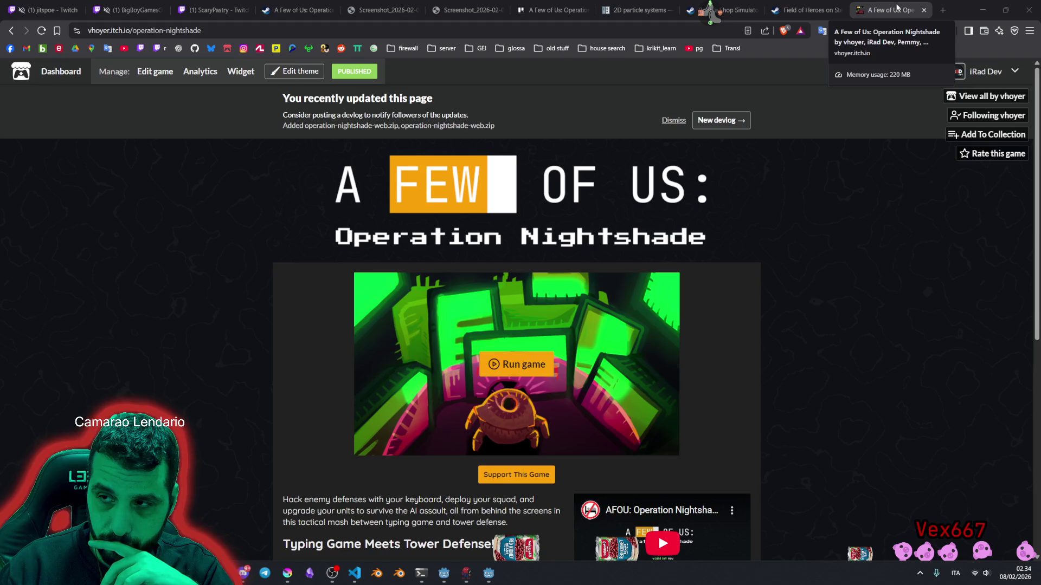
scroll(509, 348, down, 1)
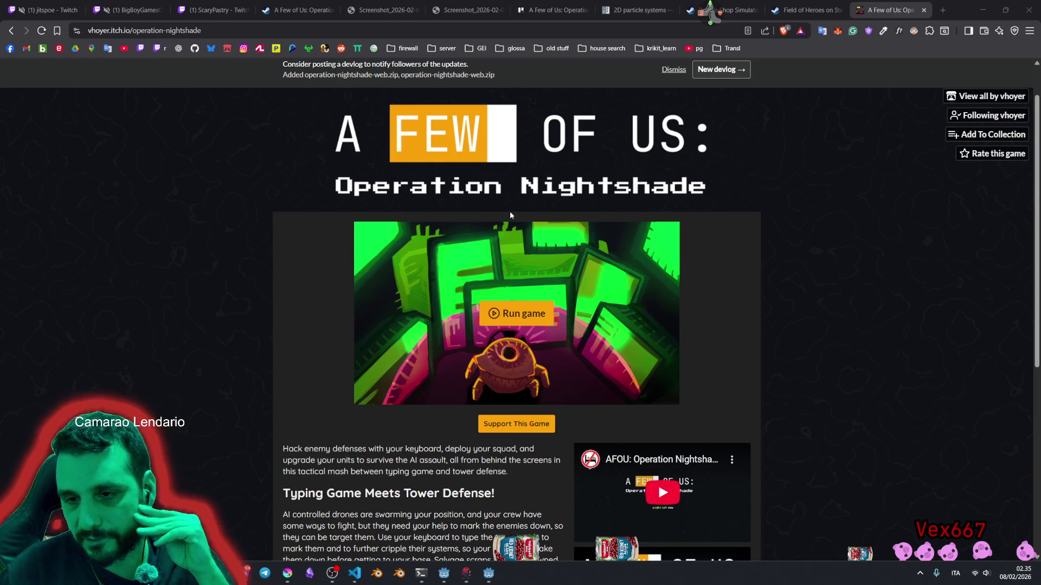
click(42, 9)
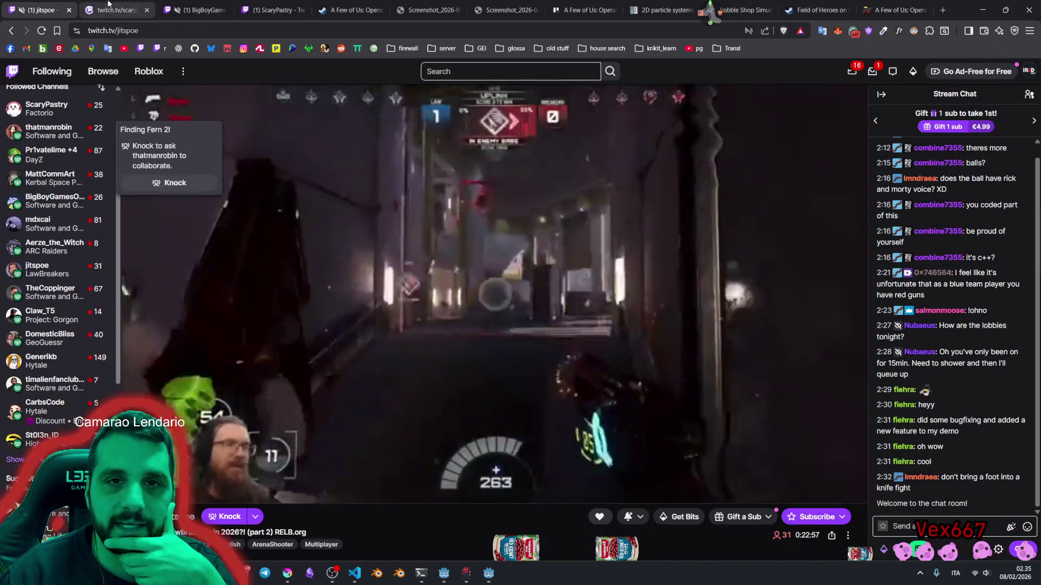
- Middle-click the Factorio channel in Followed Channels, expand the list, then return to the BigBoyGames Godot stream
middle_click(39, 161)
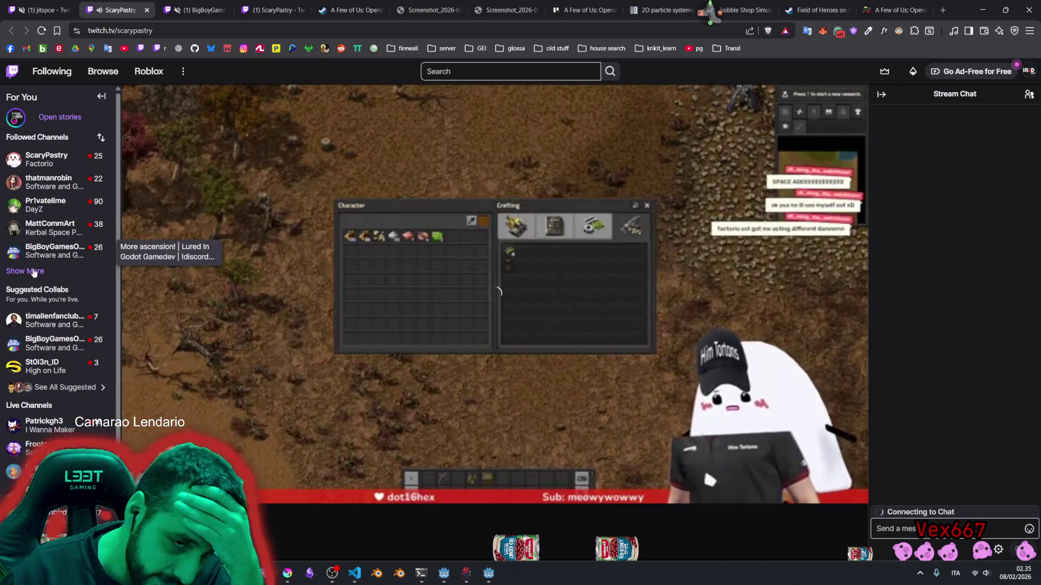
click(34, 271)
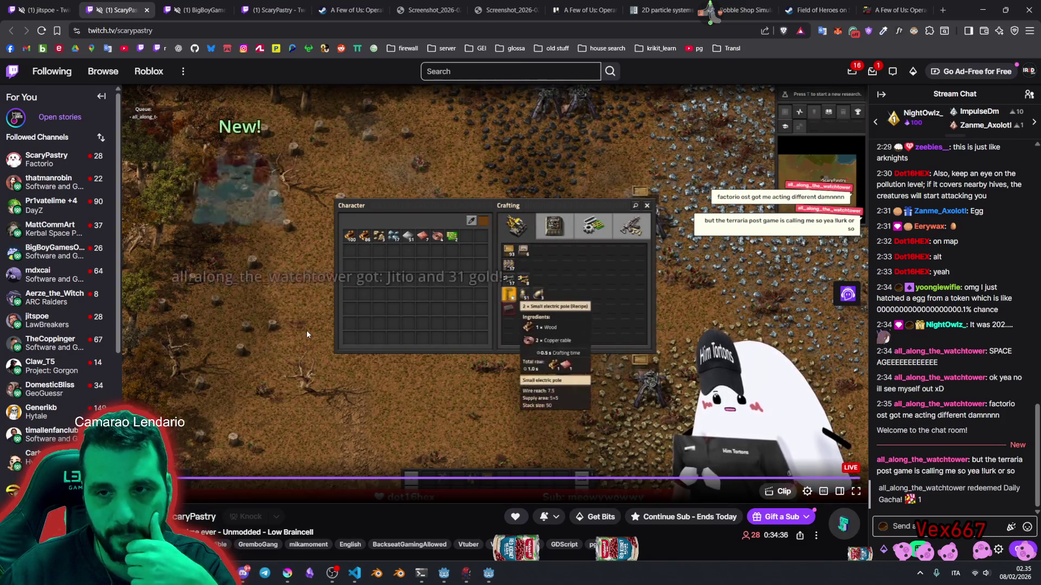
click(195, 7)
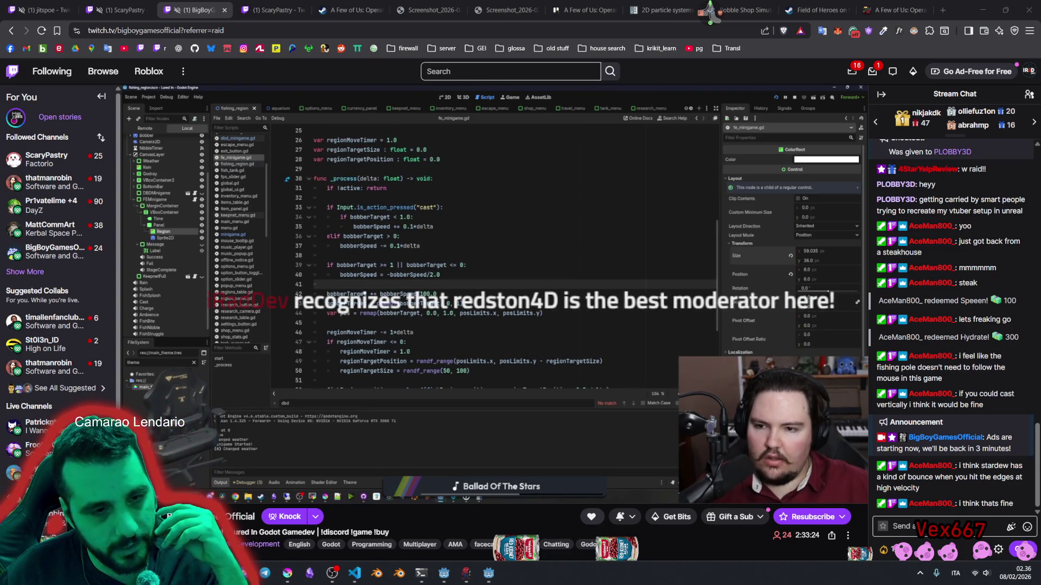
- Switch to the ScaryPastry Factorio stream tab
mouse_move(759, 206)
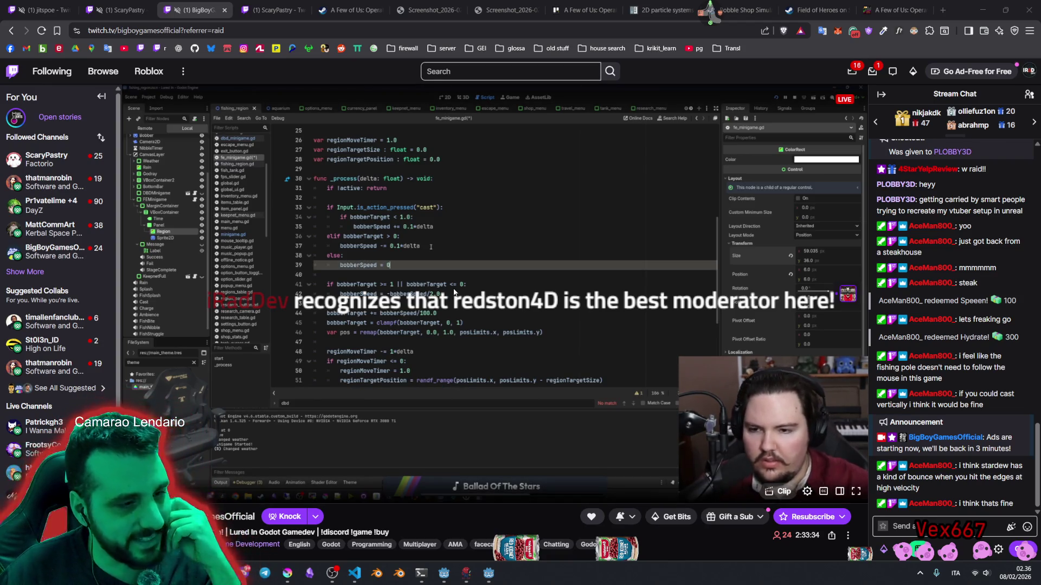
click(116, 10)
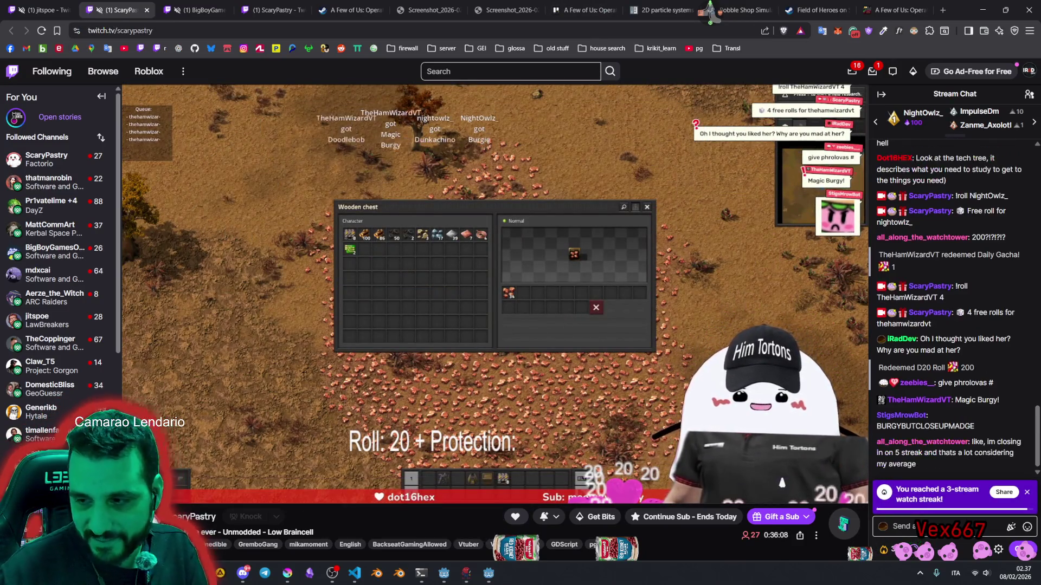
- Save the enemy_scrambler scene and put up the be-right-back cig break notice
click(489, 573)
scroll(473, 301, down, 2)
scroll(473, 301, left, 2)
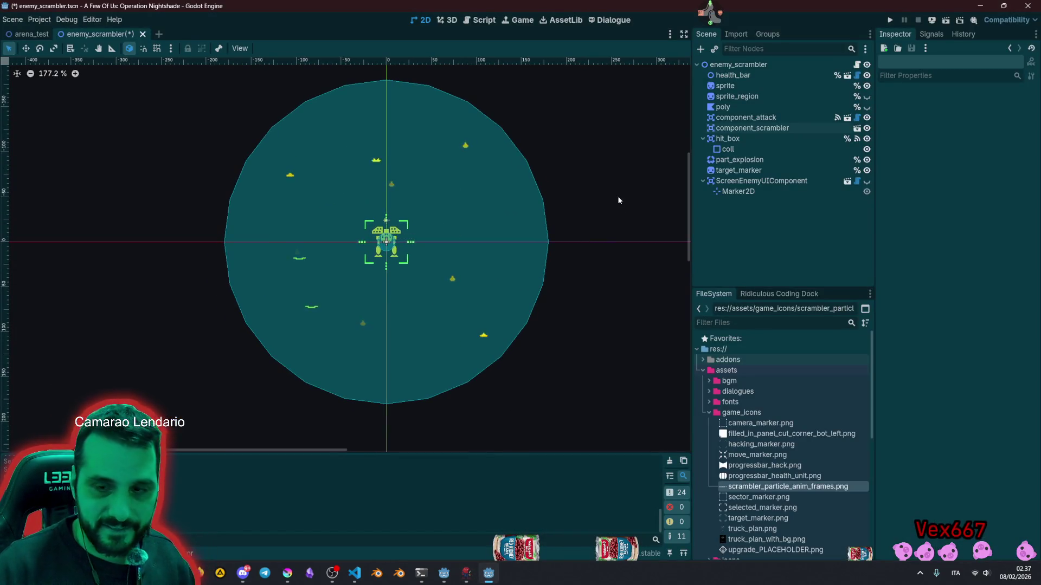
key(ctrl+s)
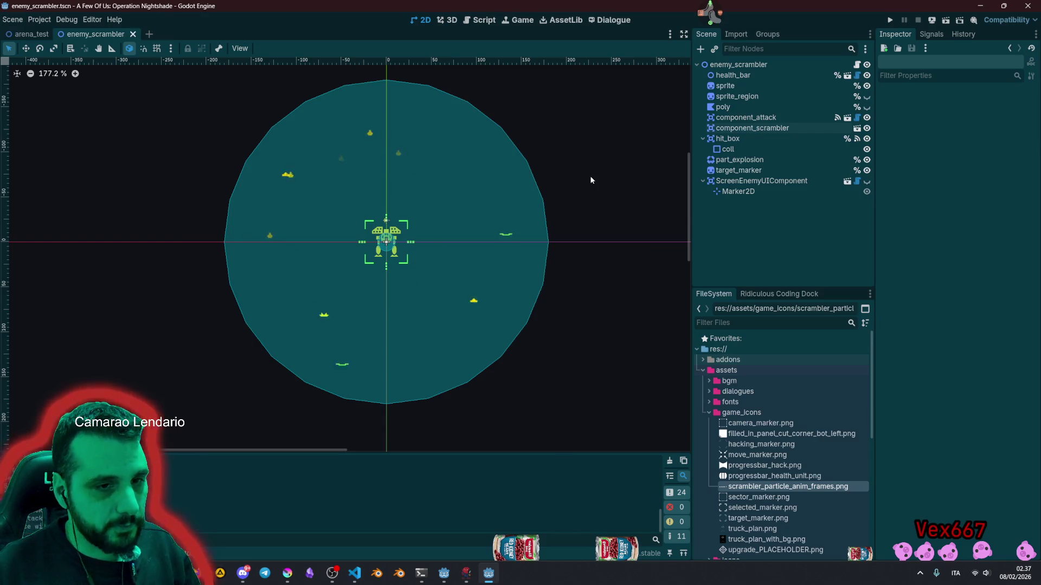
click(710, 13)
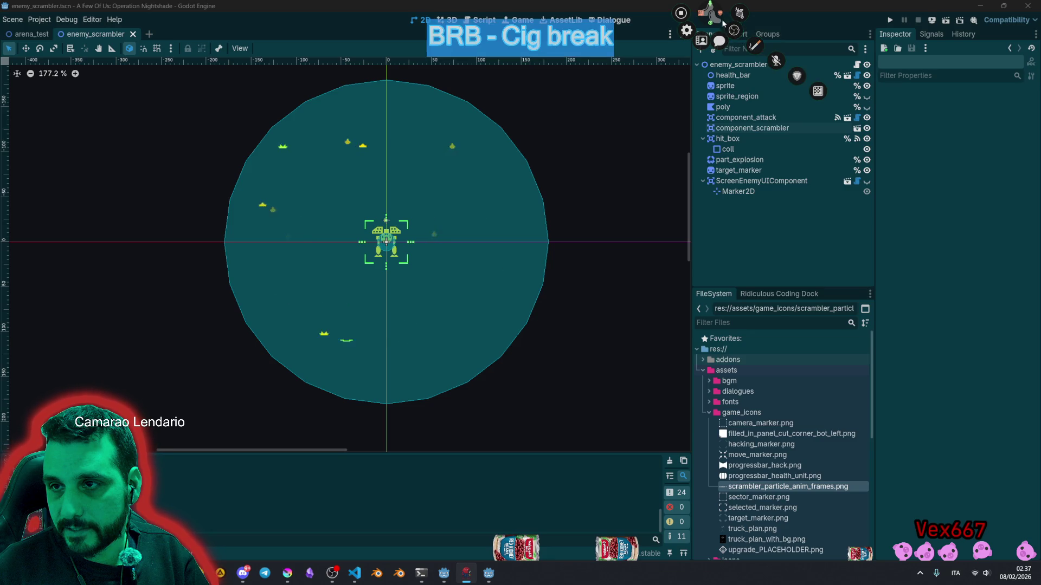
click(721, 21)
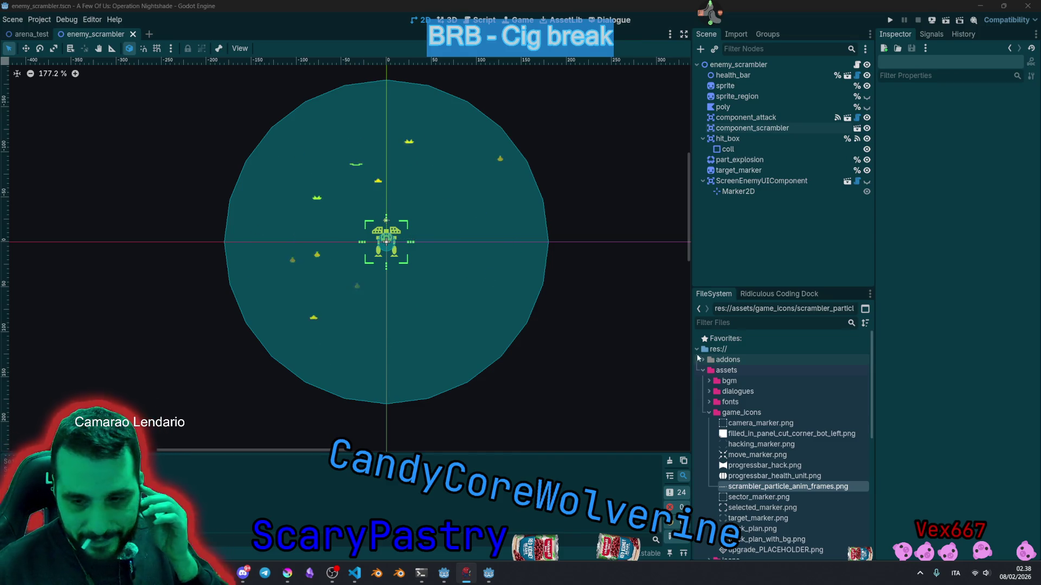
- Glance at the stream chat overlay, close it, and switch to the Brave browser
click(709, 16)
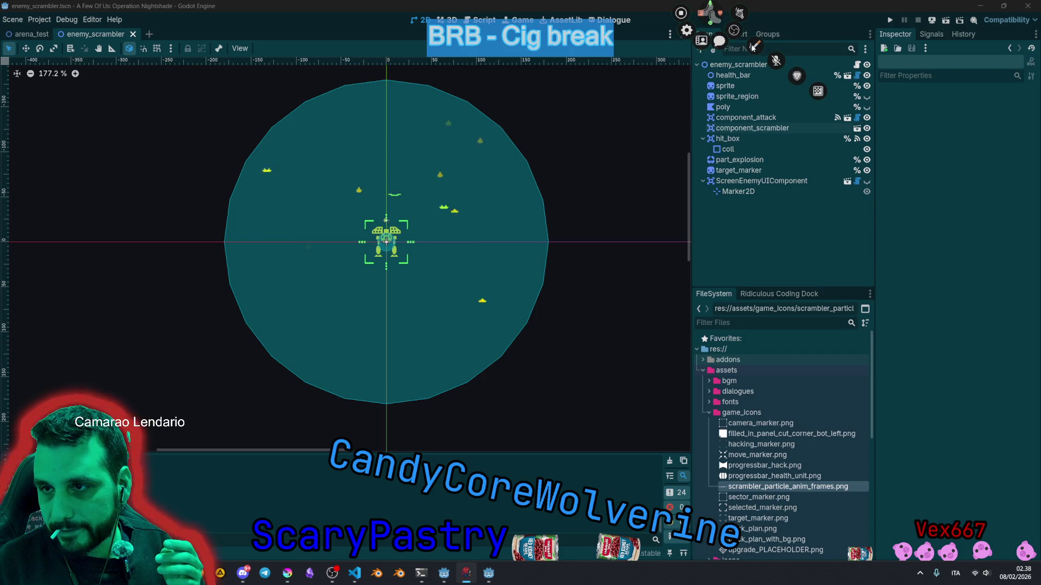
click(719, 40)
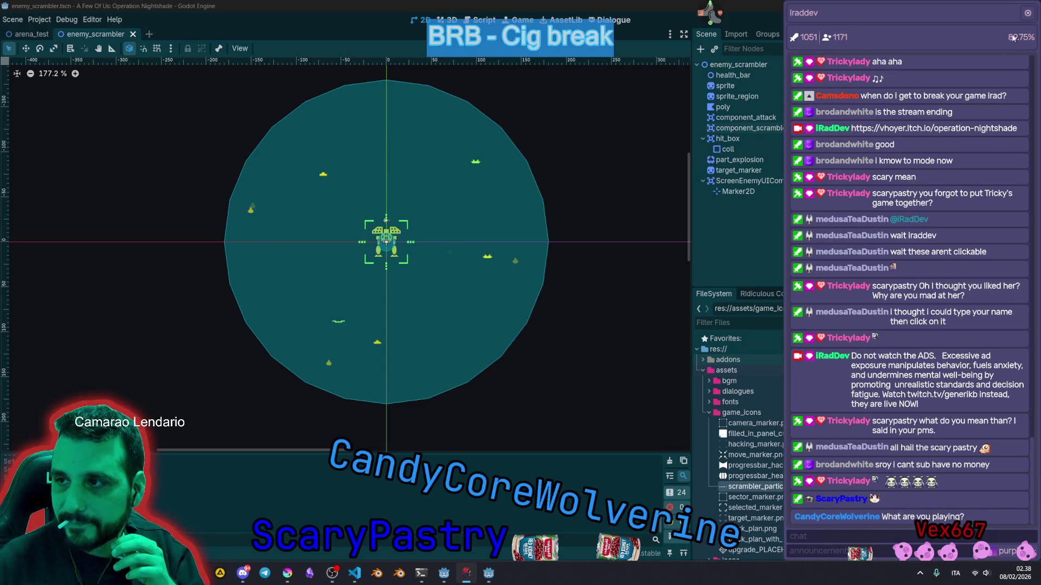
click(1027, 13)
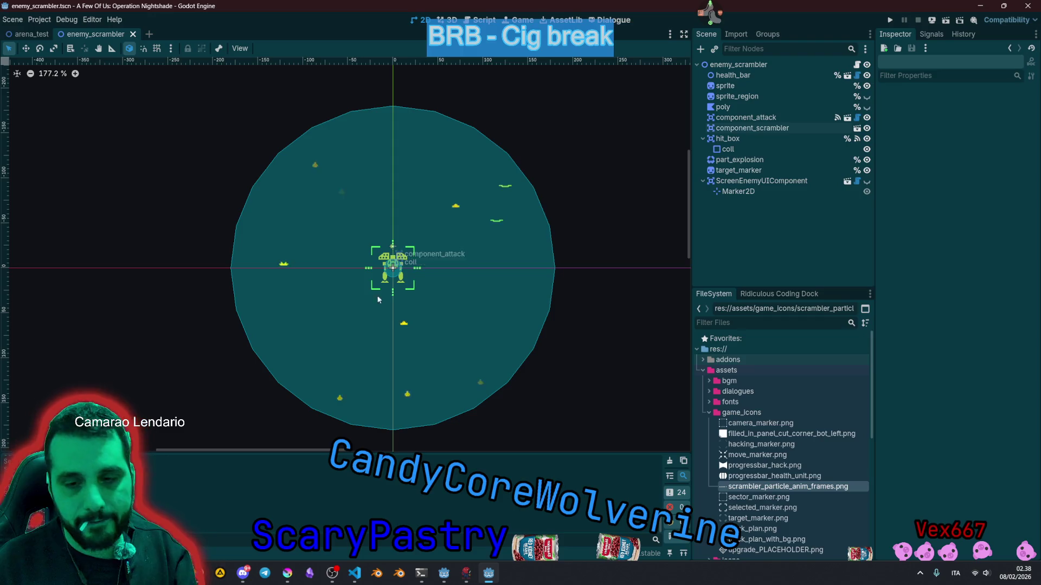
key(alt+Tab)
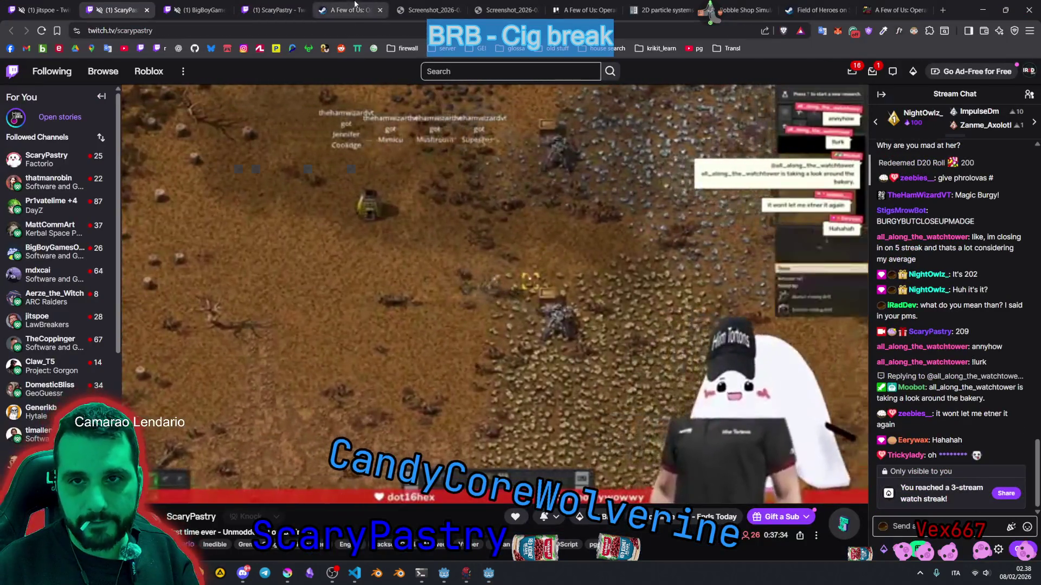
- Show the A Few of Us: Operation Nightshade Demo store page, select the game name in its URL, then close the browser
click(349, 10)
scroll(75, 316, down, 3)
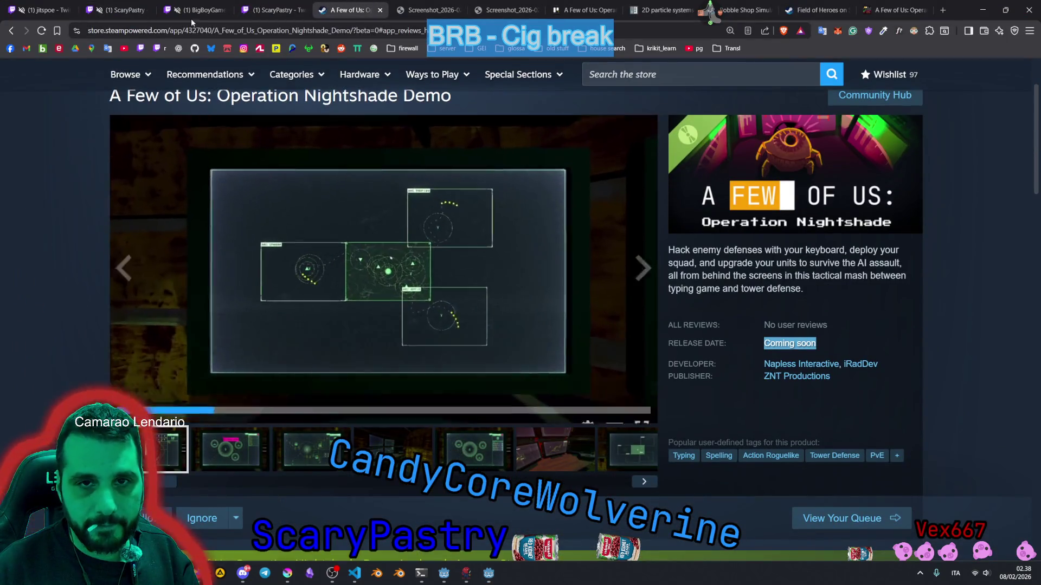
click(350, 30)
key(Home)
key(ctrl+shift+Right)
key(ctrl+shift+Right)
key(ctrl+shift+Right)
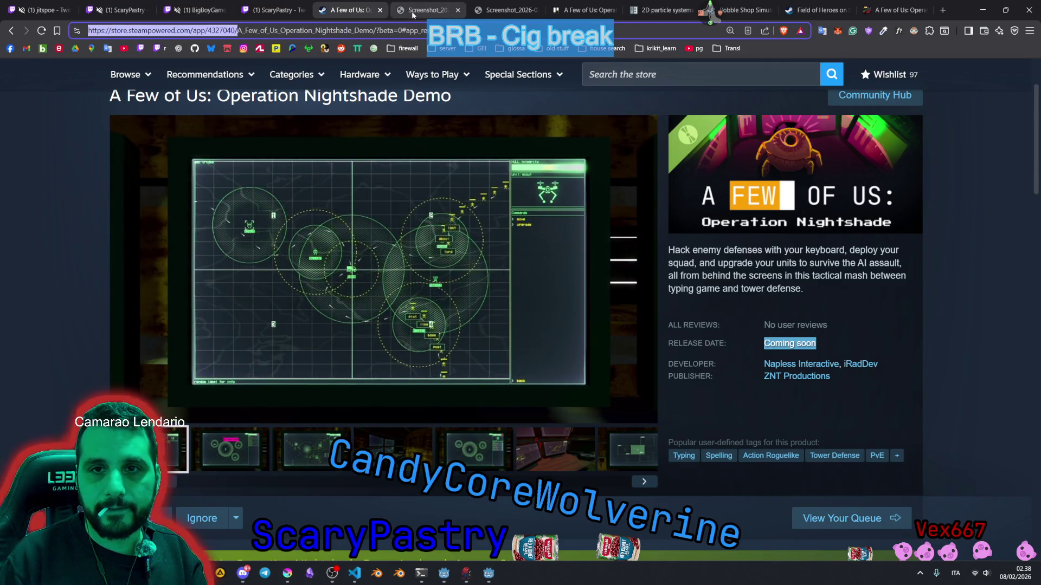
key(ctrl+shift+Right)
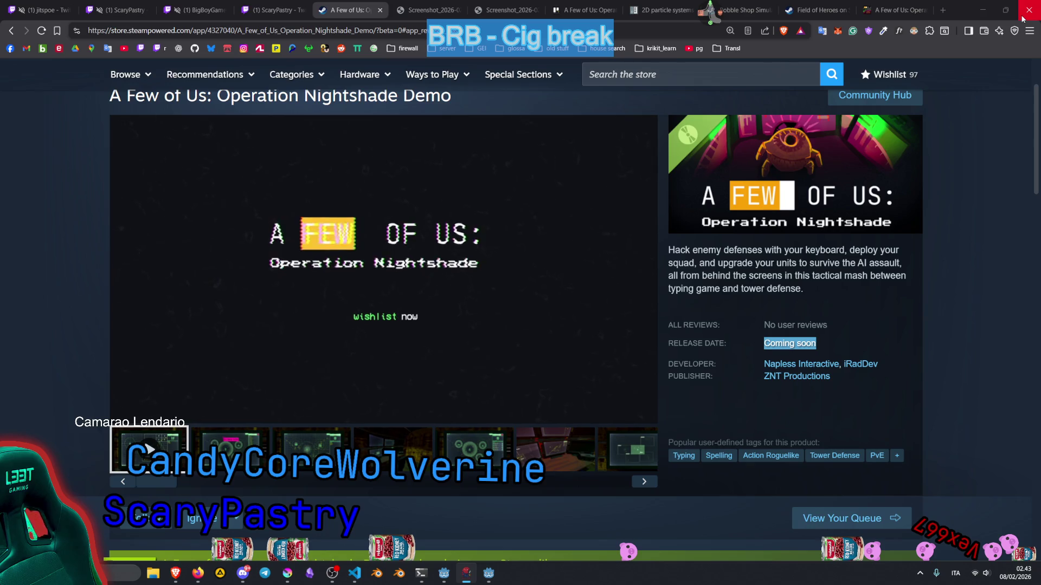
click(1021, 18)
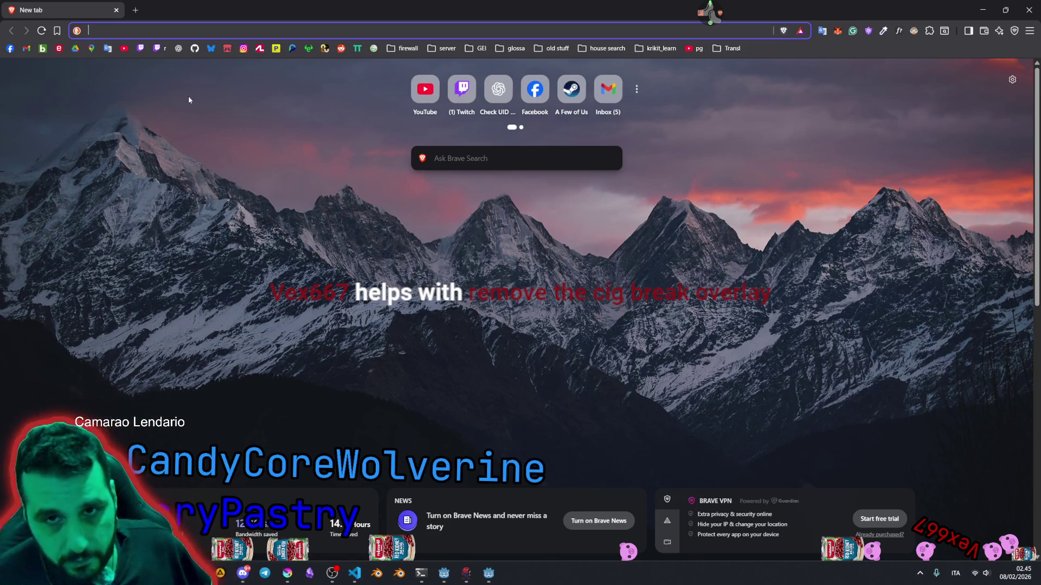
- Open the Brave browsing history and scroll back through the earlier entries
key(ctrl+h)
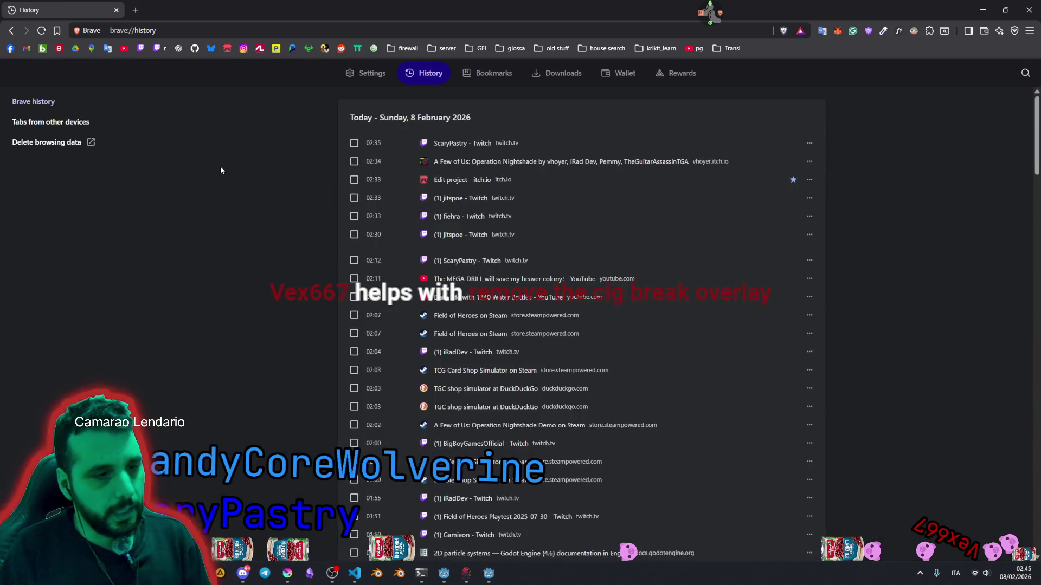
scroll(241, 242, down, 15)
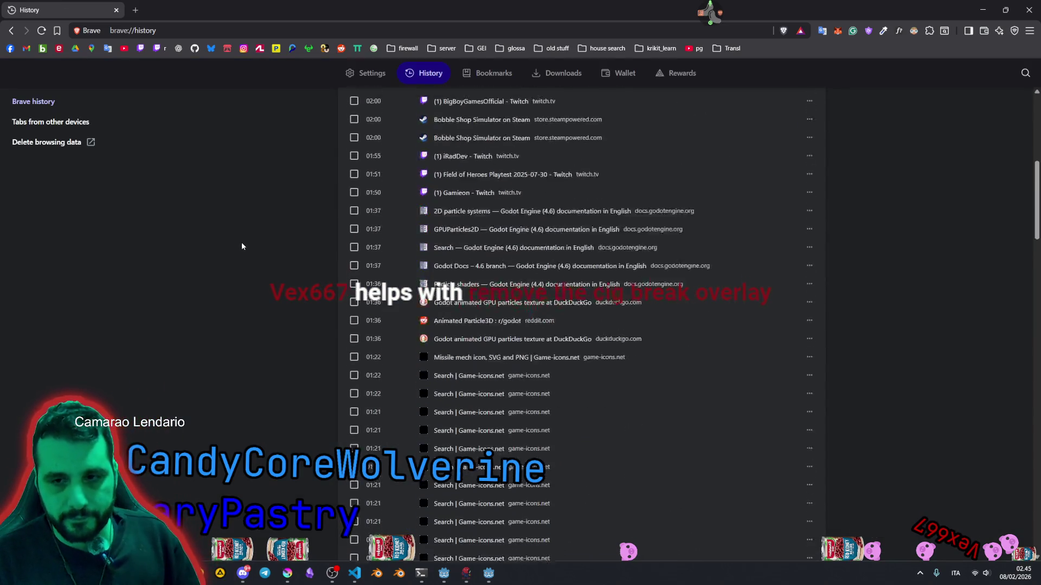
scroll(373, 336, down, 15)
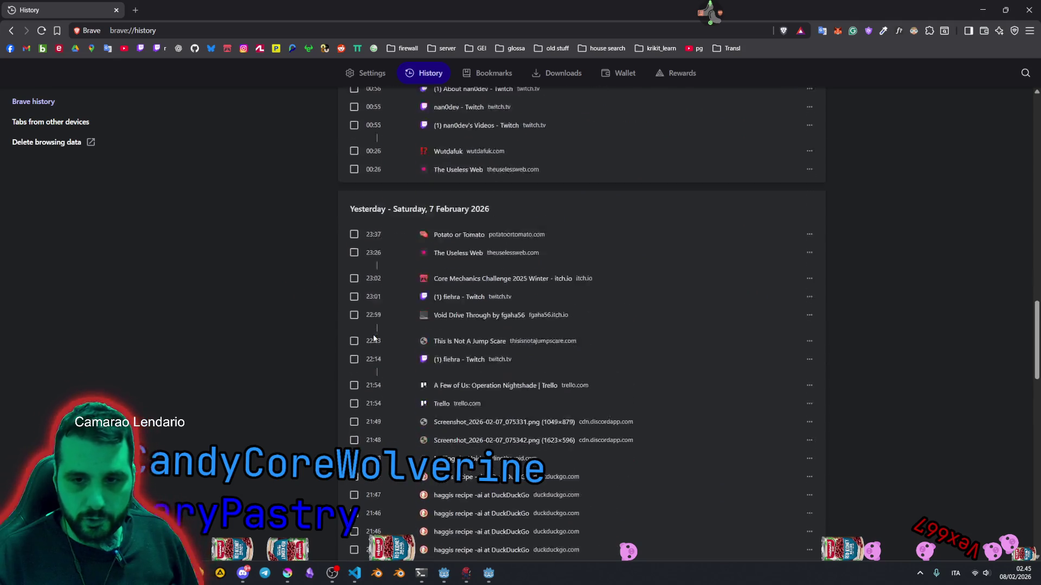
scroll(373, 337, down, 15)
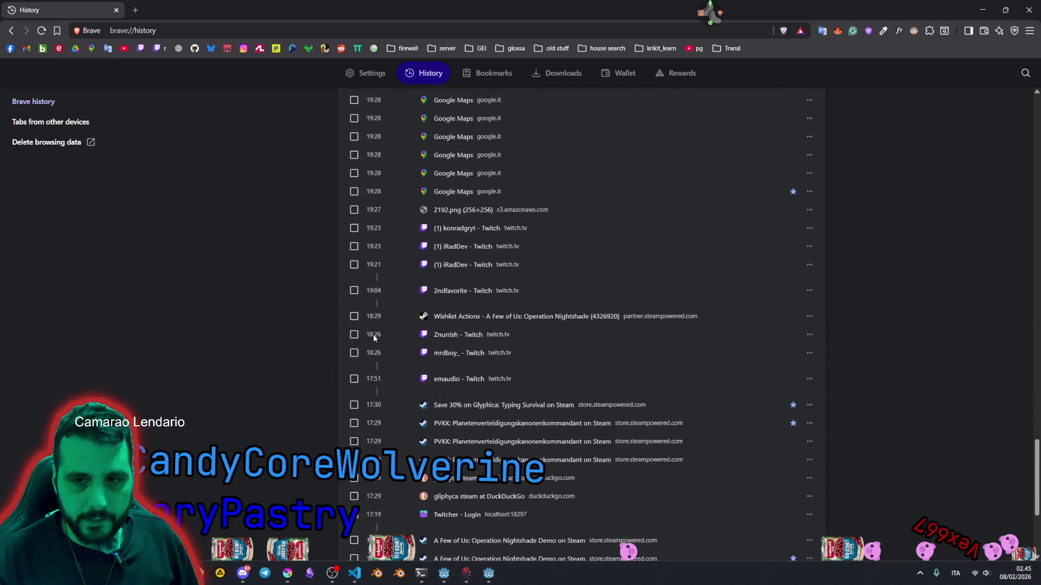
scroll(373, 339, down, 1)
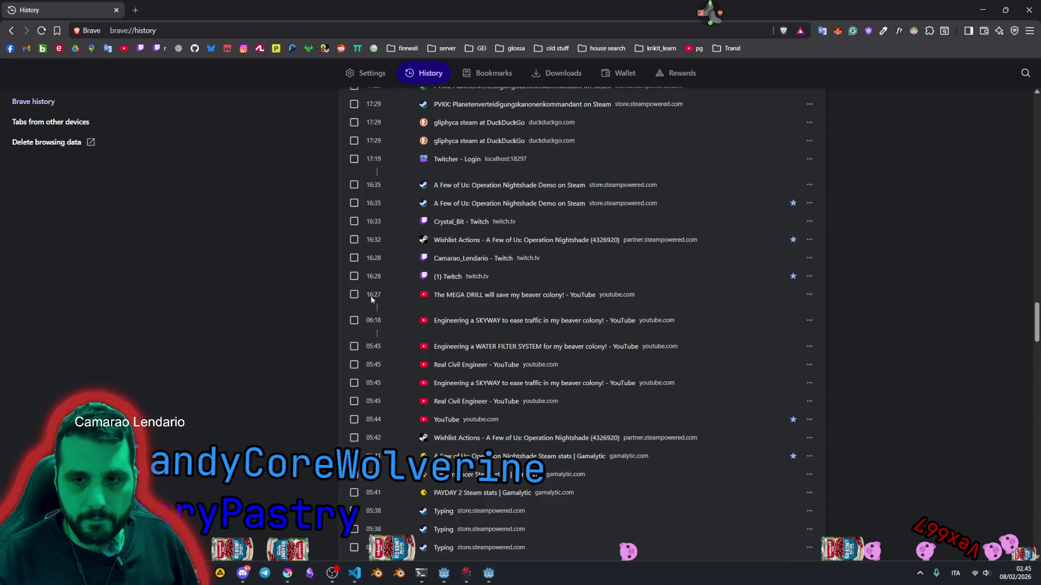
mouse_move(431, 298)
mouse_down()
mouse_move(456, 324)
mouse_move(545, 323)
mouse_up()
- Reopen the beaver colony skyway video from history, close it, and return to the Twitch stream tab
click(455, 324)
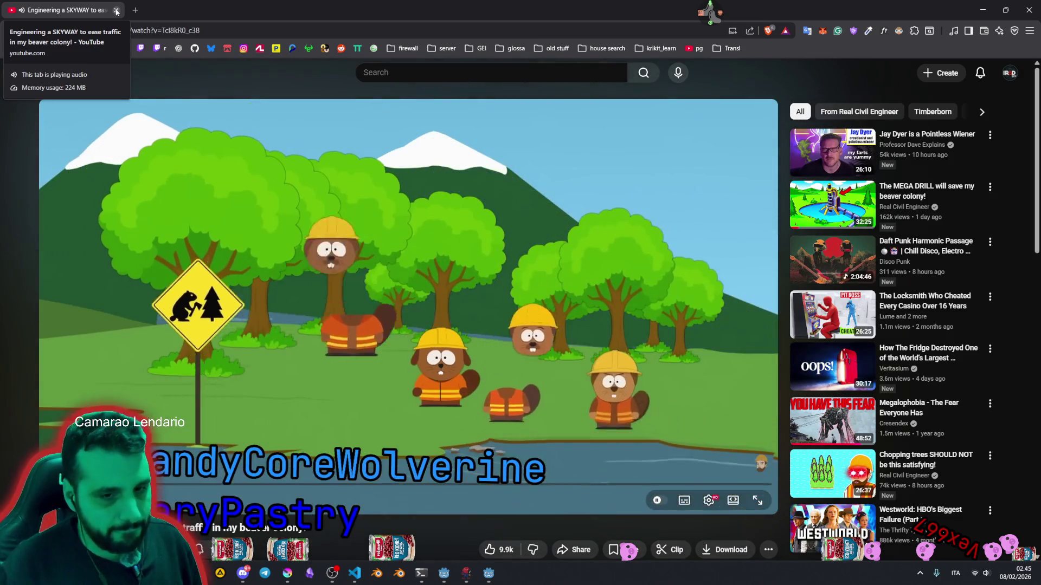
click(116, 11)
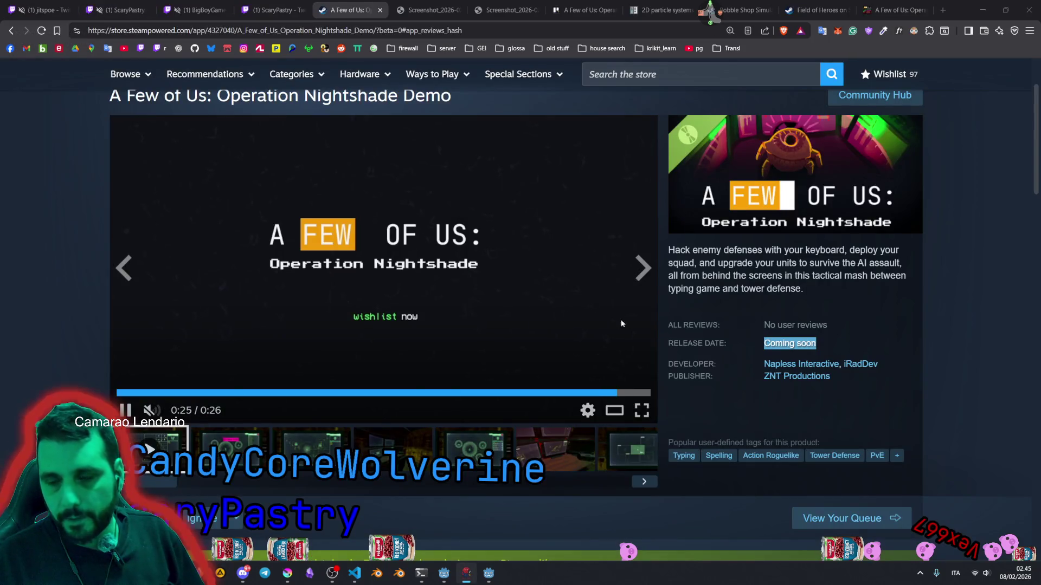
scroll(762, 313, up, 2)
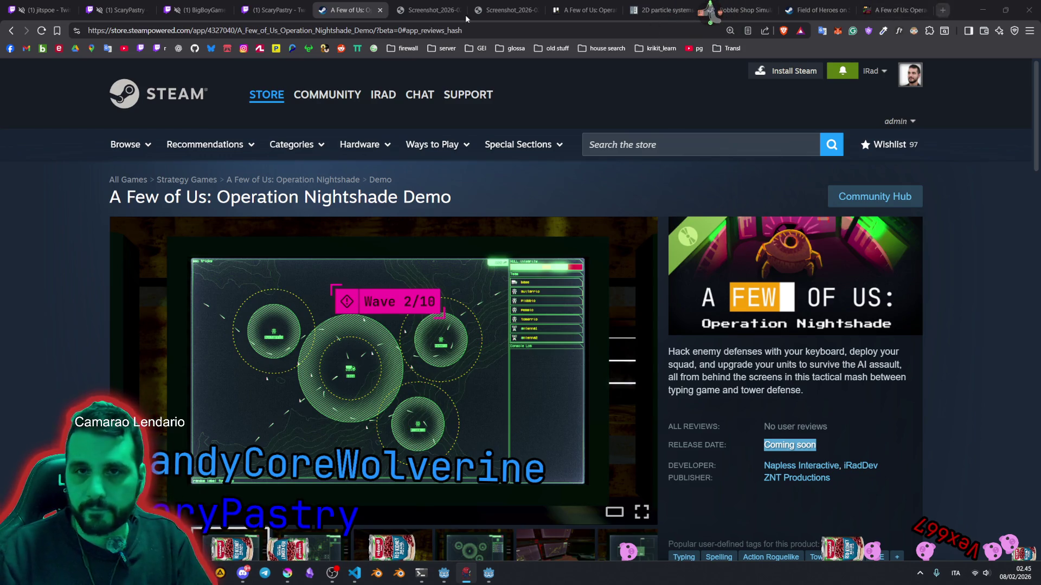
click(192, 10)
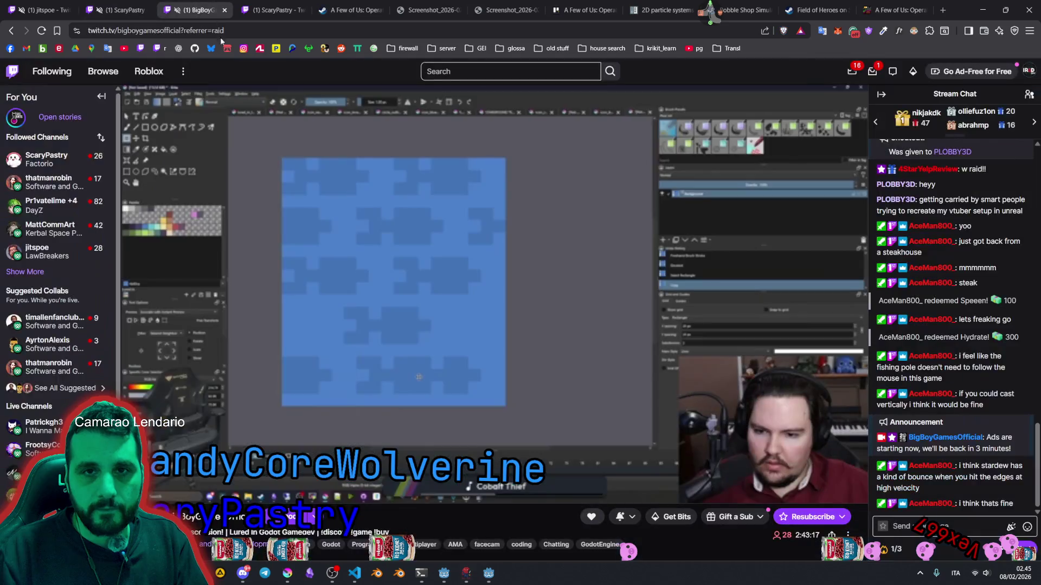
- Search Twitch for the civil-engineering streamer and open their channel
click(463, 71)
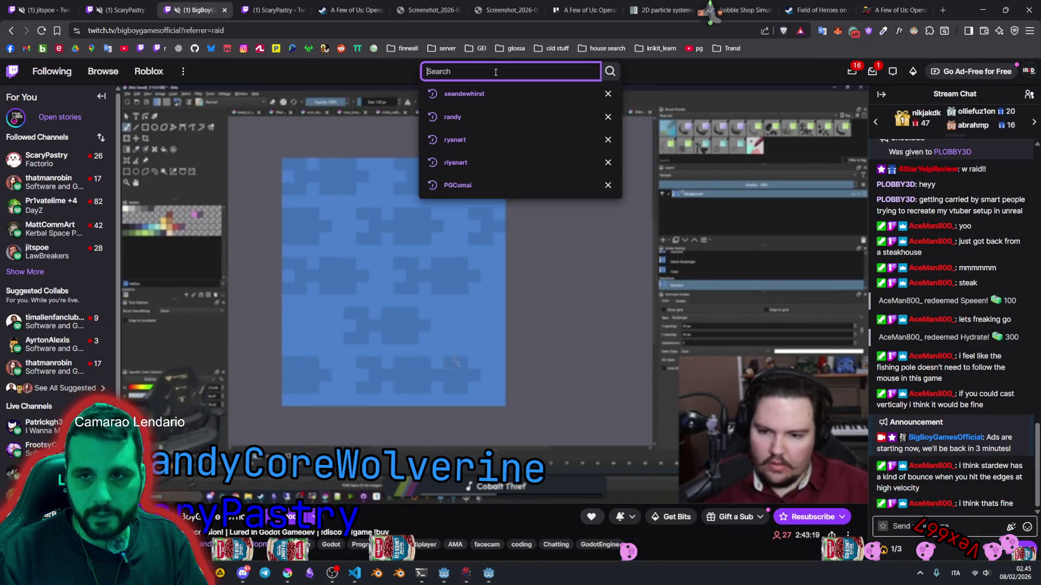
click(278, 9)
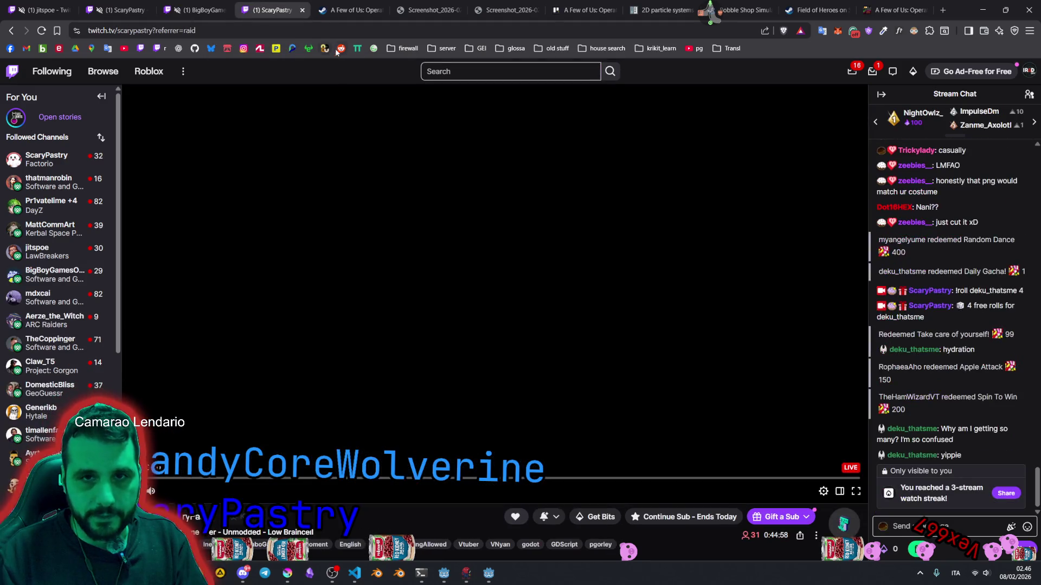
click(445, 68)
text(realcivileng)
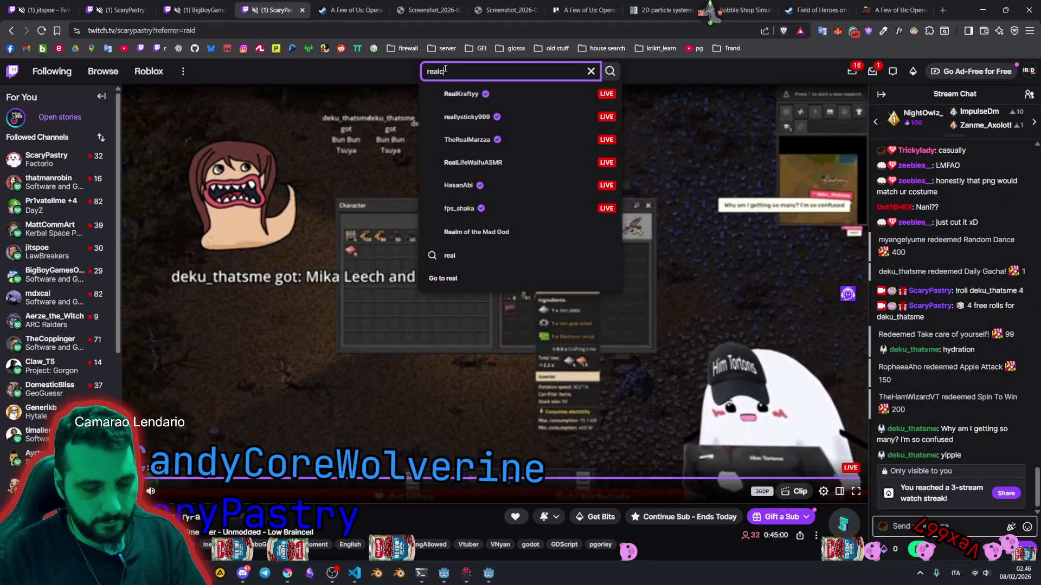
text(ineer)
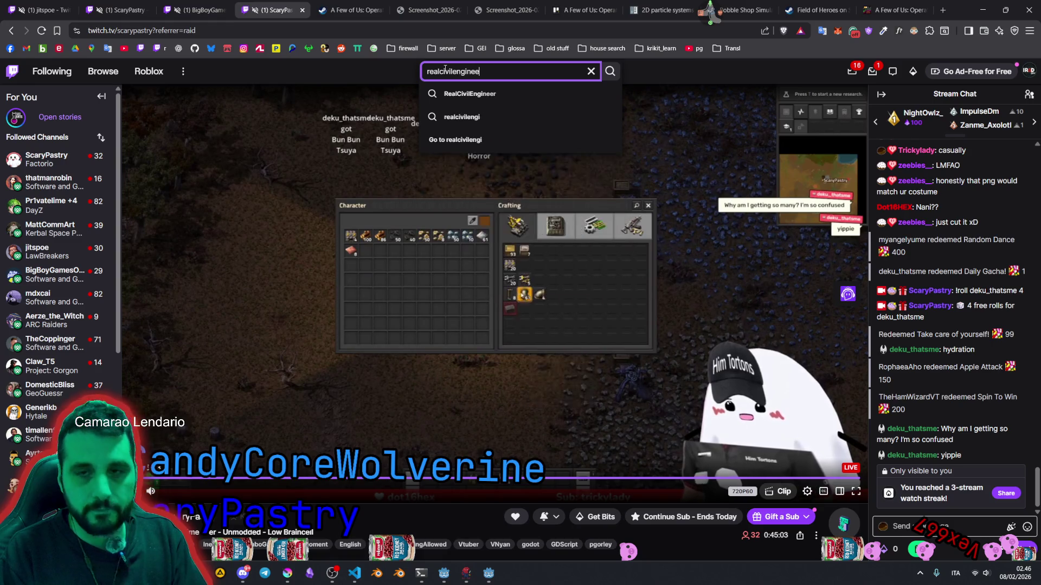
key(Return)
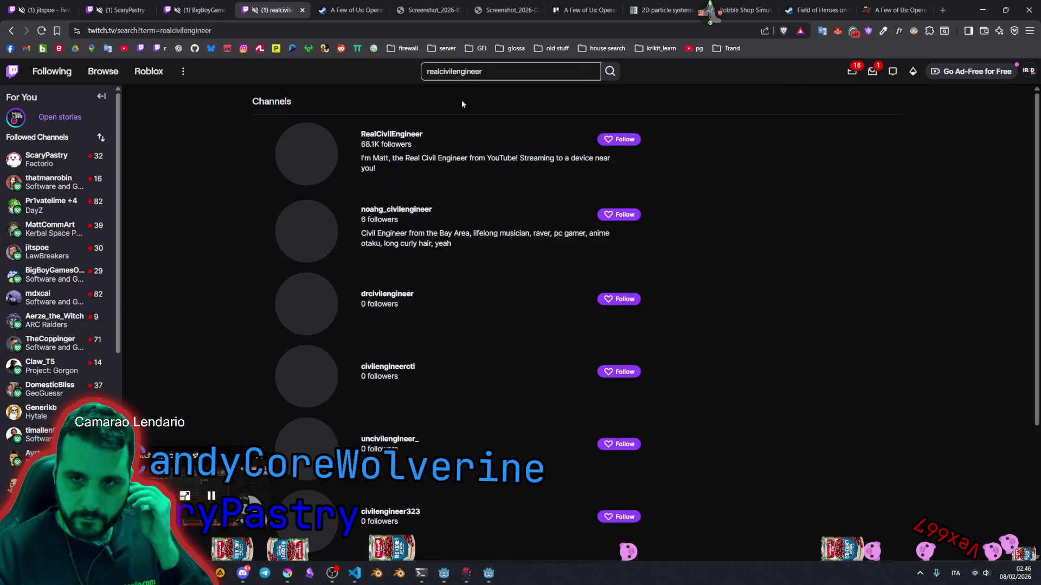
click(402, 134)
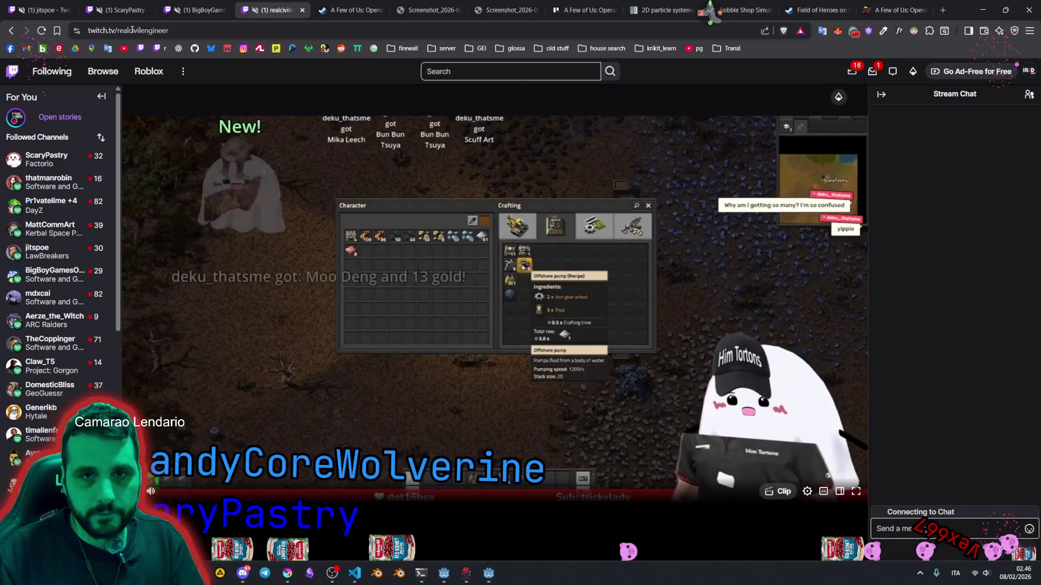
- Copy the channel name from the URL and start filtering the streamer tool's user list
double_click(140, 31)
key(ctrl+c)
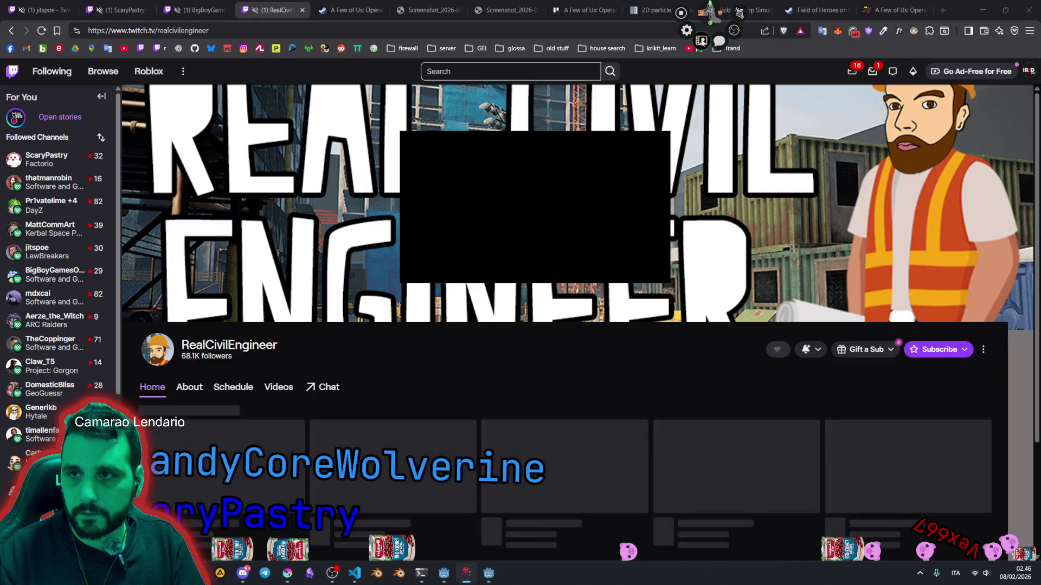
key(alt+Tab)
click(134, 15)
- Look up the copied channel name by username and save the streamer as a new user
key(ctrl+v)
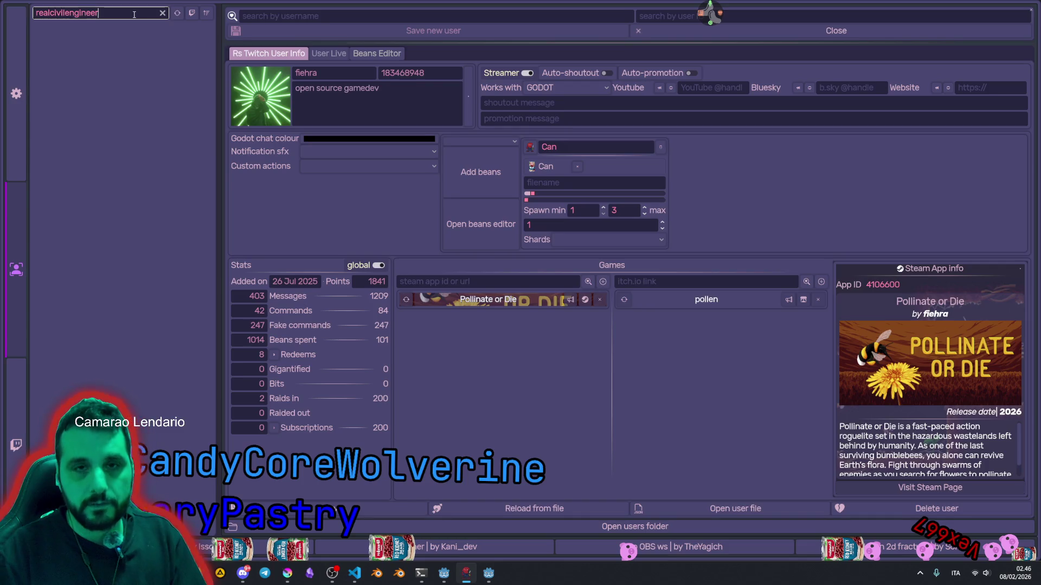
click(162, 12)
click(335, 13)
key(ctrl+v)
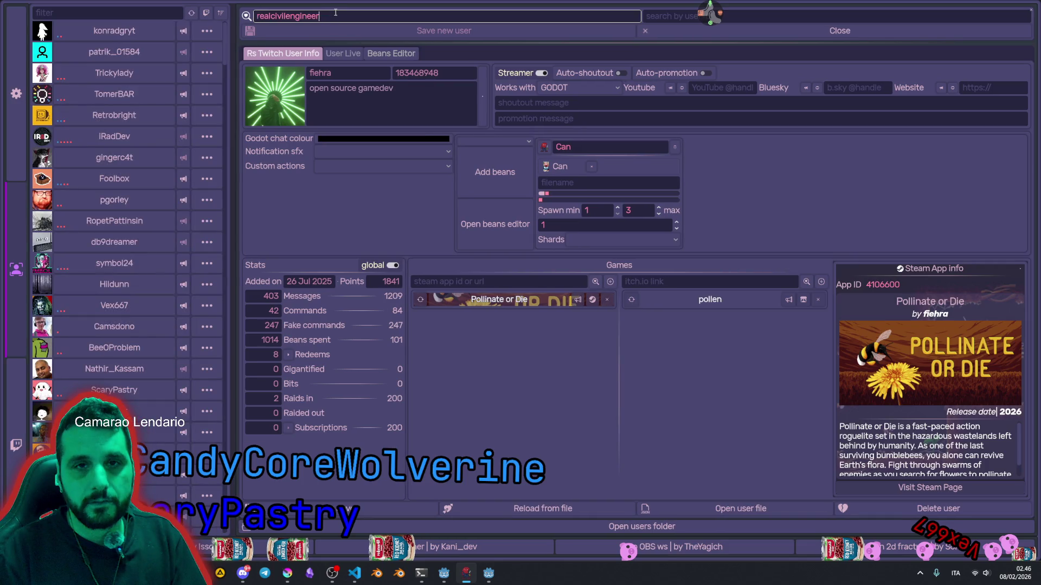
key(Return)
click(389, 90)
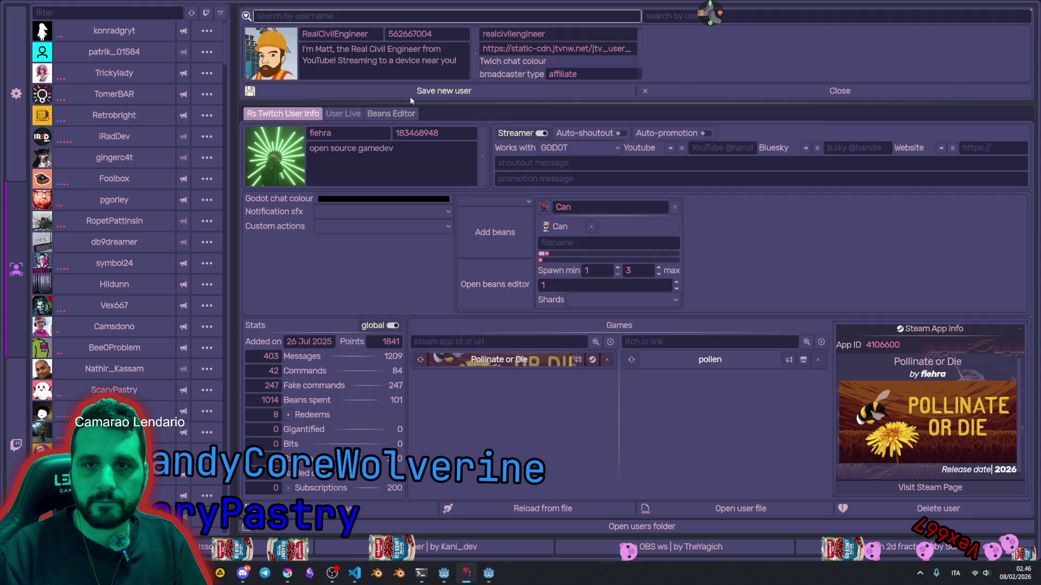
- Filter users by 'rea', mark the entry as Streamer, save it, give a shoutout, and close the tool
click(158, 12)
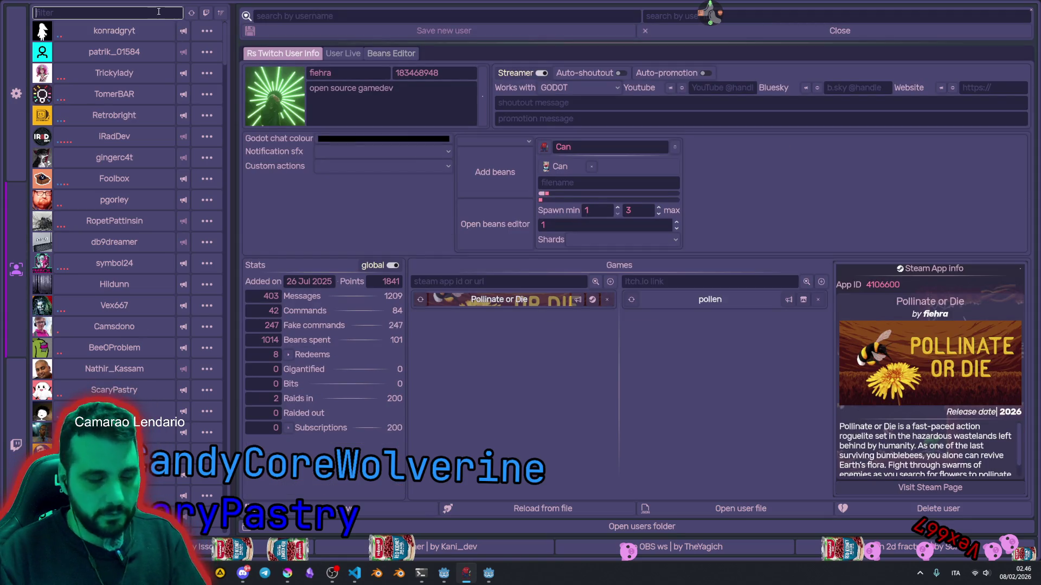
text(rea)
click(103, 117)
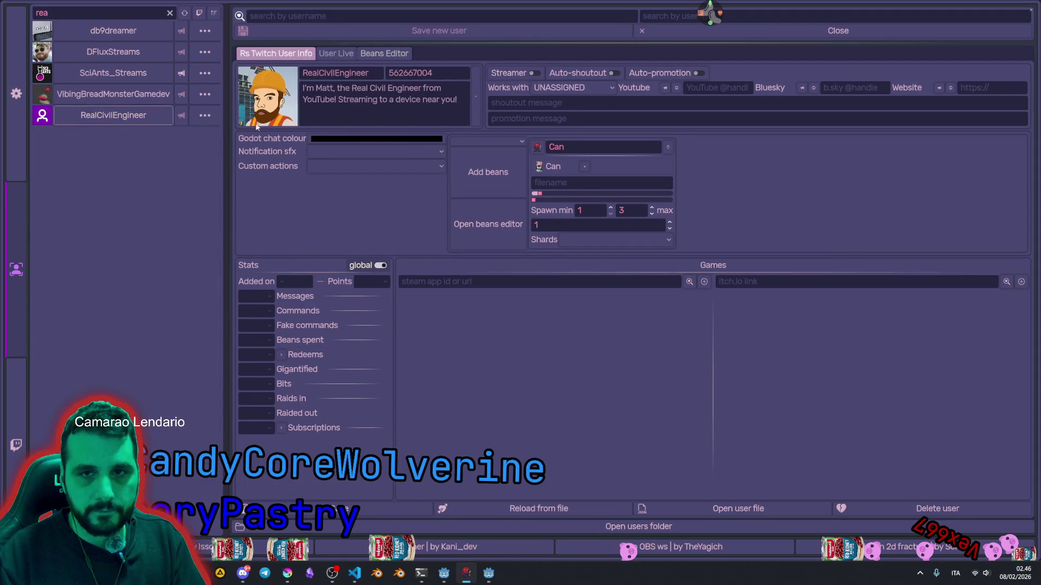
click(535, 73)
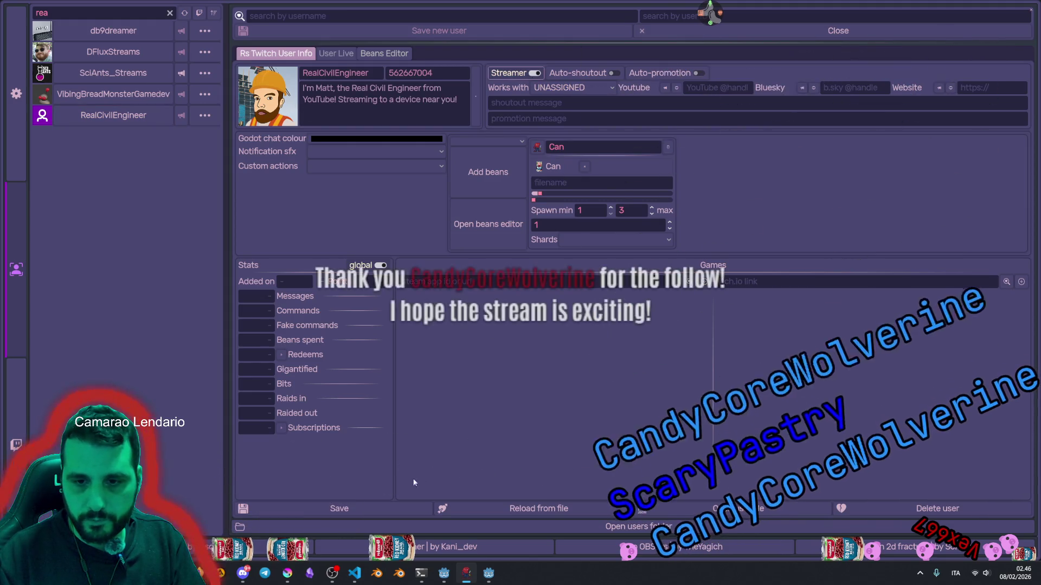
click(378, 509)
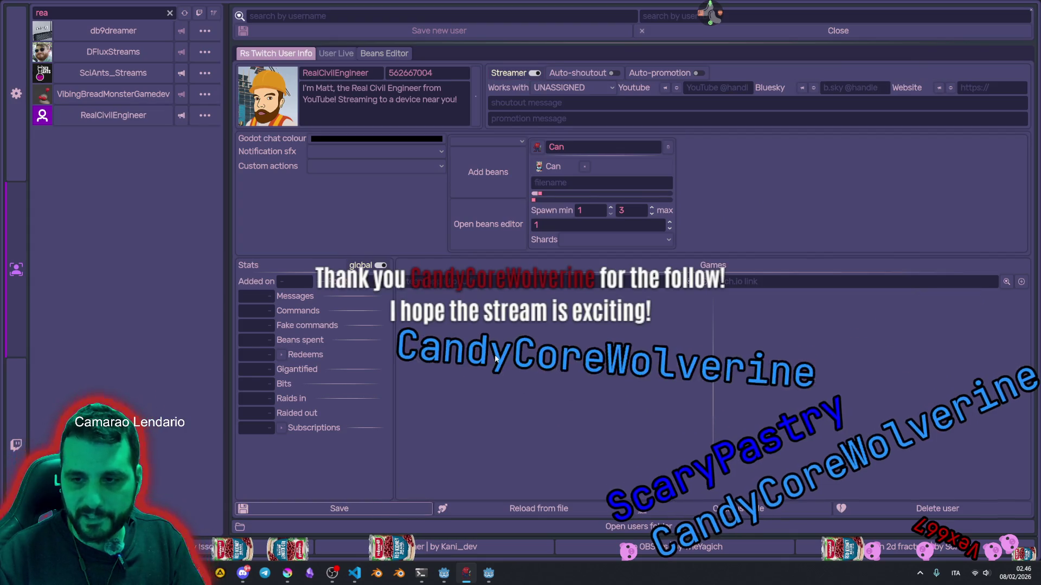
click(181, 115)
click(1033, 9)
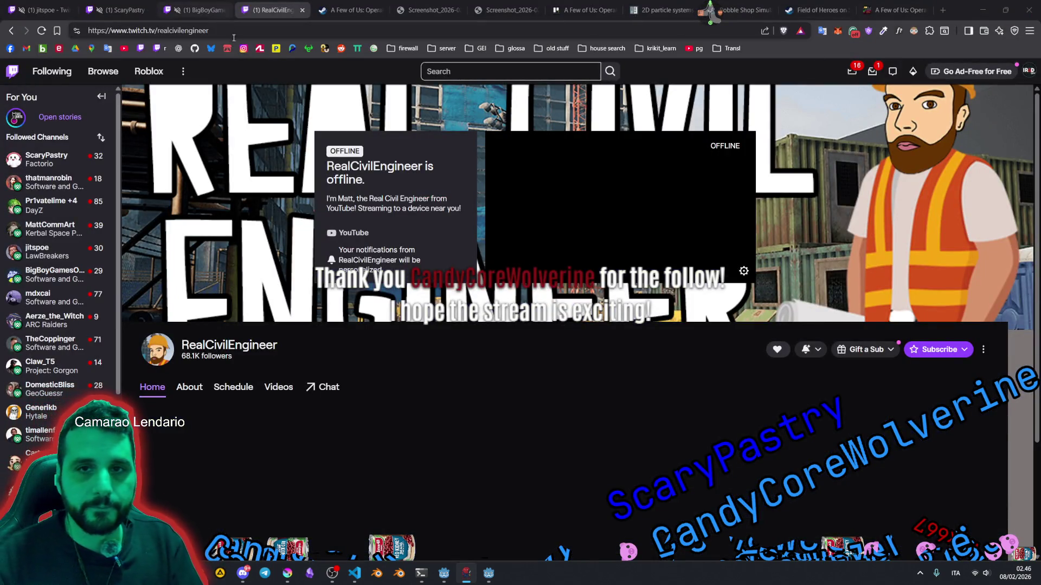
double_click(266, 27)
- Close the civil-engineering channel tab and return to the Godot editor's enemy_scrambler scene
middle_click(266, 18)
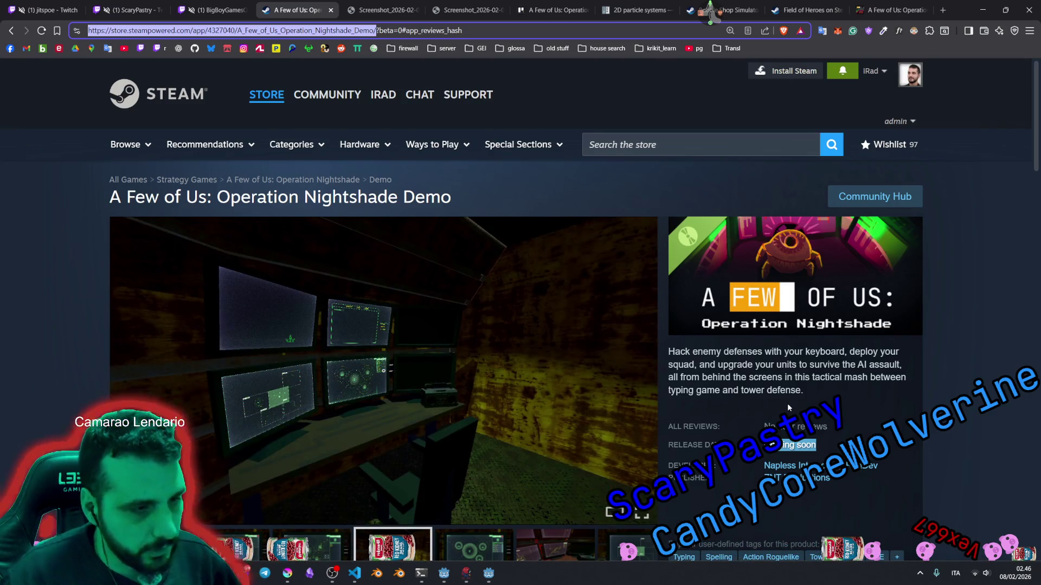
click(495, 573)
scroll(465, 240, down, 2)
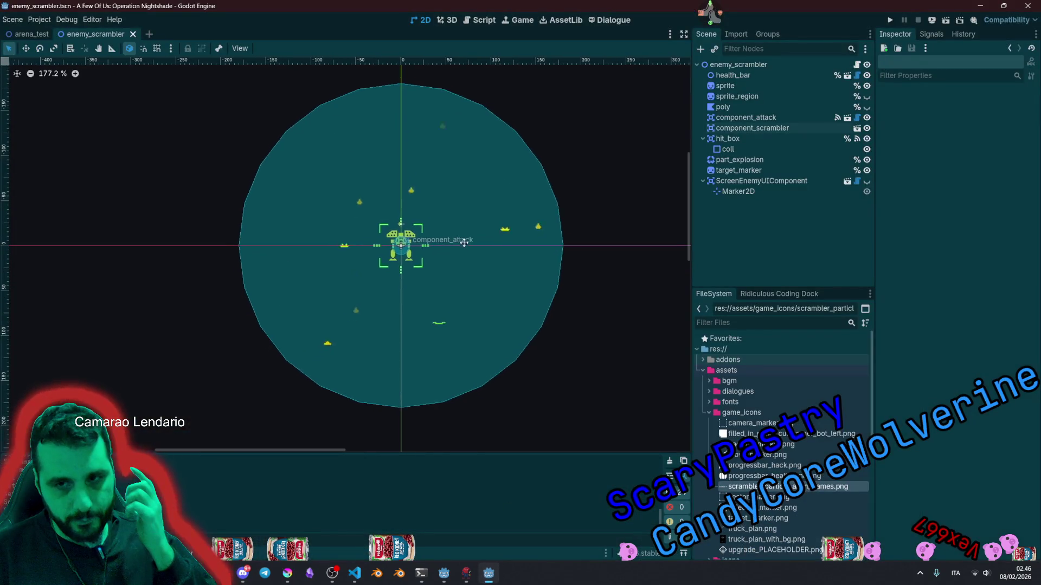
- Select the component_scrambler node and open the root node's enemy.gd script
scroll(465, 239, down, 3)
scroll(410, 280, up, 4)
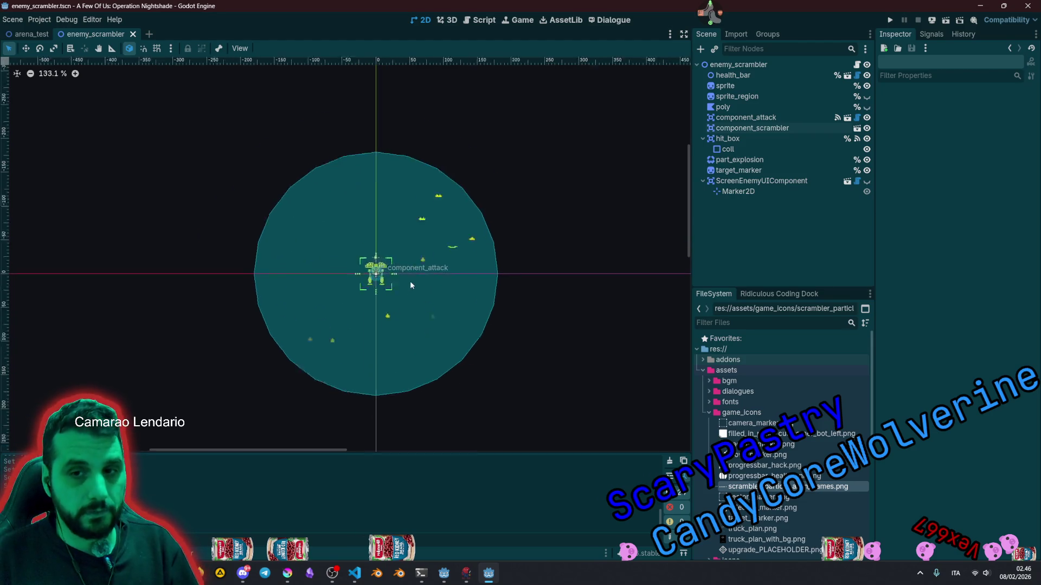
scroll(377, 290, down, 3)
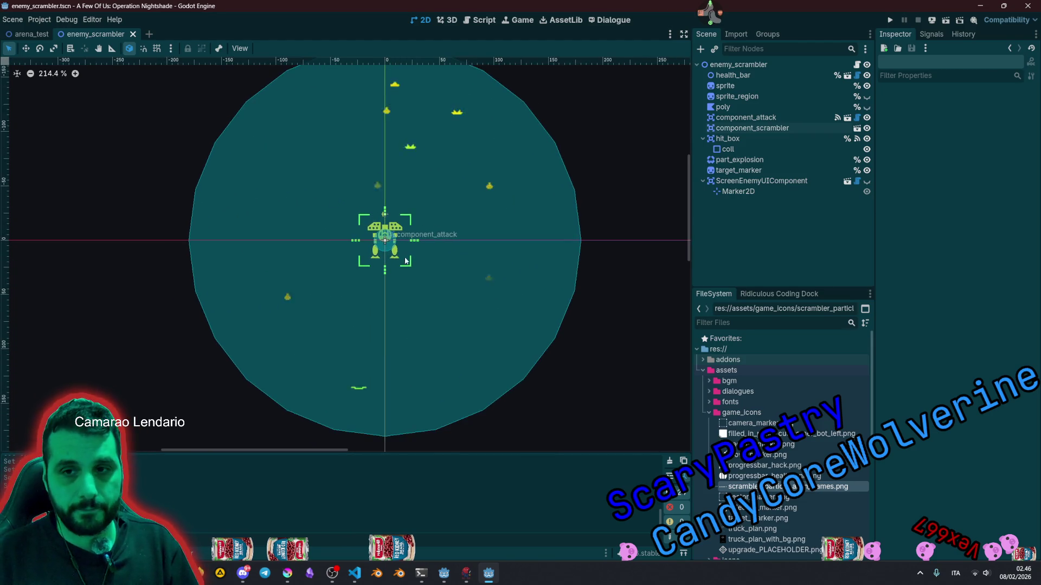
scroll(619, 161, down, 1)
click(753, 127)
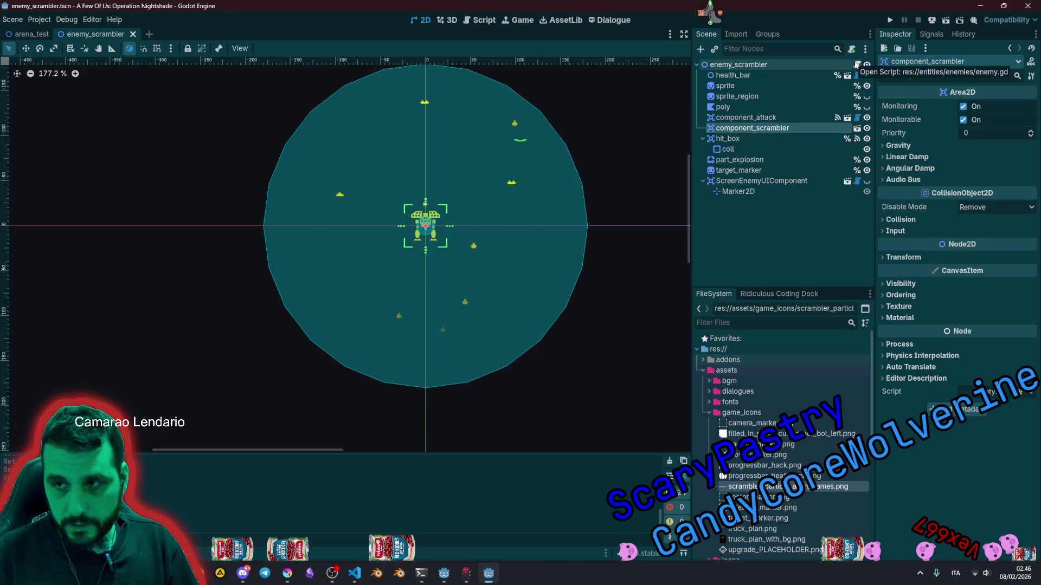
click(857, 65)
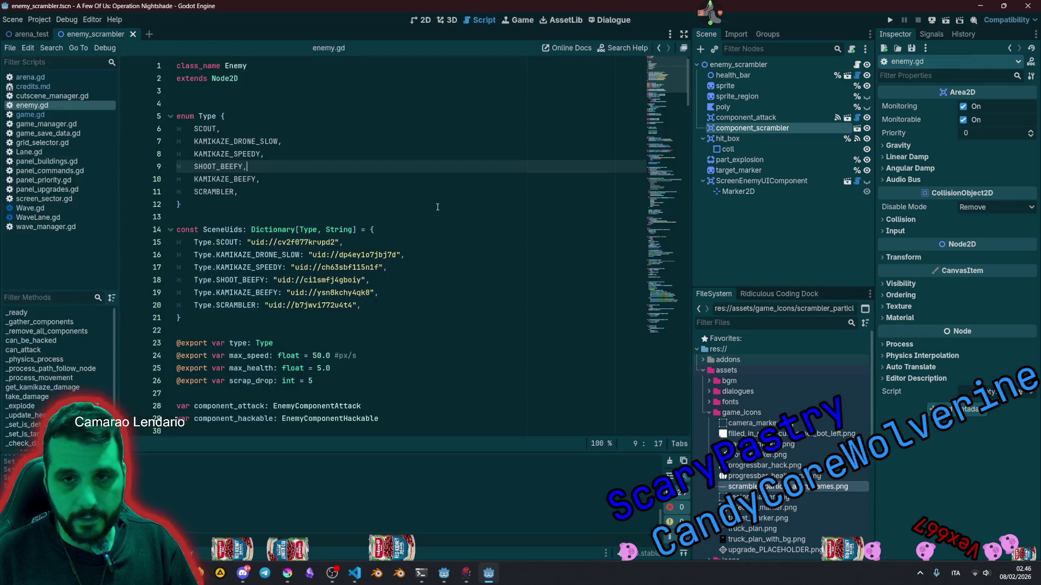
scroll(332, 221, down, 4)
- Duplicate the component_hackable variable line as component_scambler, then open the enemy_component_scrambler scene
click(251, 268)
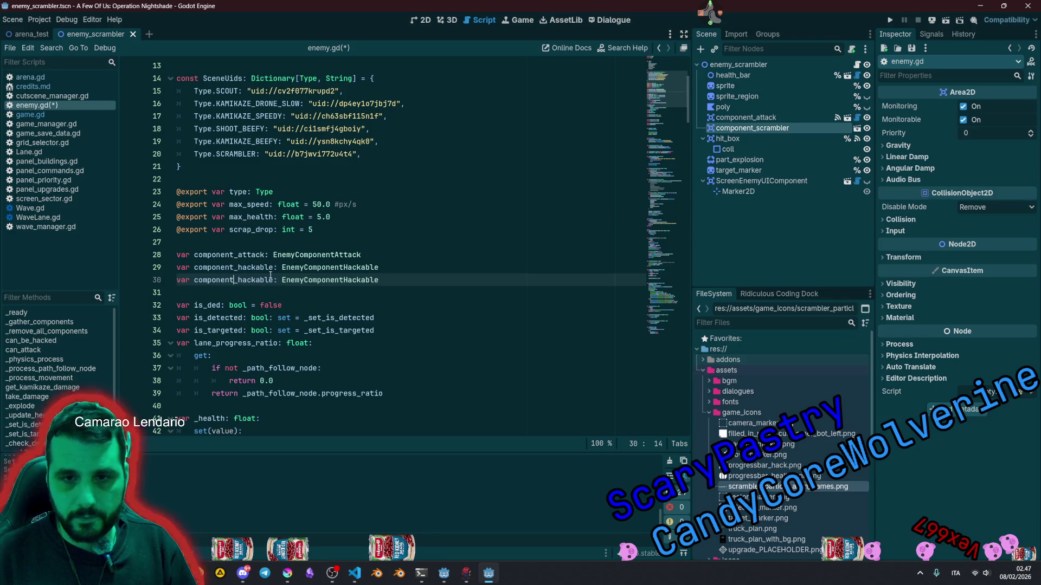
key(ctrl+shift+d)
key(ctrl+shift+Right)
text(scam)
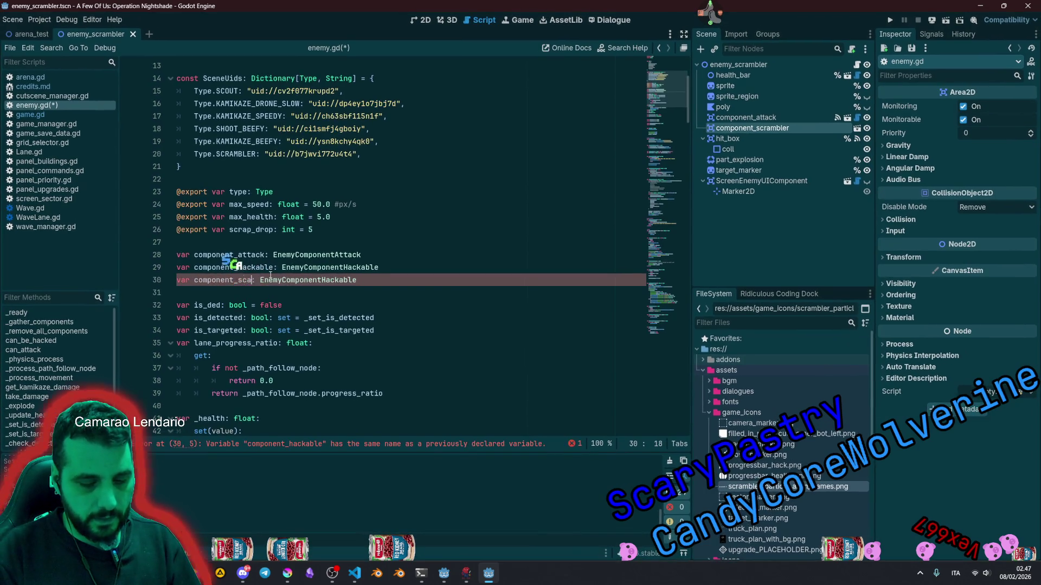
text(bler)
click(331, 255)
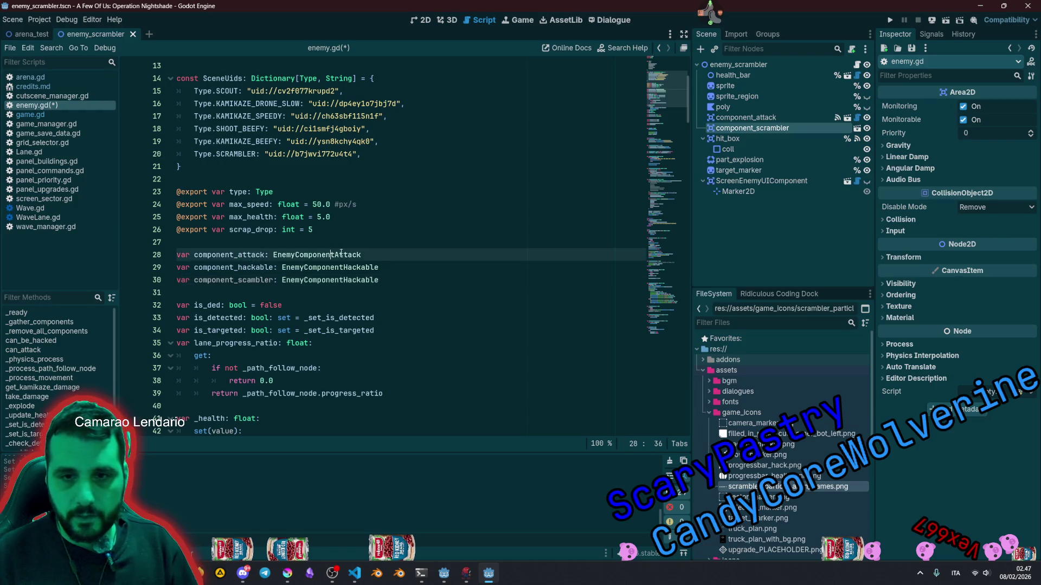
click(857, 128)
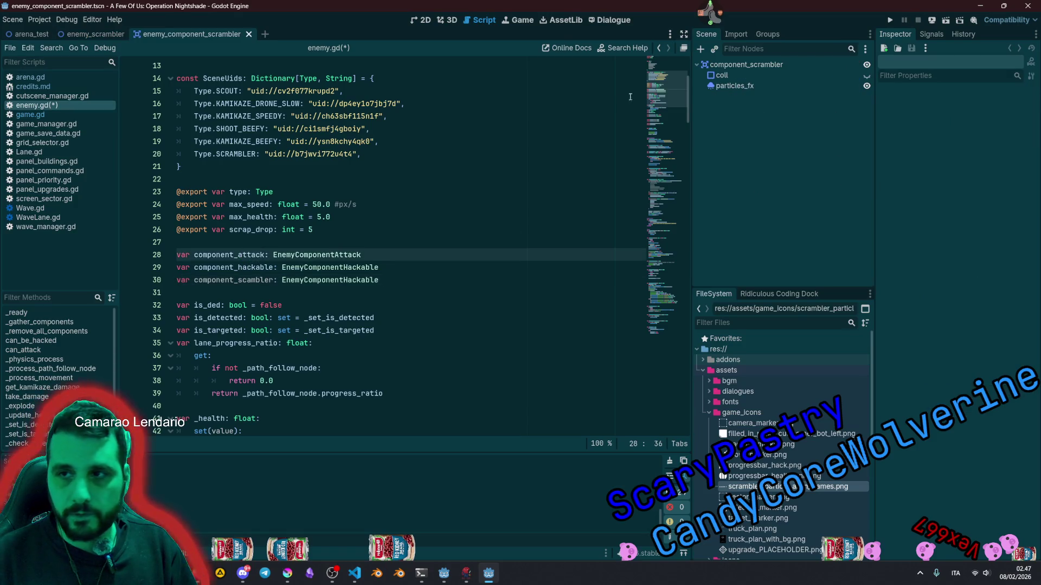
- Attach a new enemy_component_scrambler.gd script to the root, declare class_name EnemyComponentScrambler, and save
click(746, 64)
click(851, 49)
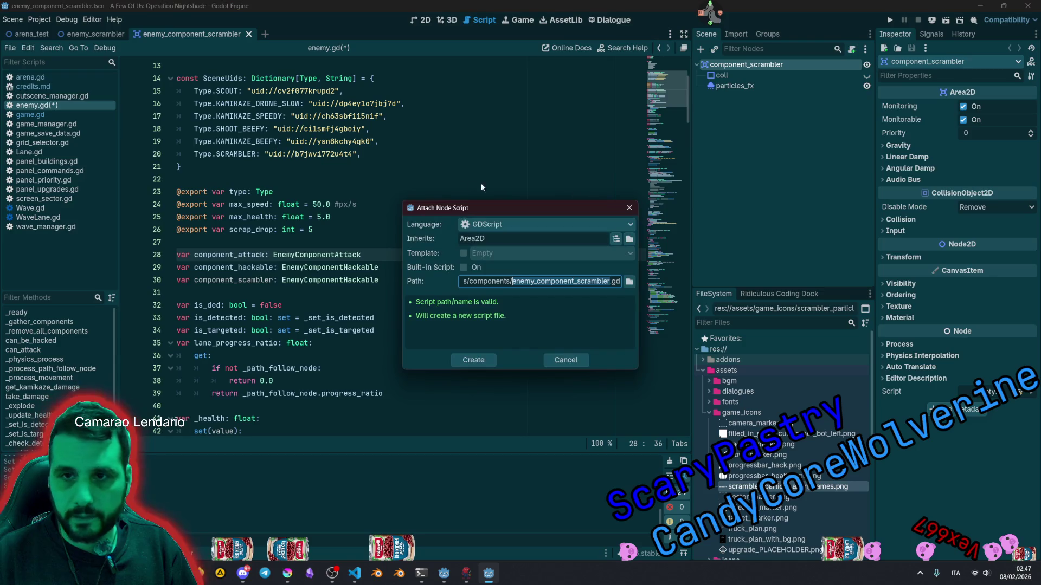
key(Return)
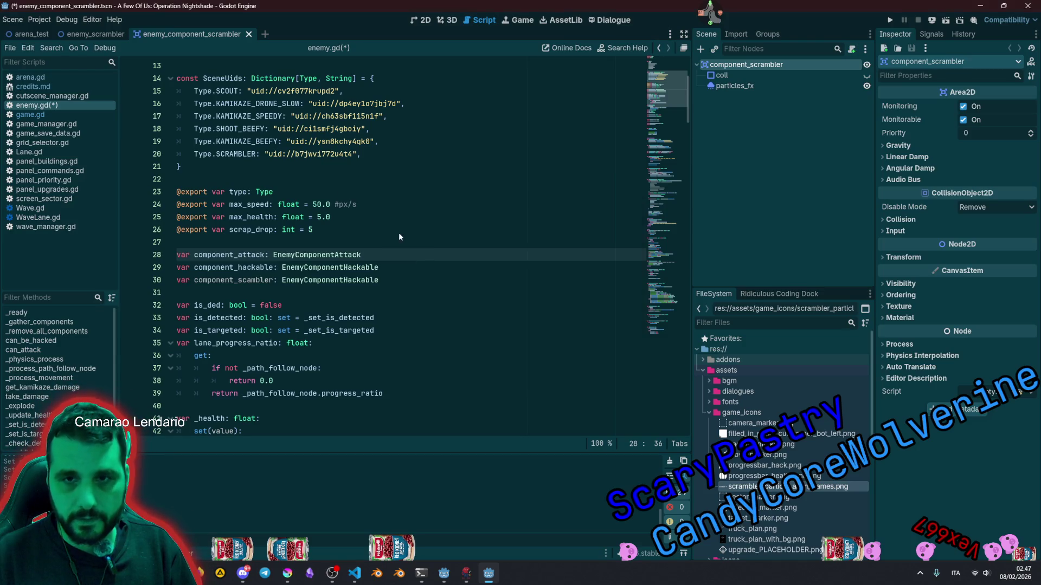
key(Return)
key(Up)
text(class_)
key(BackSpace)
text(name Enemy)
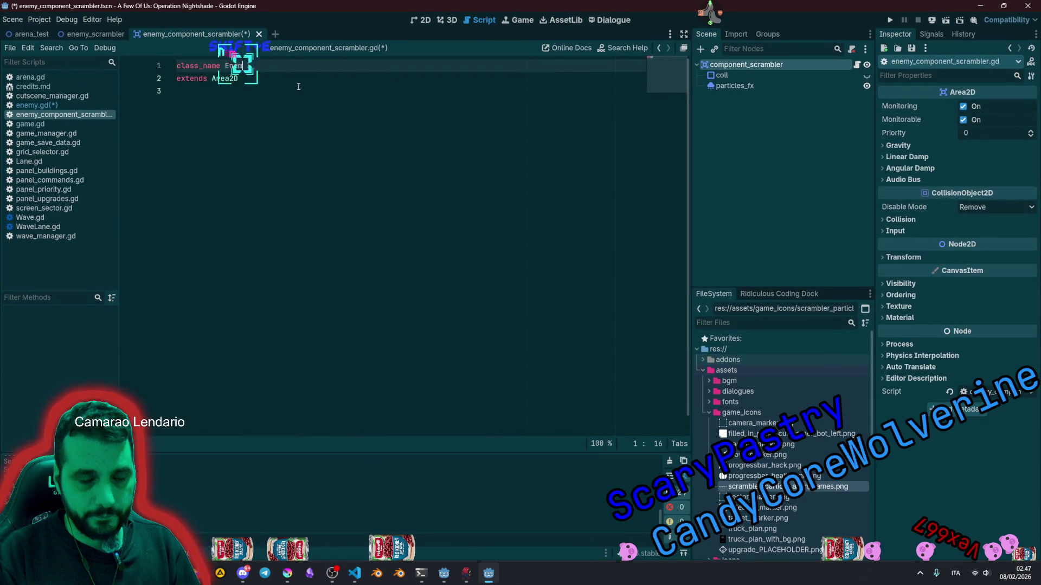
text(Component)
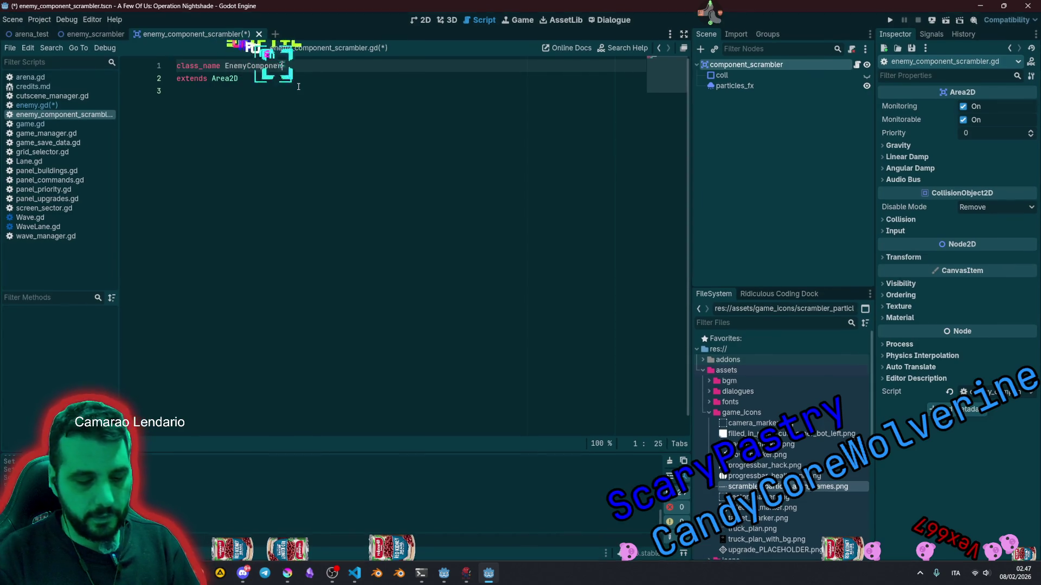
text(Scrambler)
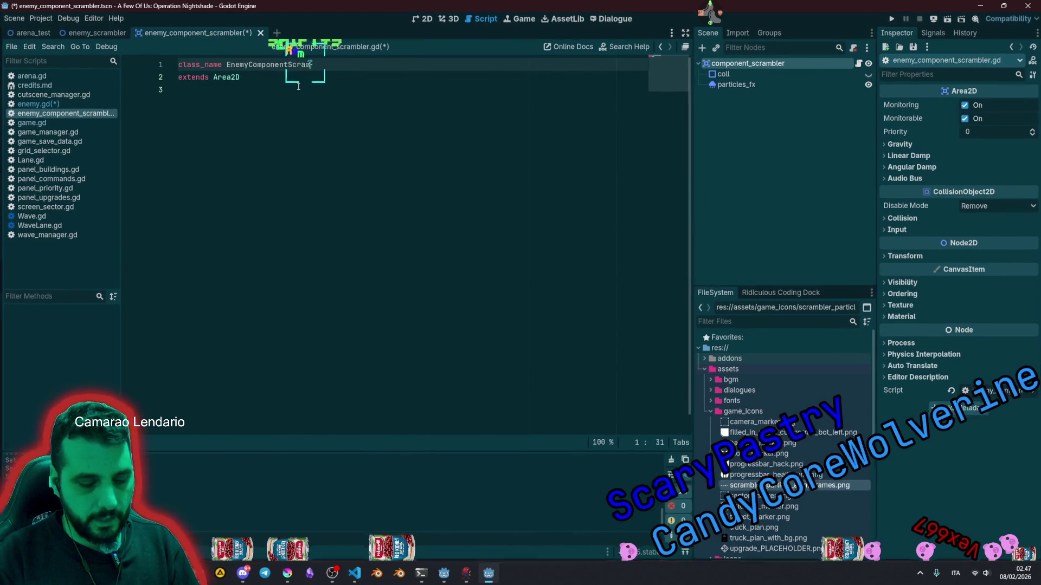
click(312, 86)
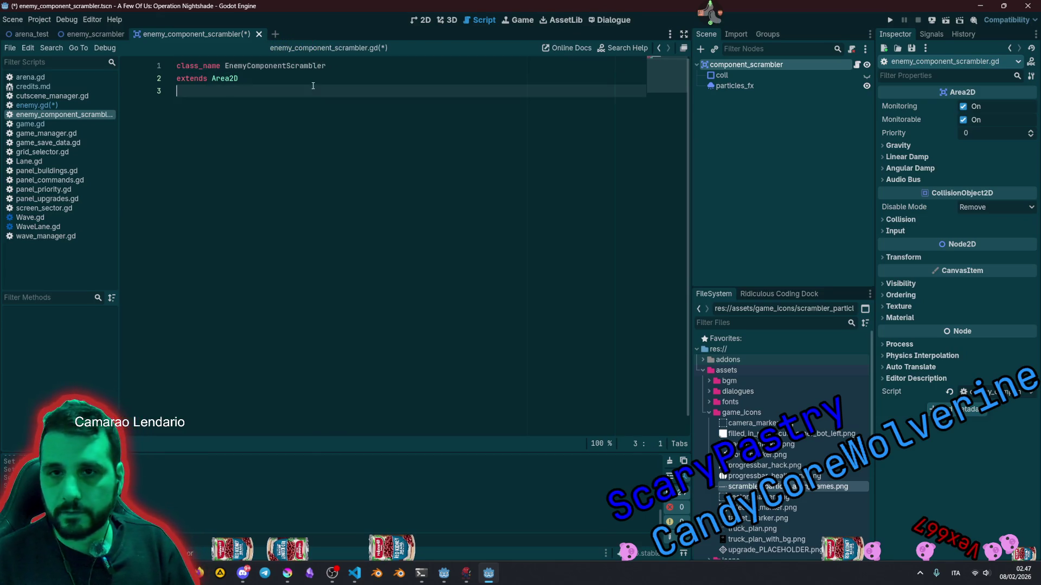
key(ctrl+s)
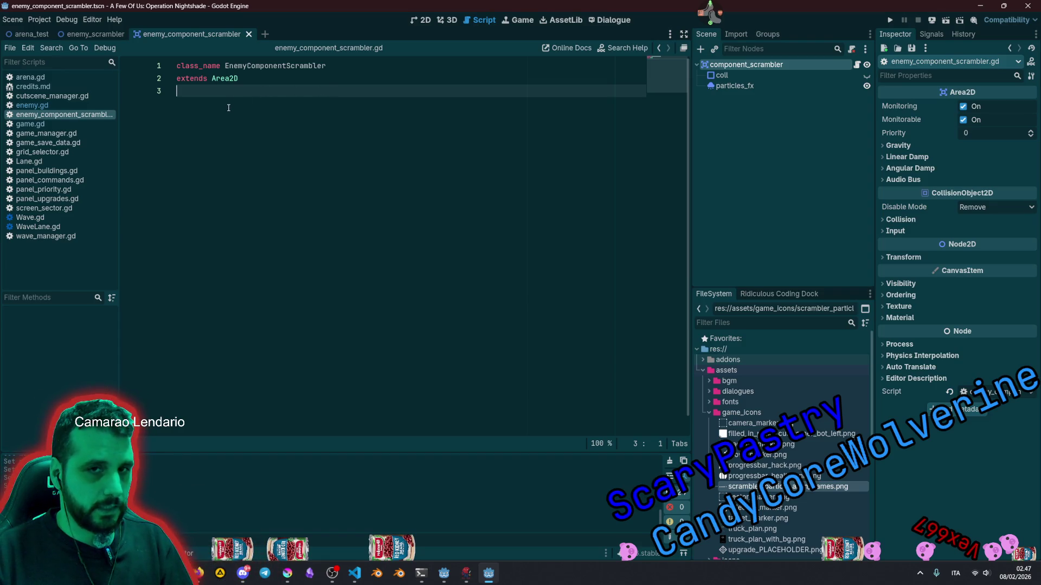
key(Return)
key(Return)
key(BackSpace)
text(@)
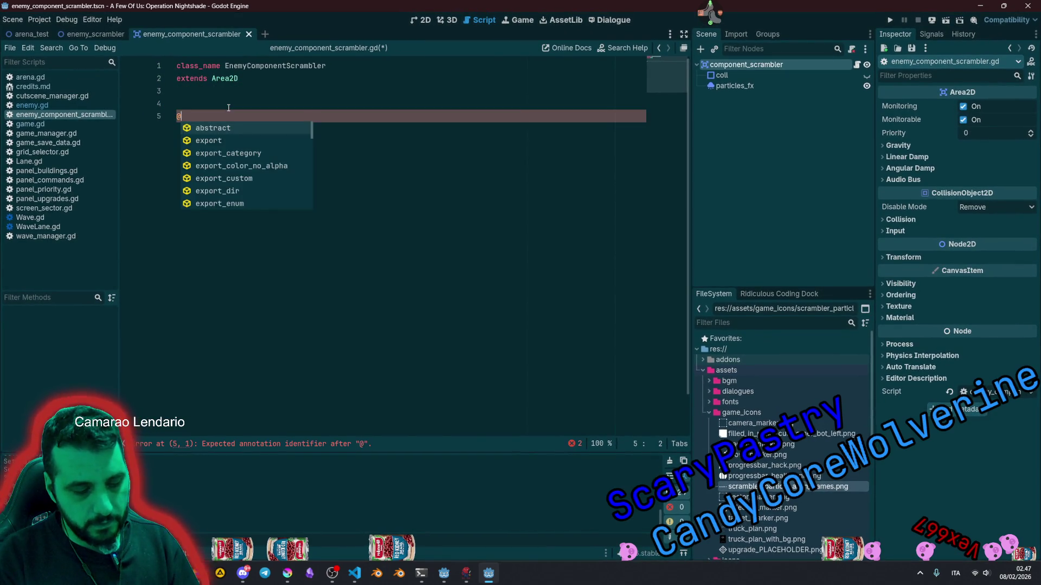
text(export)
key(Return)
text(_ra)
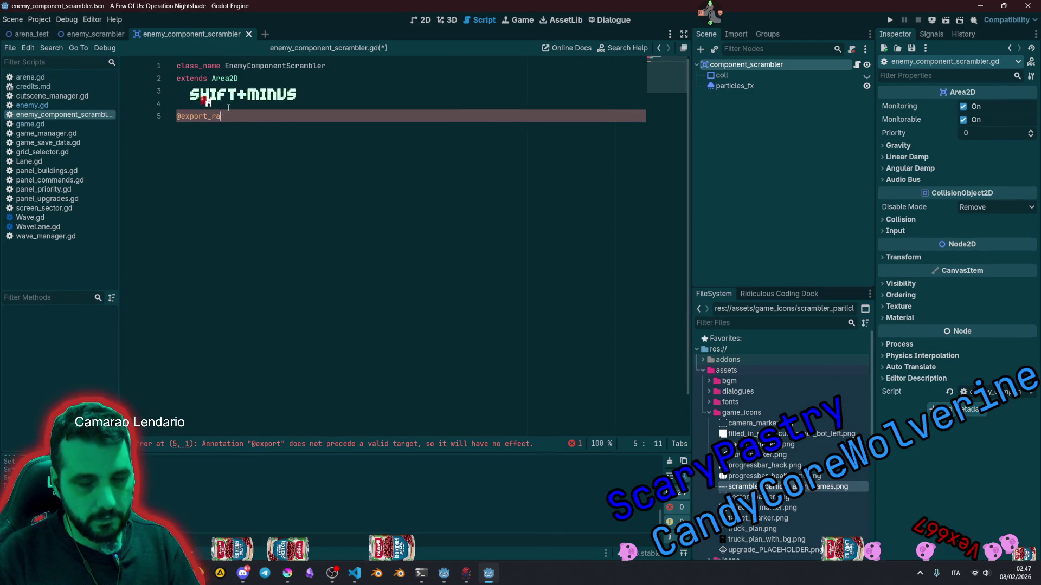
key(BackSpace)
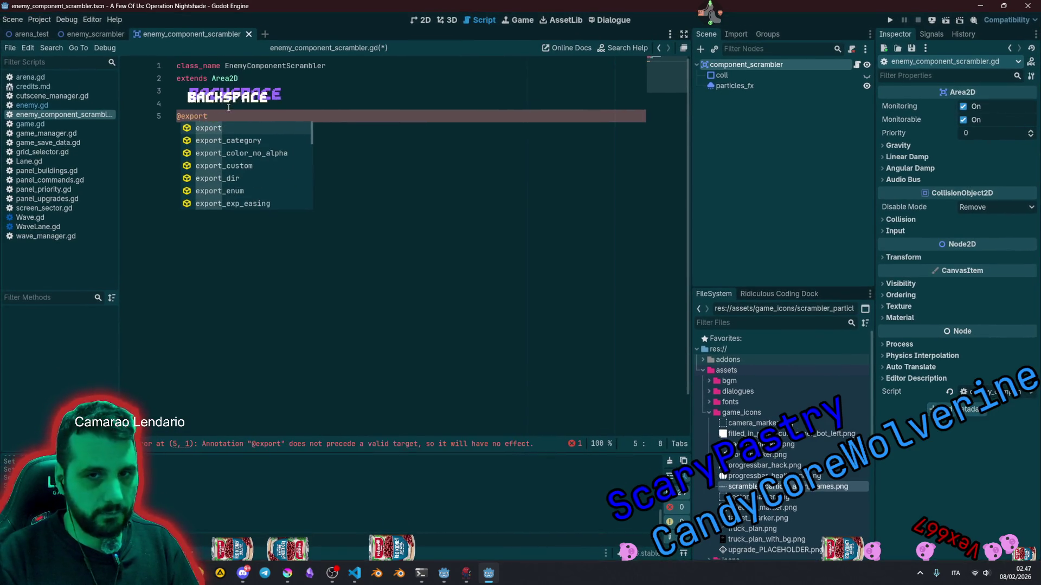
text(t var )
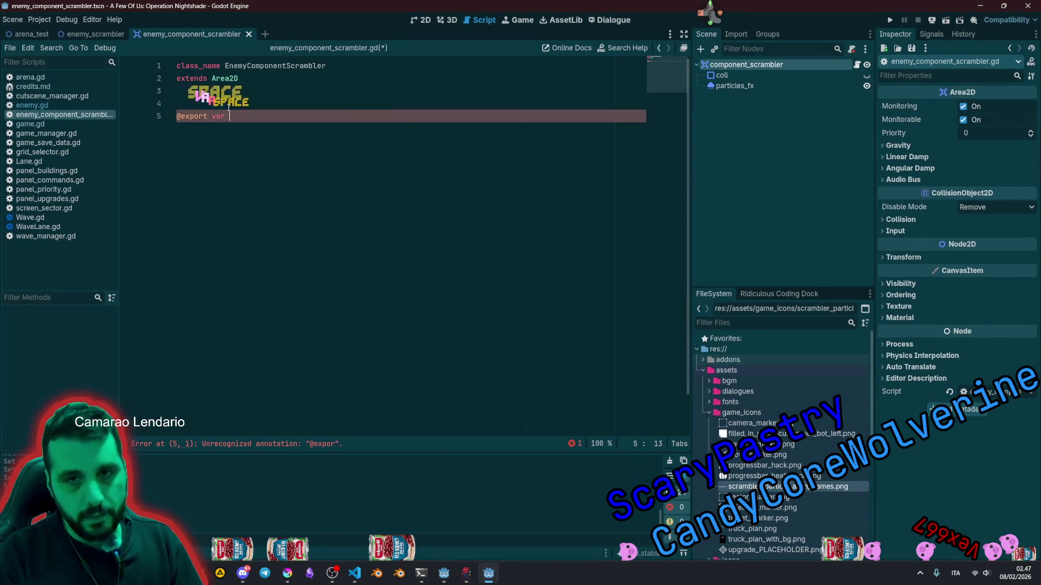
text(radius)
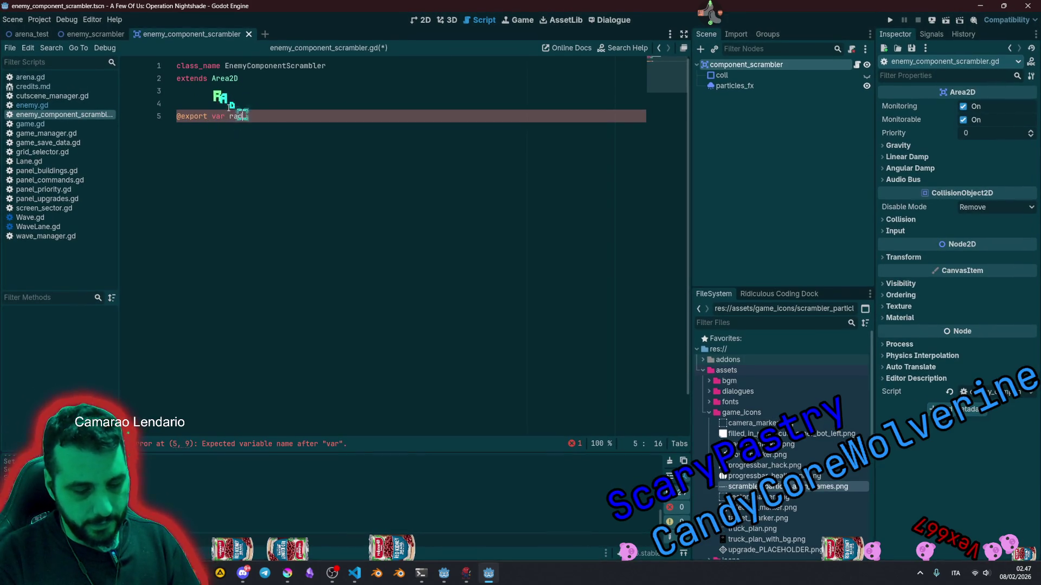
text(: float)
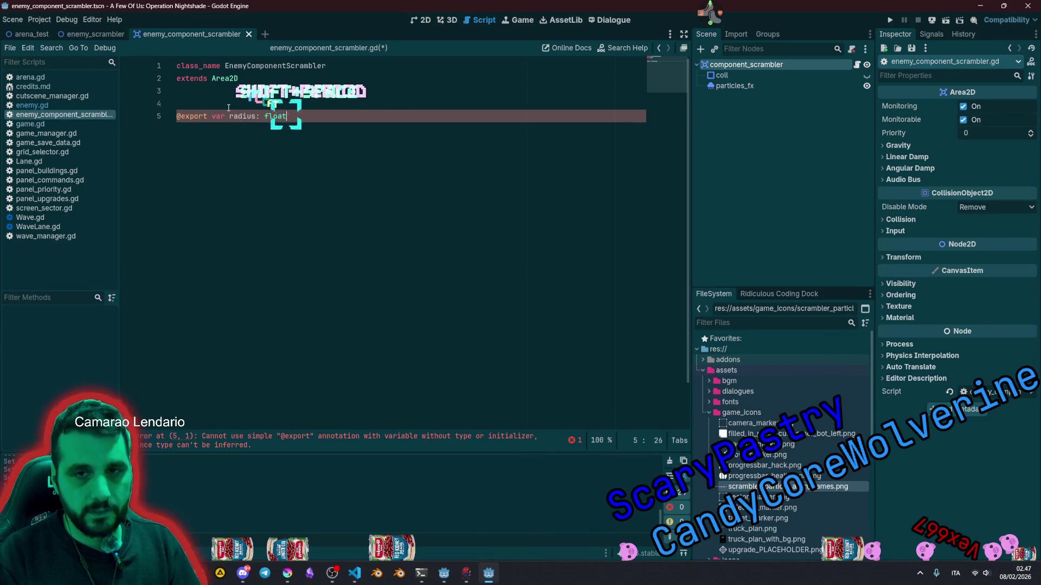
key(ctrl+Left)
key(ctrl+Left)
key(ctrl+Left)
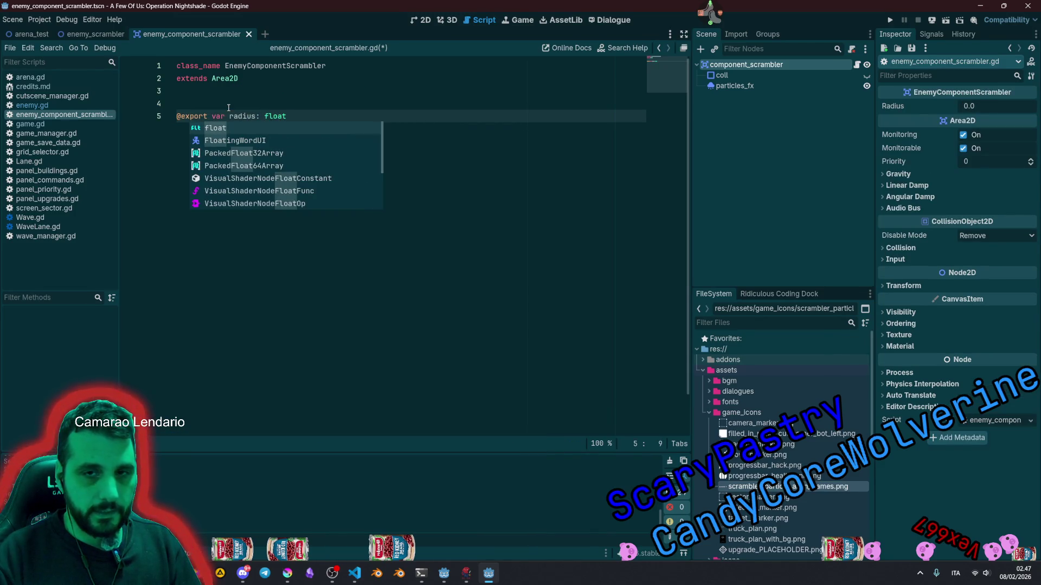
key(Left)
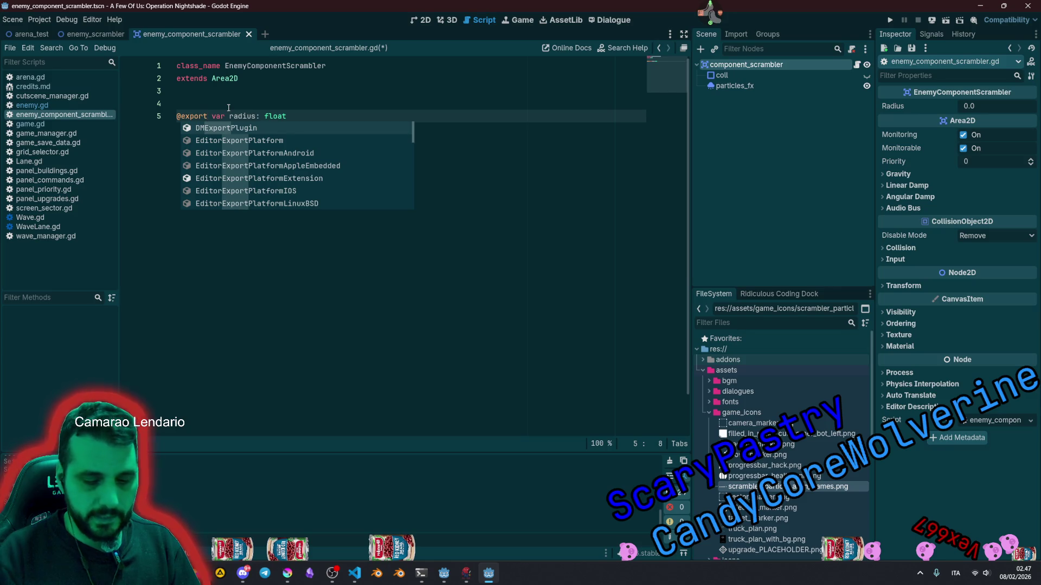
text(()
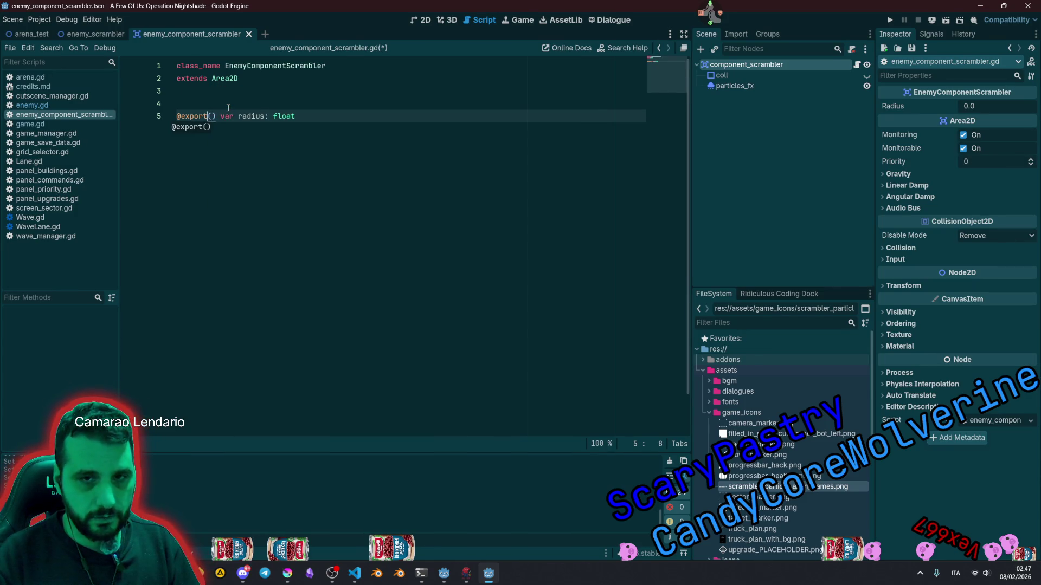
text(_range)
key(Return)
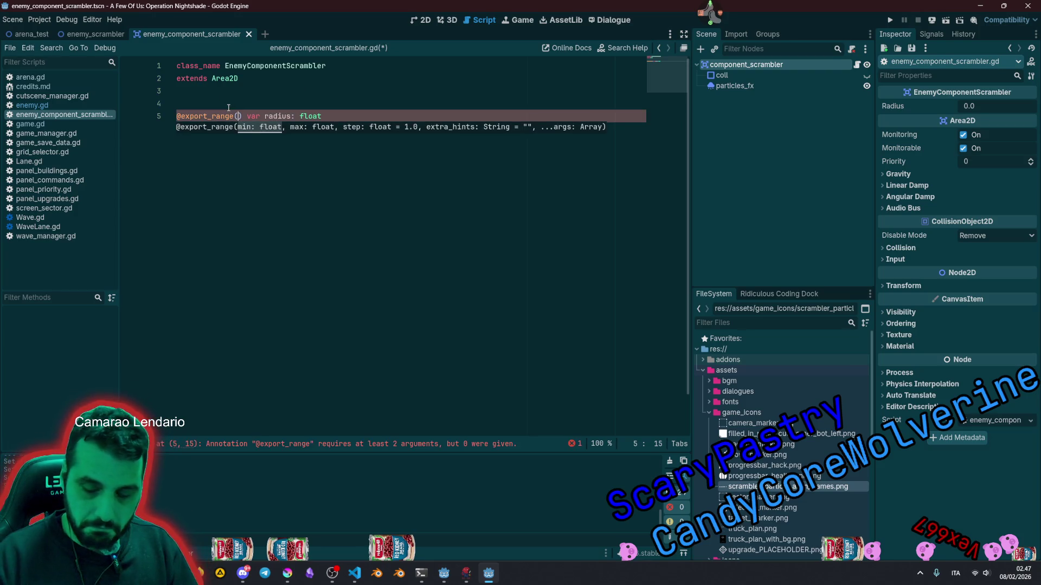
text(10.0, )
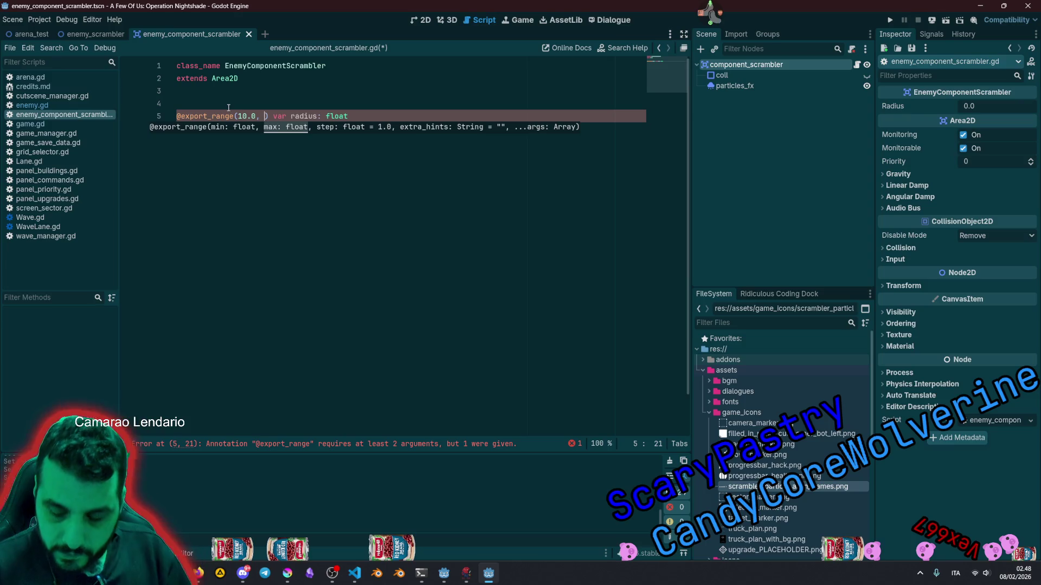
text(256.0)
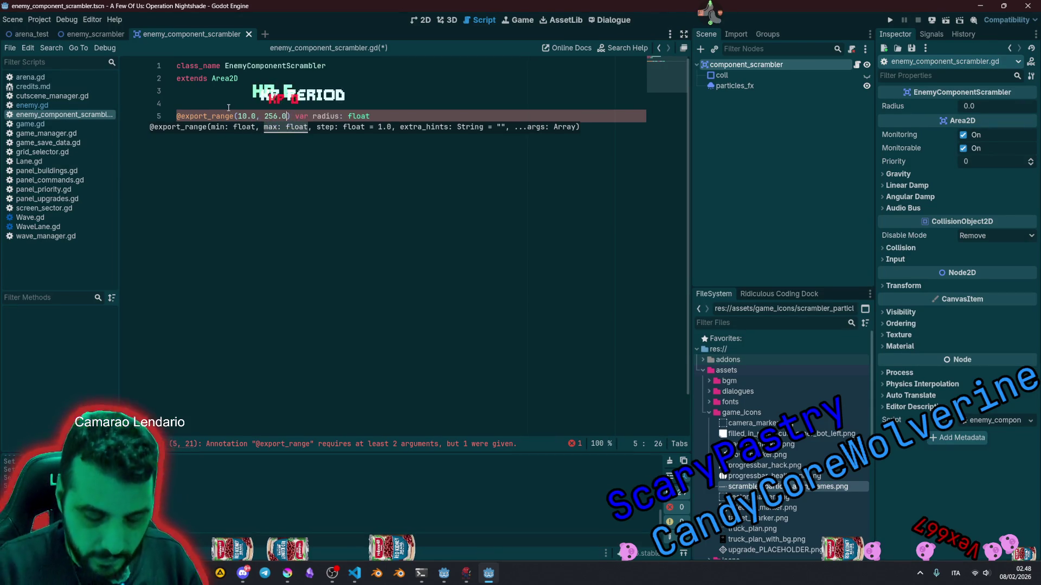
text(, )
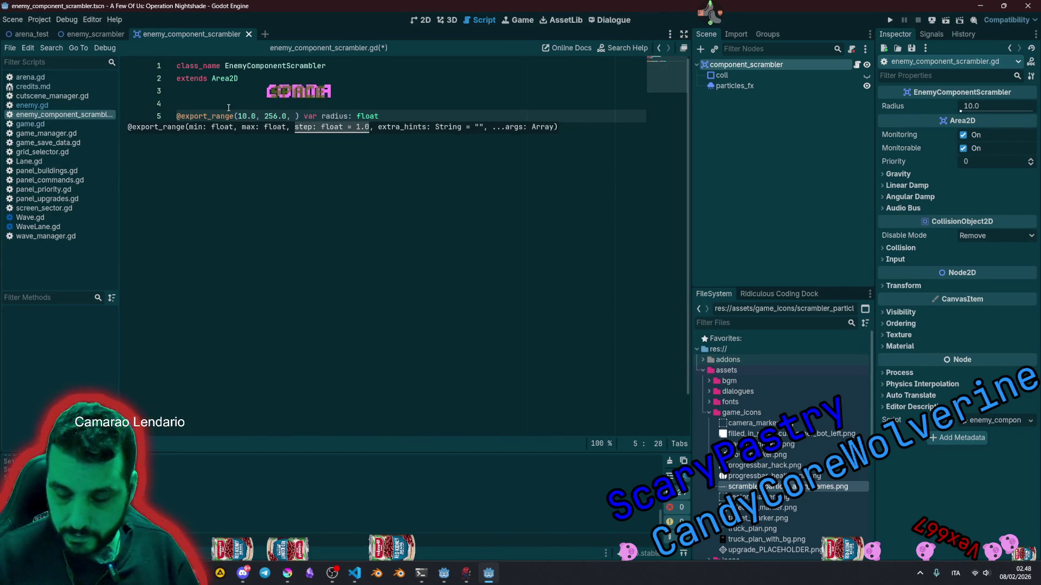
text(0.5)
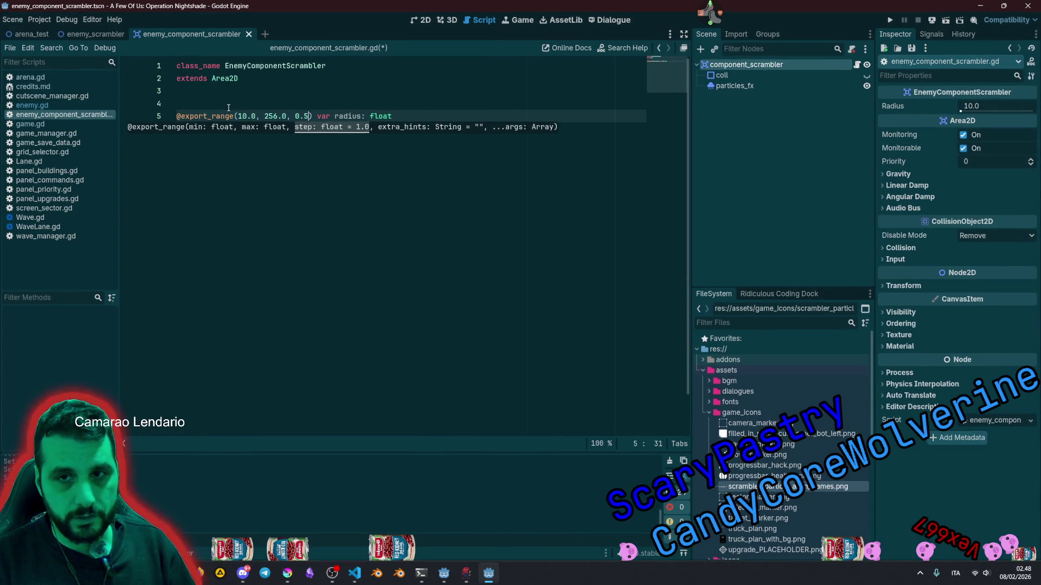
key(End)
text(=)
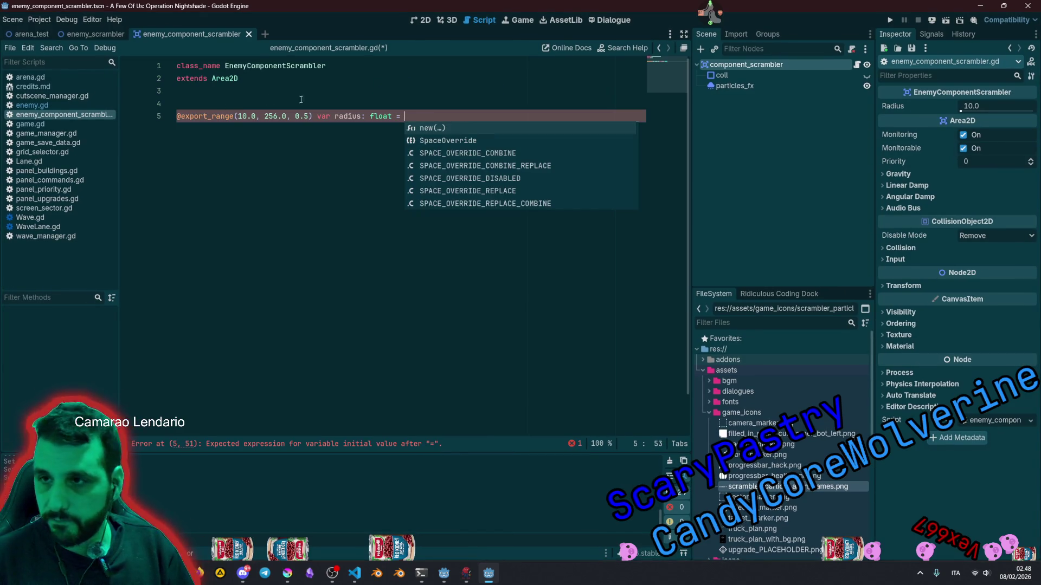
- Check the coll circle shape's radius, then default radius to 160.0 with a '# px' comment
click(766, 75)
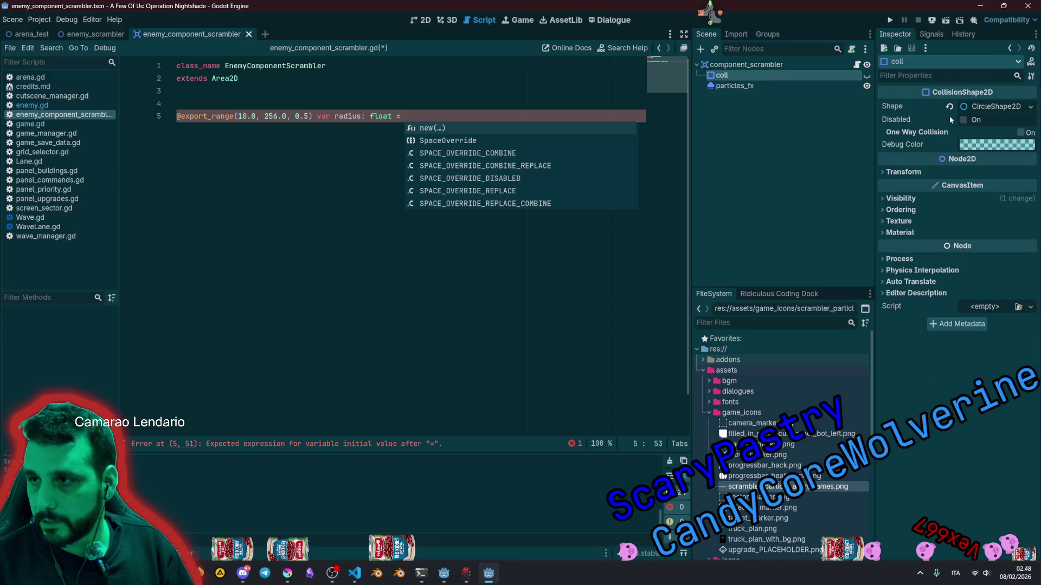
click(989, 108)
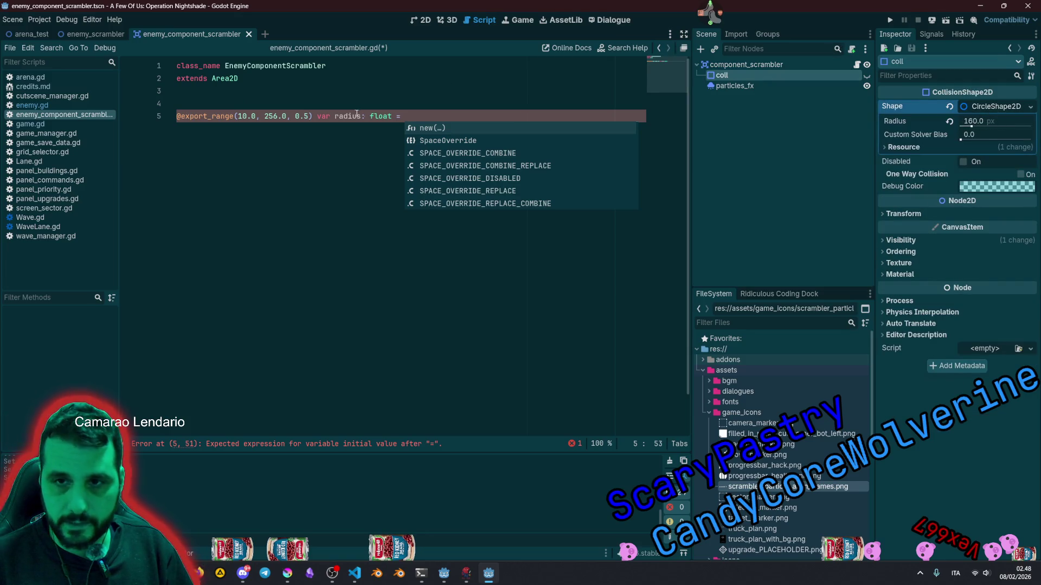
key(Escape)
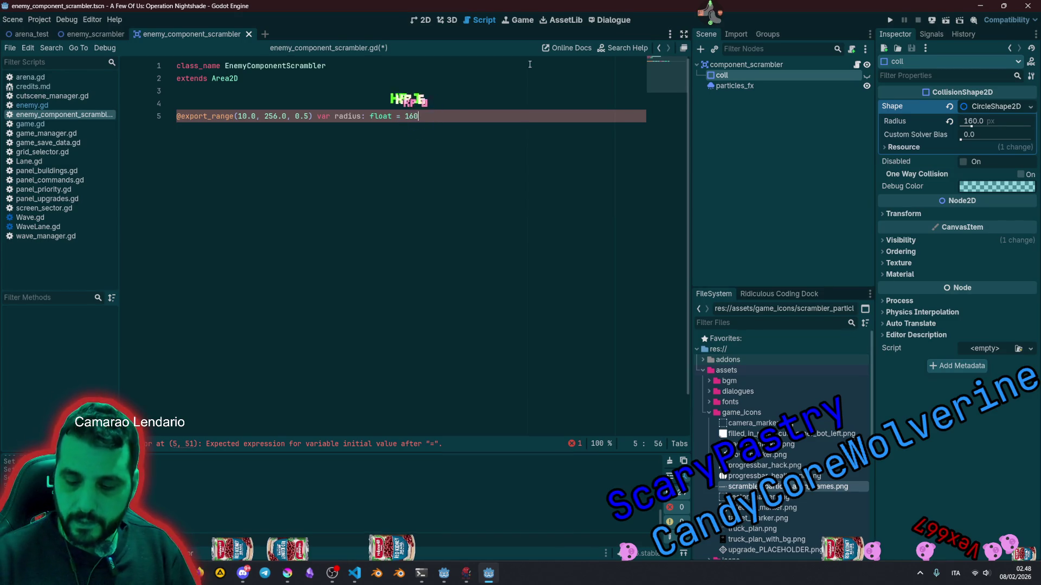
text(160.0)
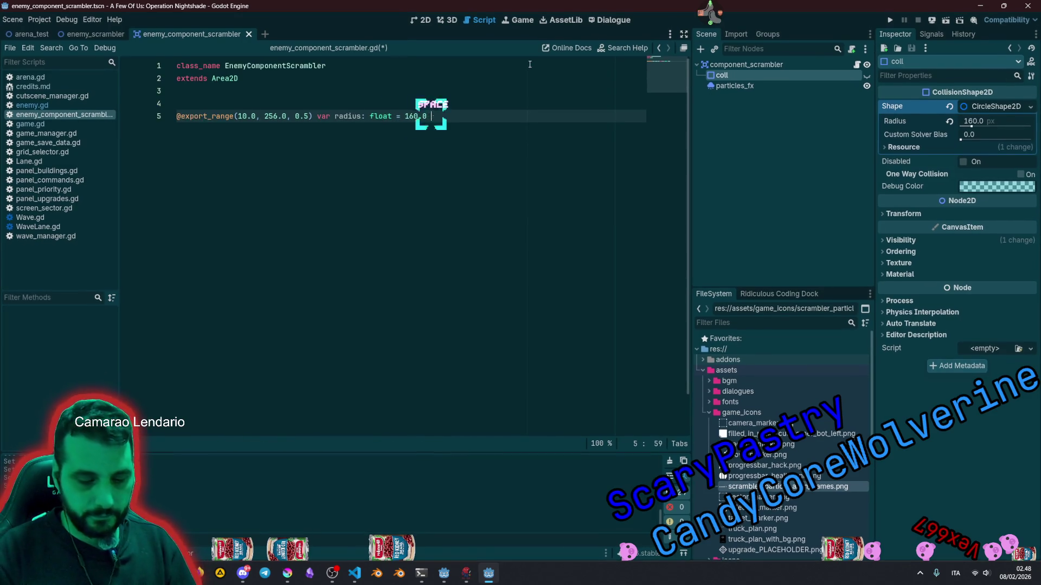
text(')
key(BackSpace)
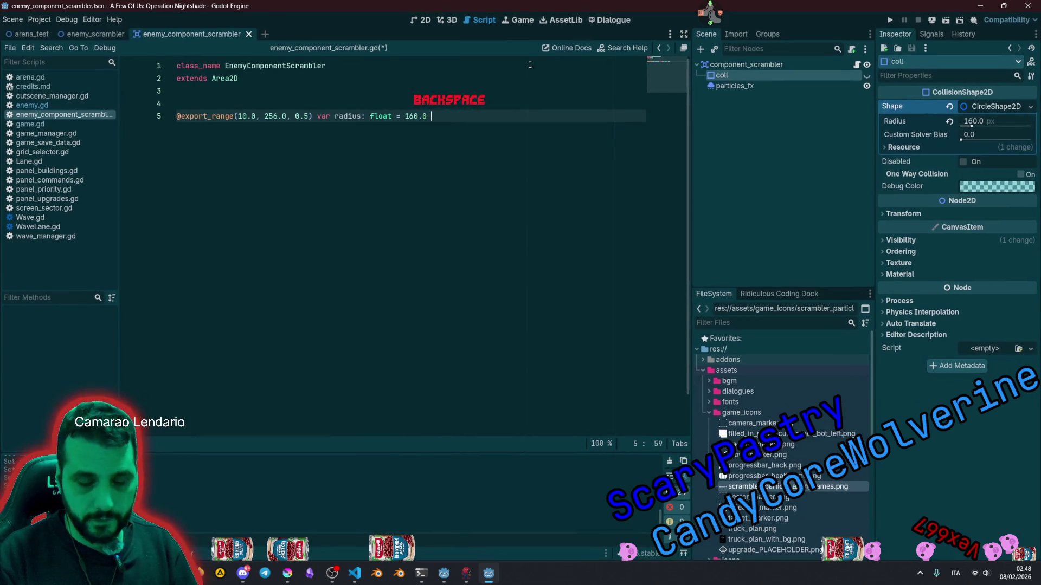
text(# px)
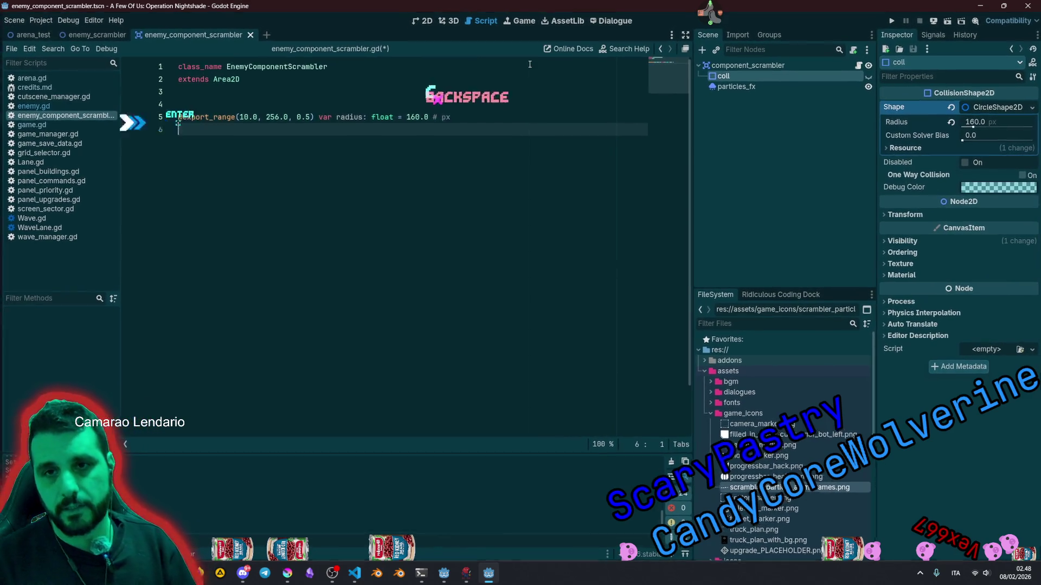
key(Return)
key(Return)
key(Up)
key(Up)
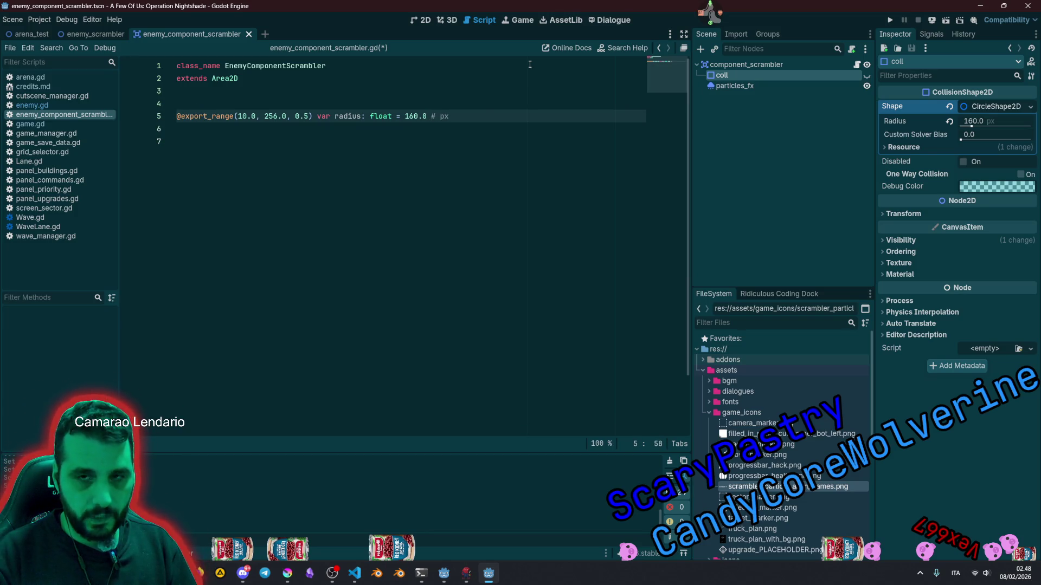
- Add the setter 'set = _set_radius' and start writing the func _set_radius header
text(set = )
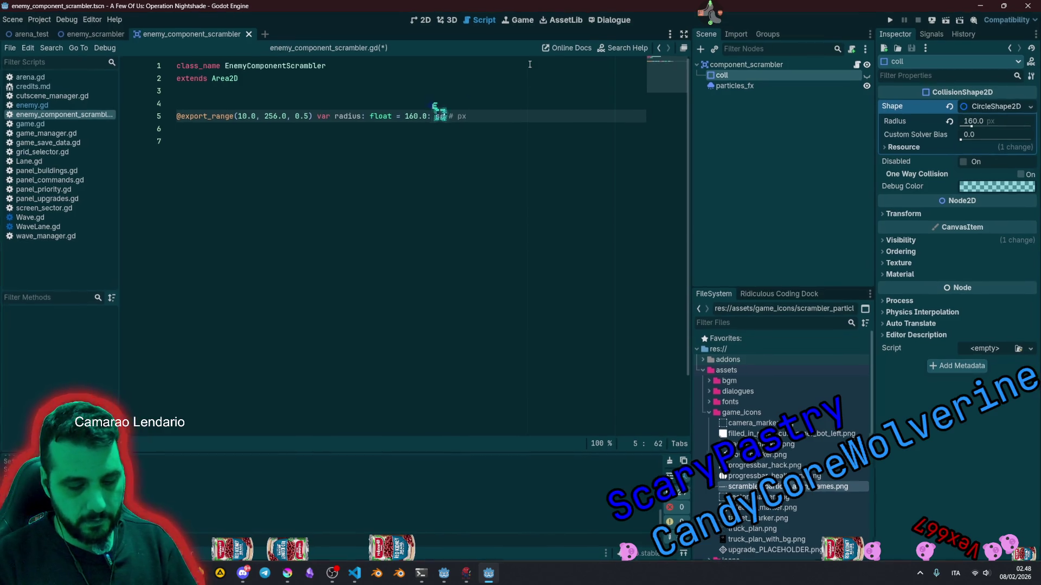
text(se)
key(BackSpace)
key(BackSpace)
text(_set_)
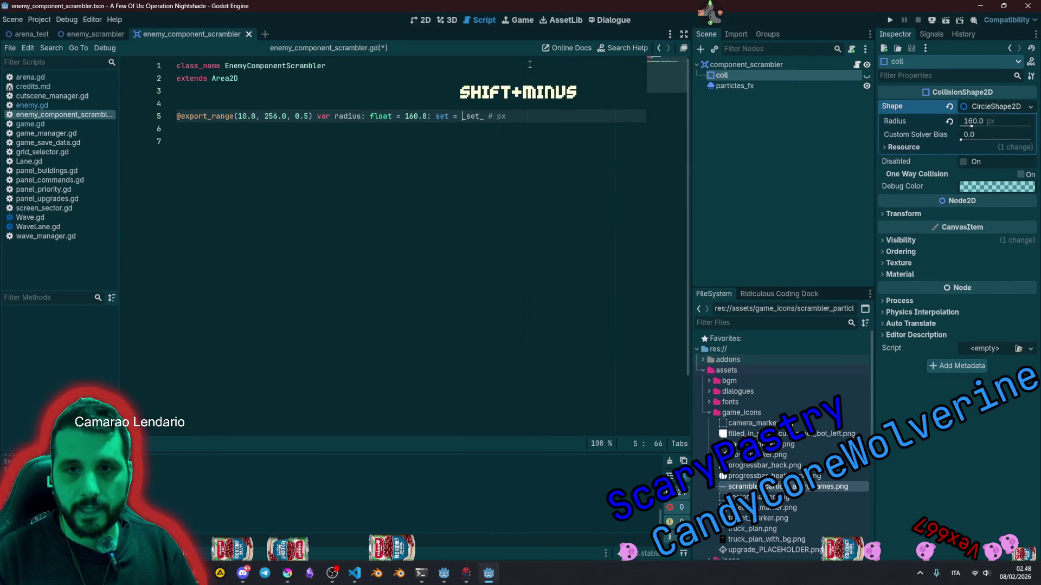
key(ctrl+Left)
key(ctrl+Left)
key(ctrl+Left)
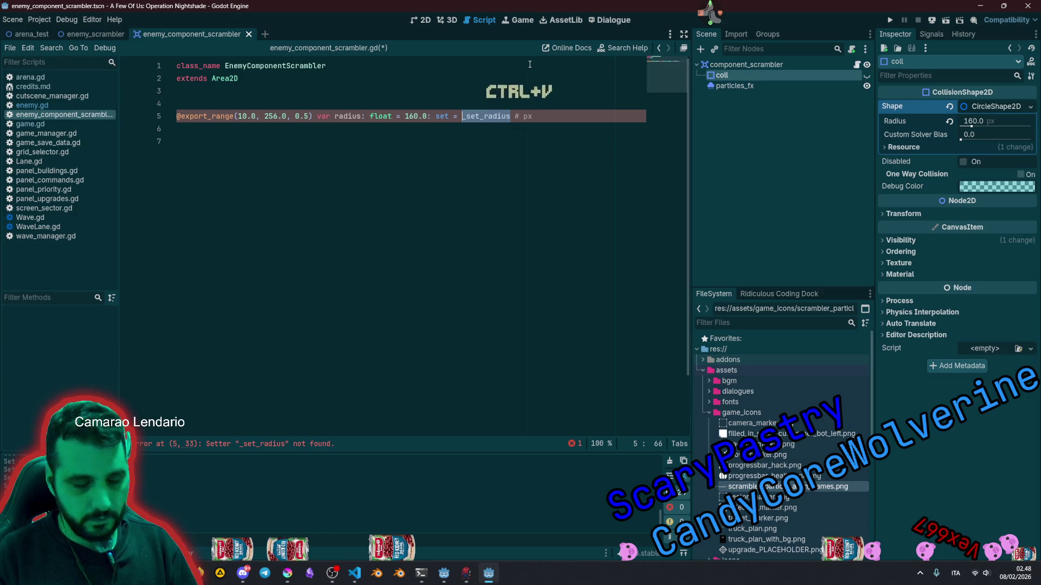
key(Down)
key(Down)
key(Return)
key(Return)
text(func)
text(_set_radius)
- Complete the _set_radius(value: float) -> void signature and give it the body radius = value
text((value: )
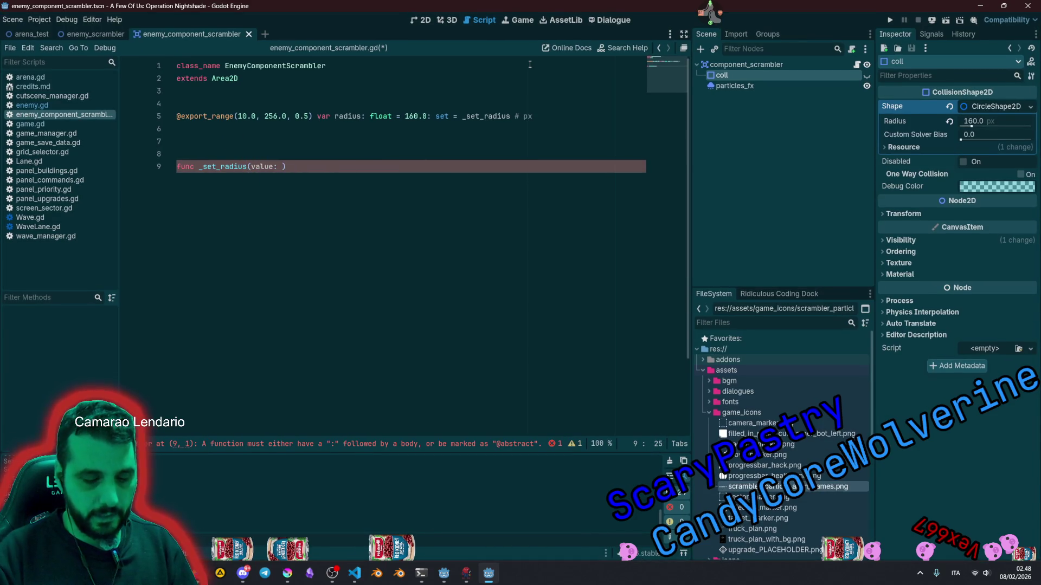
text(float) -> void)
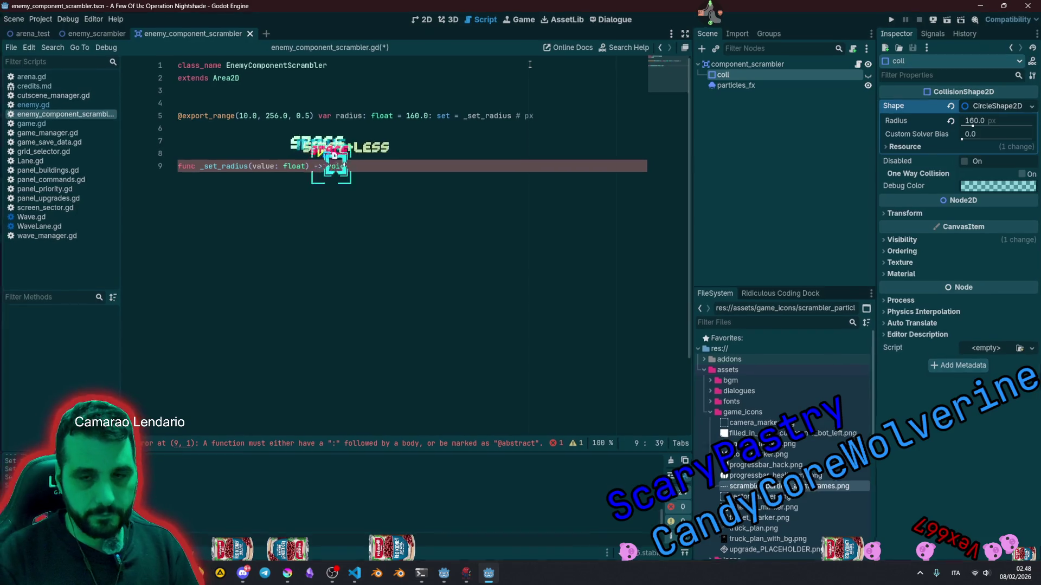
text(:)
key(Return)
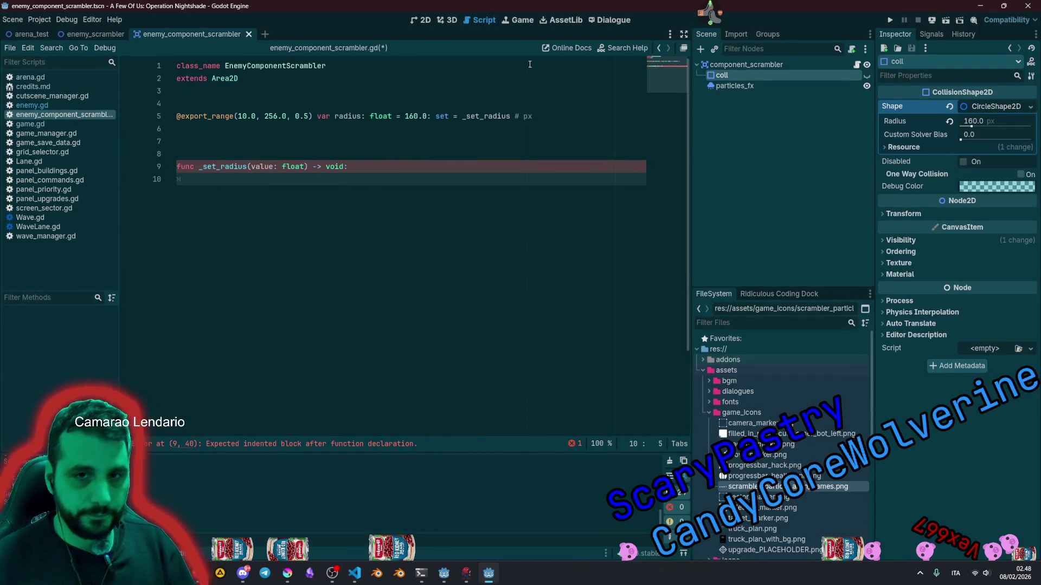
click(241, 117)
drag(286, 115, 300, 116)
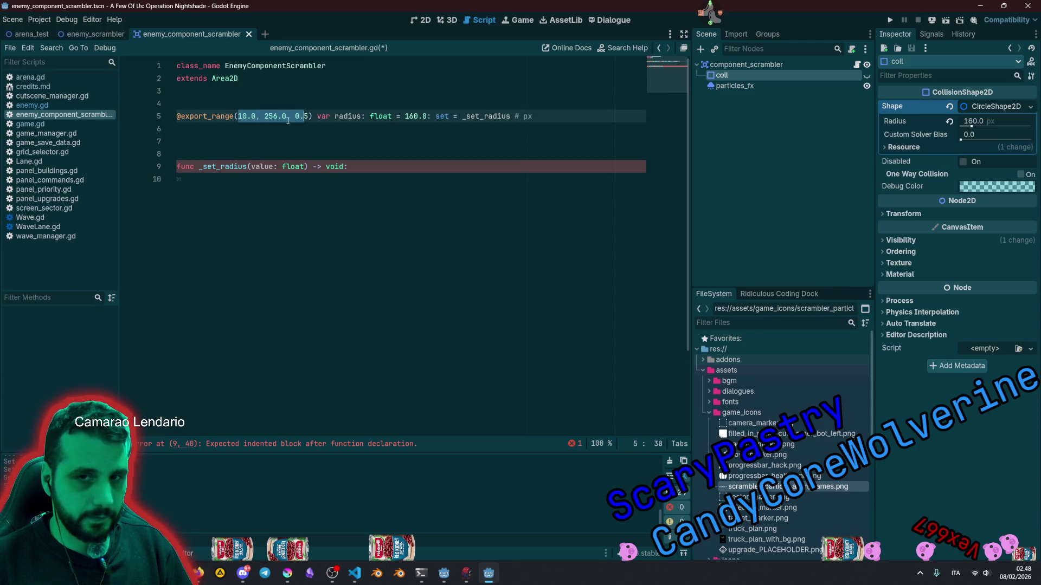
click(347, 117)
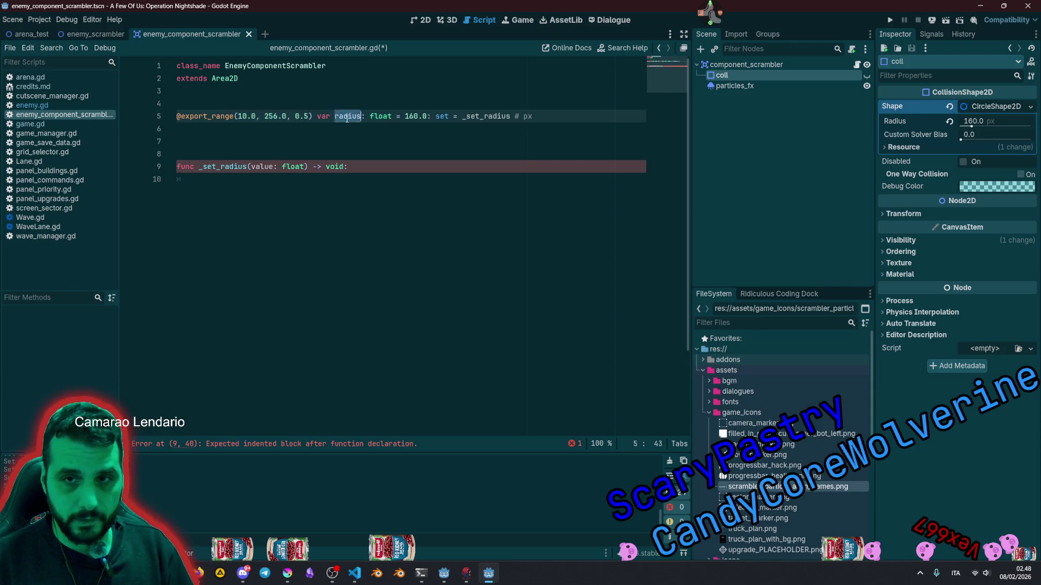
key(ctrl+c)
click(231, 192)
key(ctrl+v)
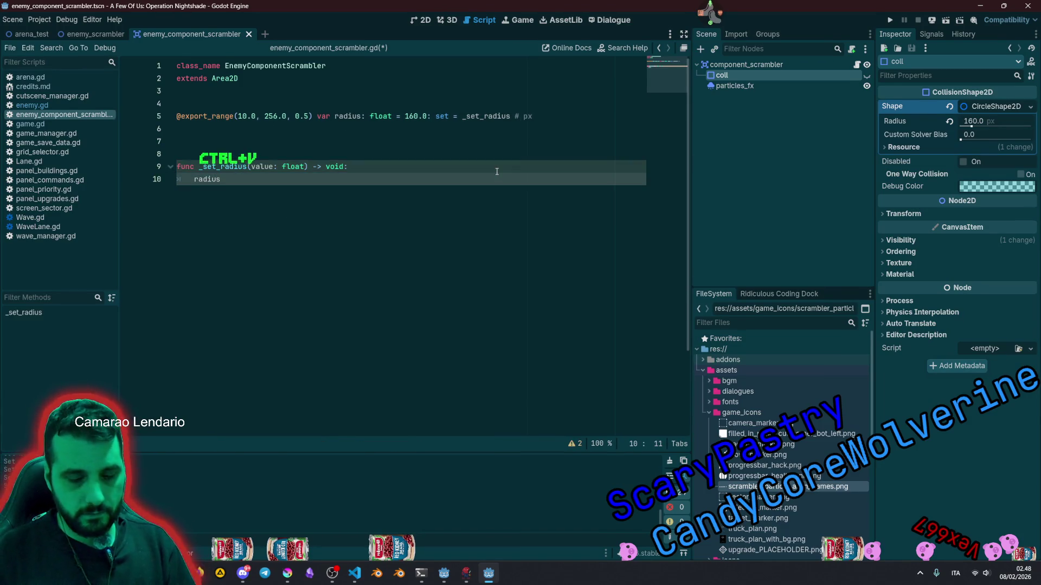
text(= )
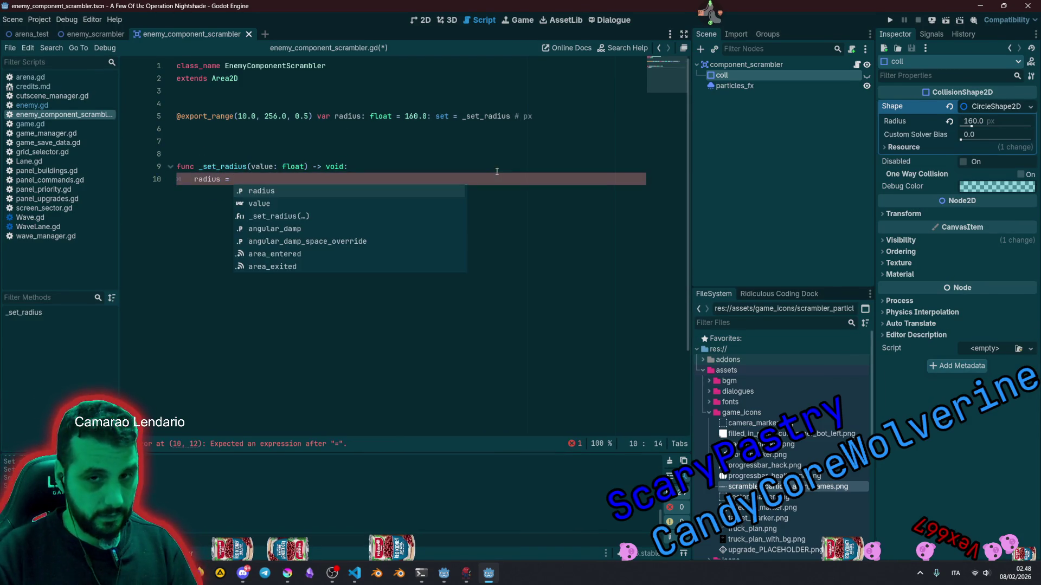
text(value)
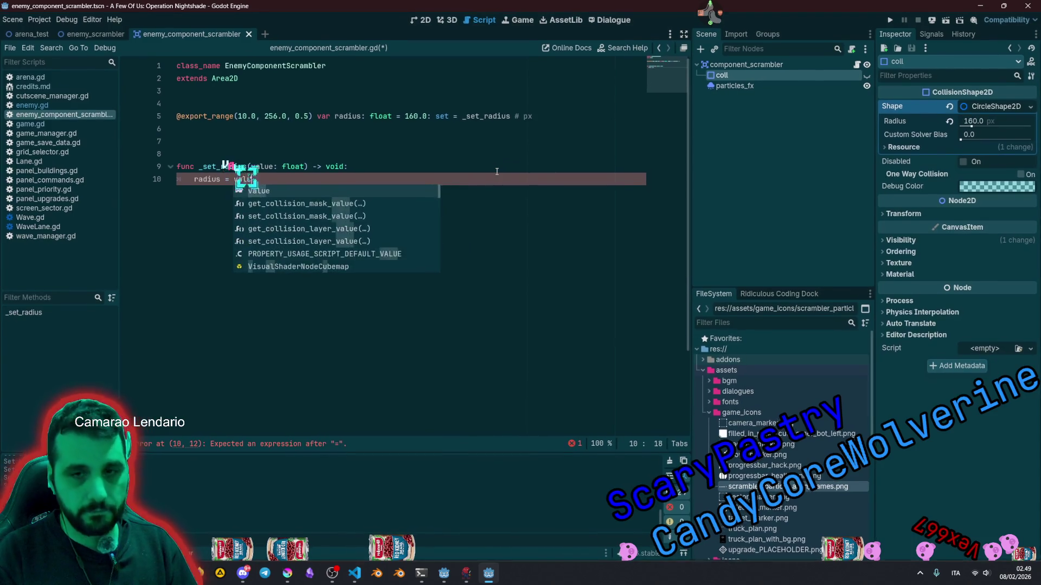
key(Return)
key(Return)
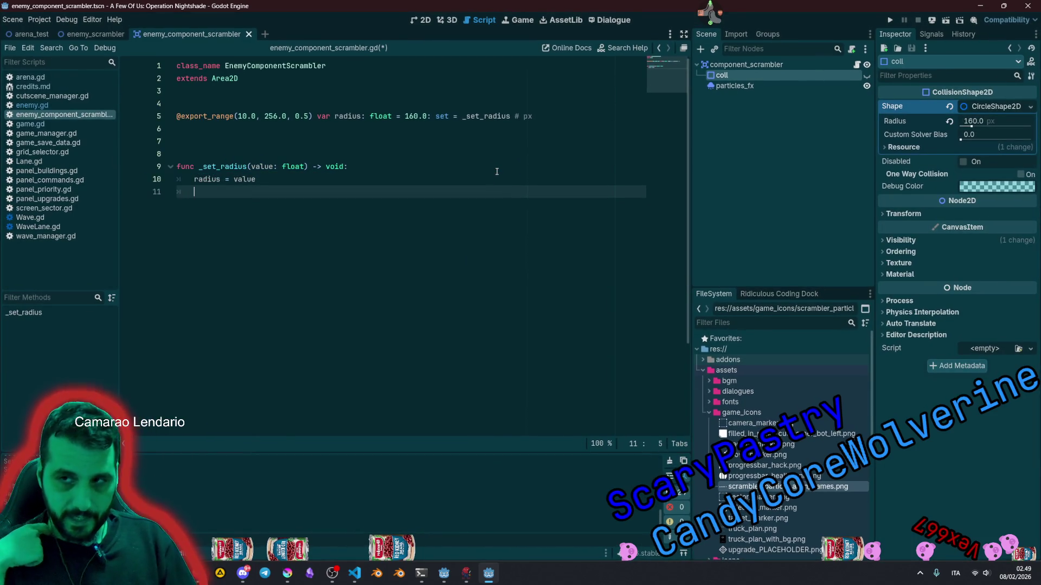
click(768, 87)
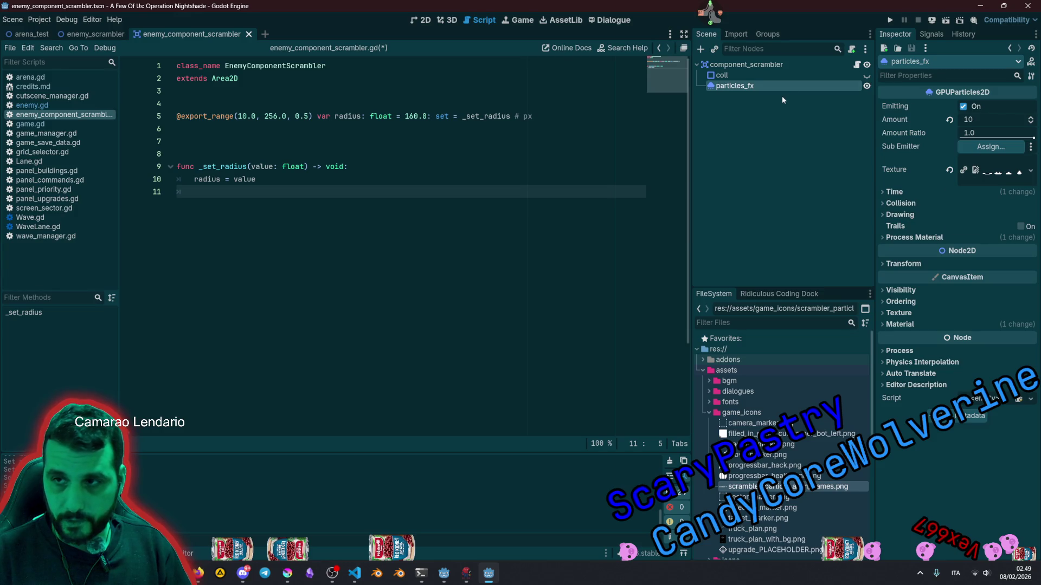
- Mark the particles_fx and coll nodes as Access as Unique Name
right_click(761, 91)
click(812, 275)
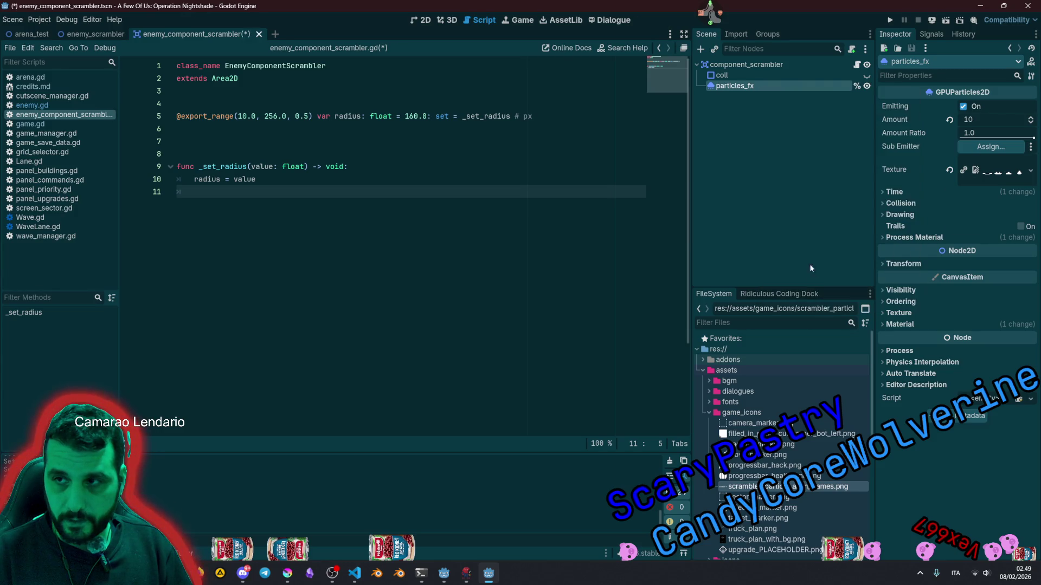
click(746, 76)
right_click(746, 76)
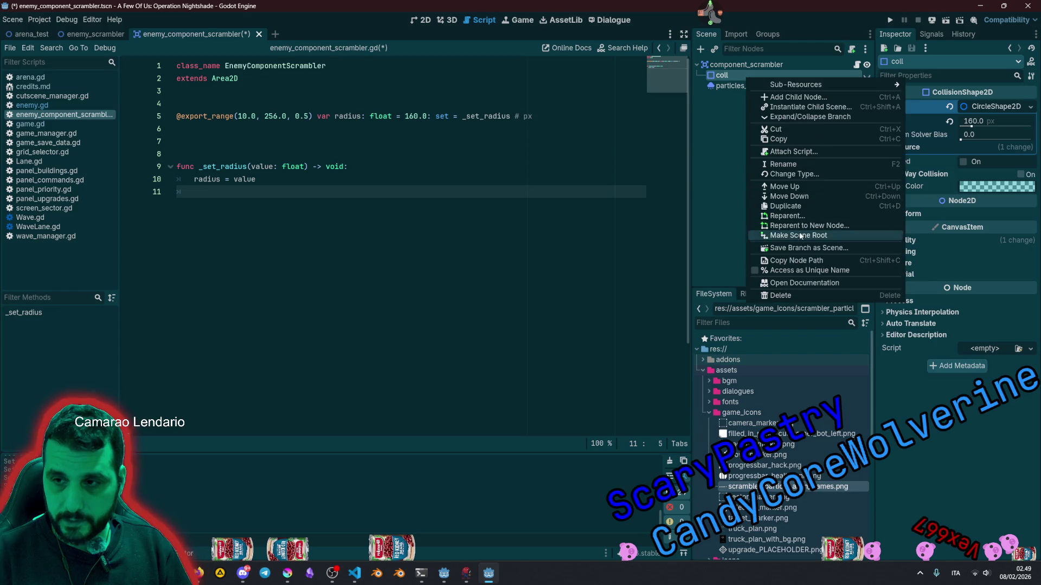
click(801, 269)
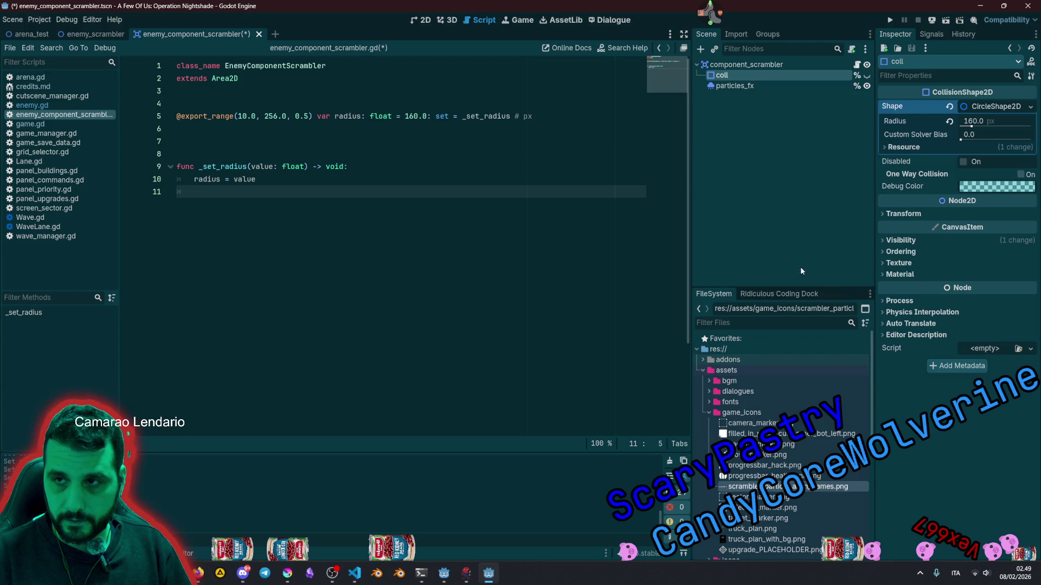
ctrl+click(741, 87)
mouse_move(742, 85)
mouse_down()
mouse_move(227, 141)
mouse_move(237, 144)
mouse_up()
key(Return)
double_click(237, 142)
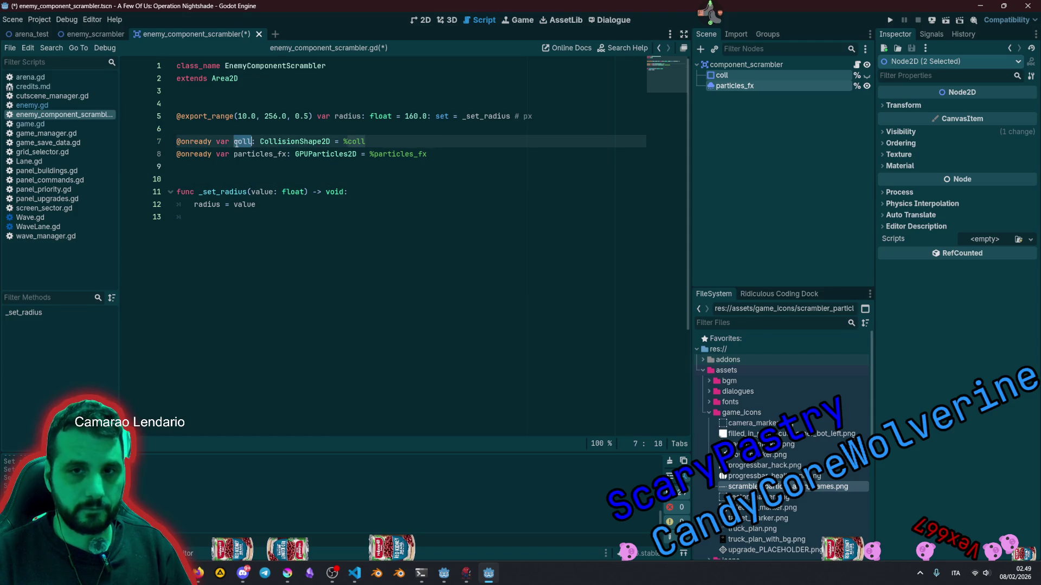
- Add coll.shape.radius = radius as a new line in the _set_radius setter
click(242, 217)
key(ctrl+v)
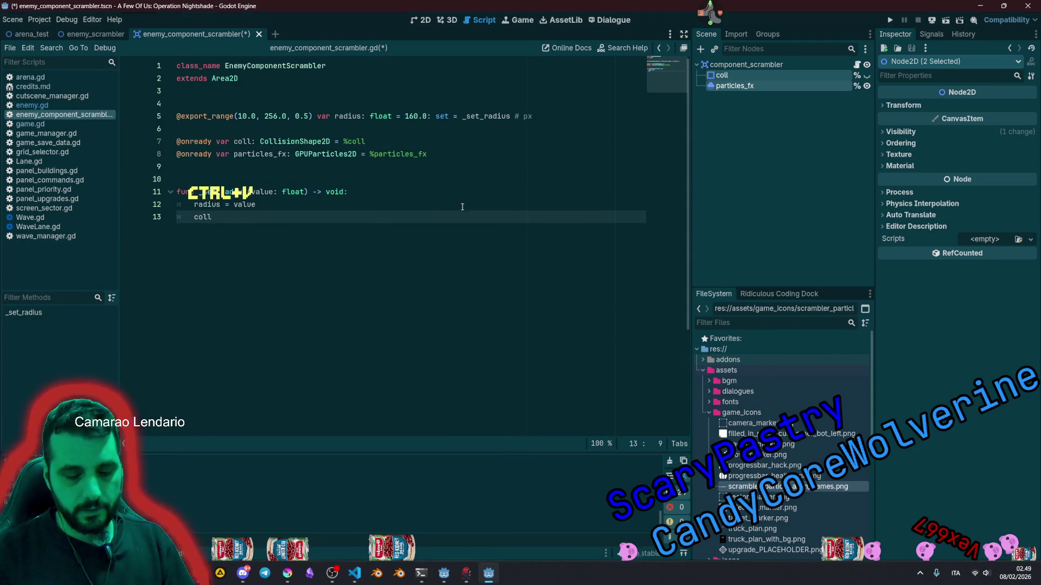
text(.sh)
key(Return)
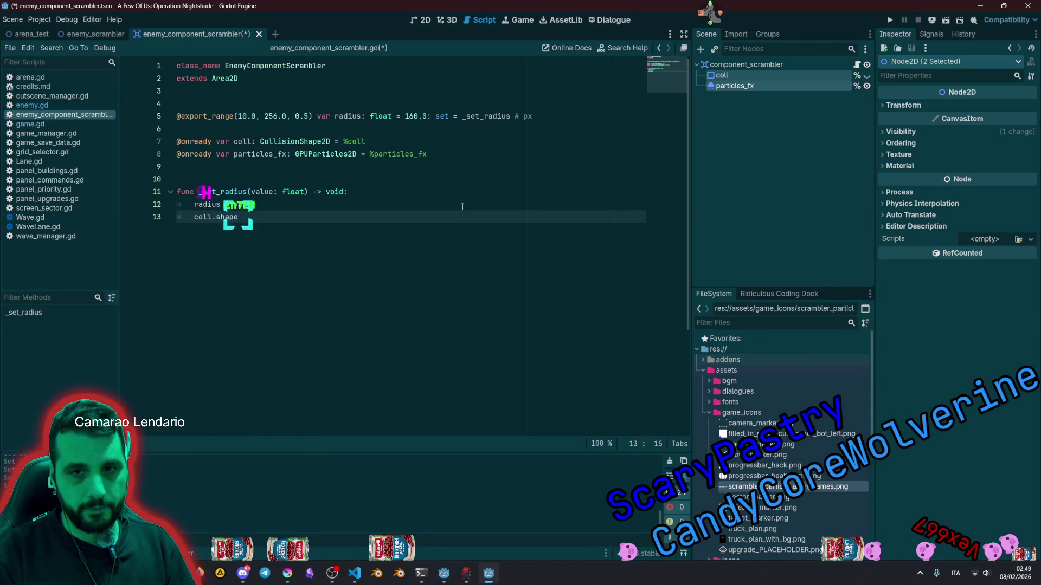
text(.radiu)
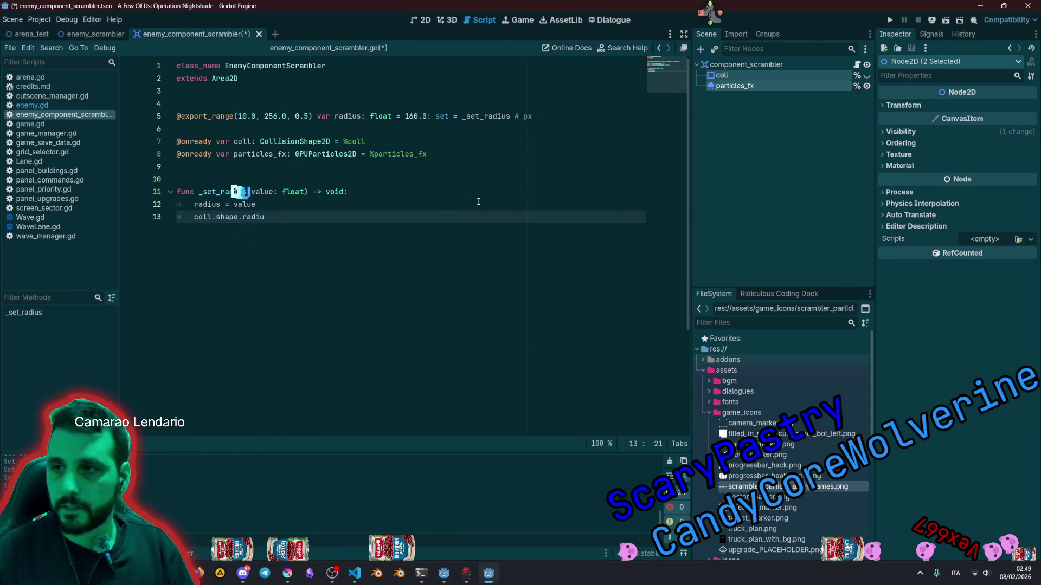
click(788, 79)
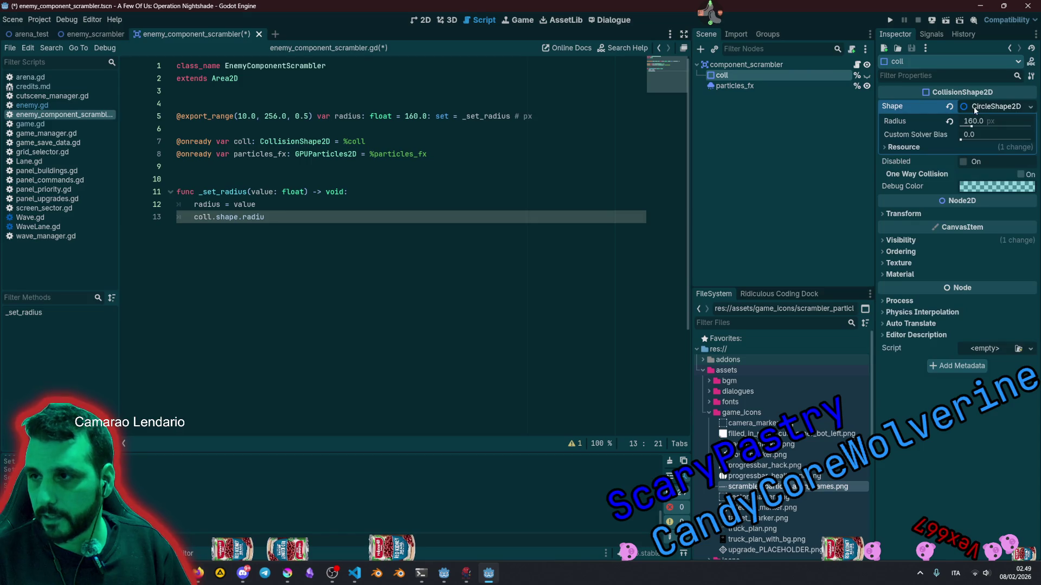
text(s = radius)
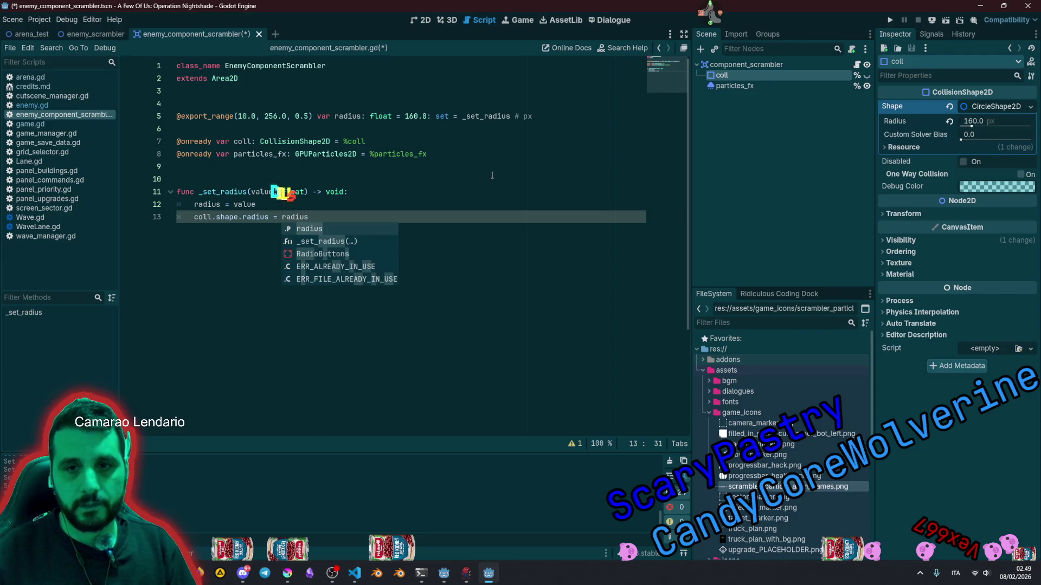